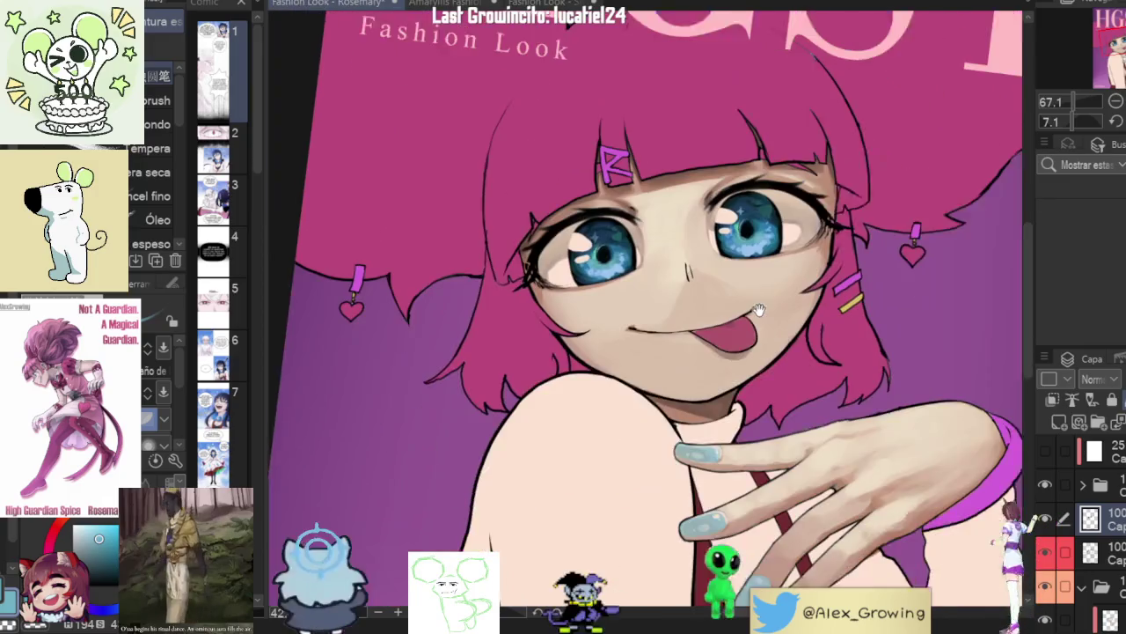
- Fit the whole cover in view and hide then show the eye rendering to compare
scroll(840, 228, "down", 2)
scroll(823, 295, "down", 2)
scroll(803, 361, "down", 2)
scroll(804, 361, "down", 2)
scroll(792, 334, "down", 2)
scroll(784, 308, "up", 2)
scroll(772, 277, "up", 3)
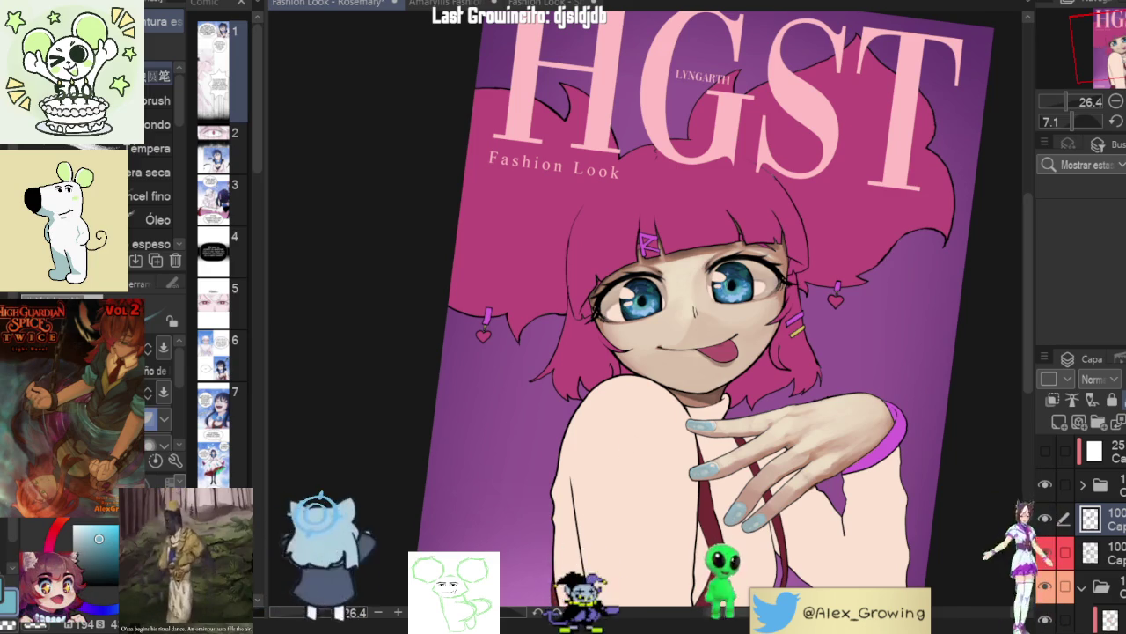
key("ctrl+0")
left_click(1046, 519)
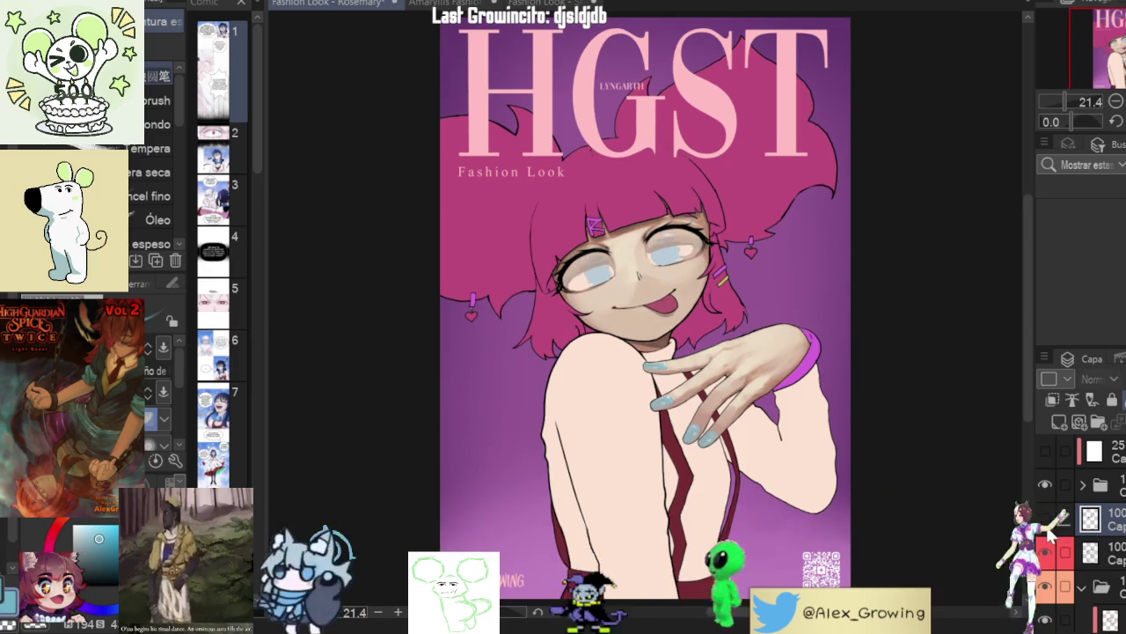
left_click(1045, 519)
- Zoom onto the eyes, sample the peach colour and paint a larger highlight blob on the left eye
left_click_drag(630, 247, 881, 297)
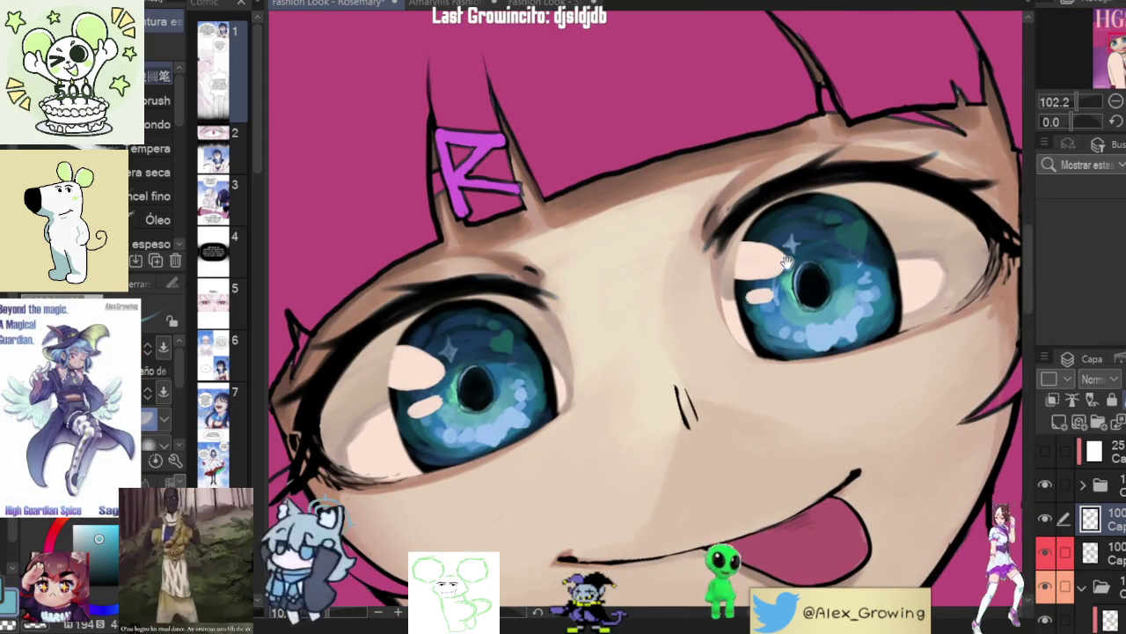
left_click_drag(818, 260, 911, 247)
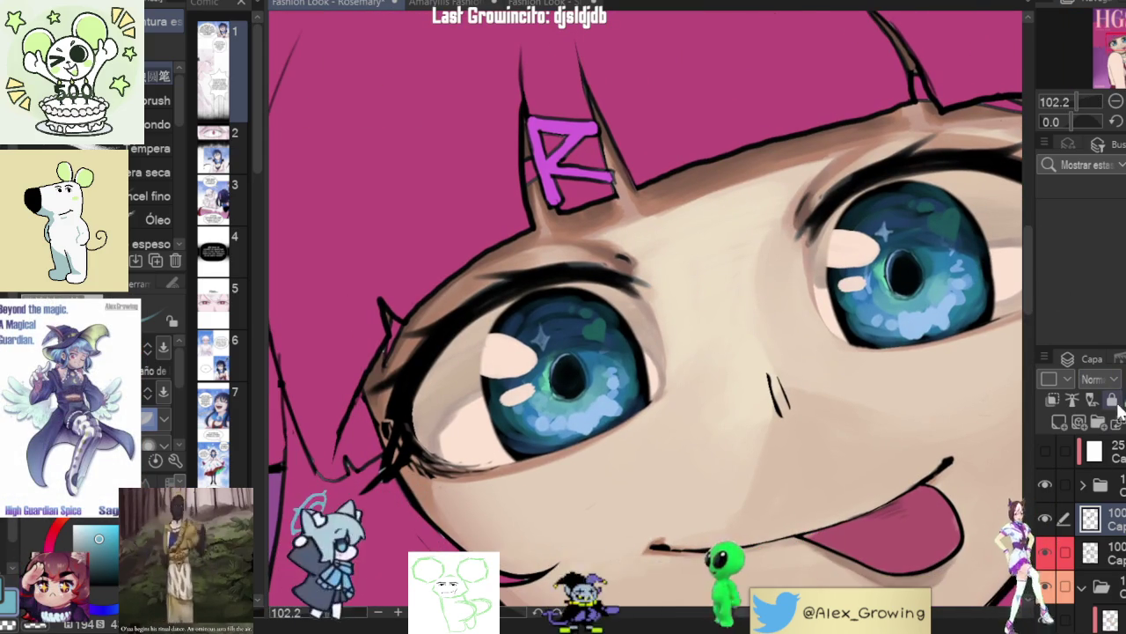
scroll(666, 346, "up", 3)
left_click(666, 347, "alt")
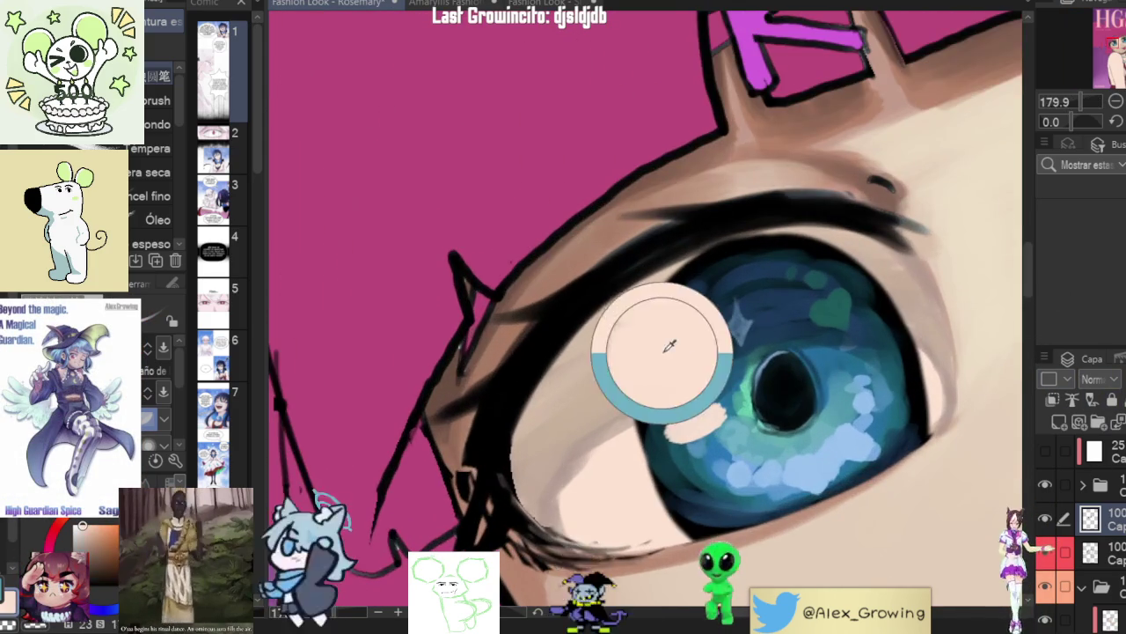
left_click_drag(667, 347, 633, 334)
scroll(638, 383, "up", 2)
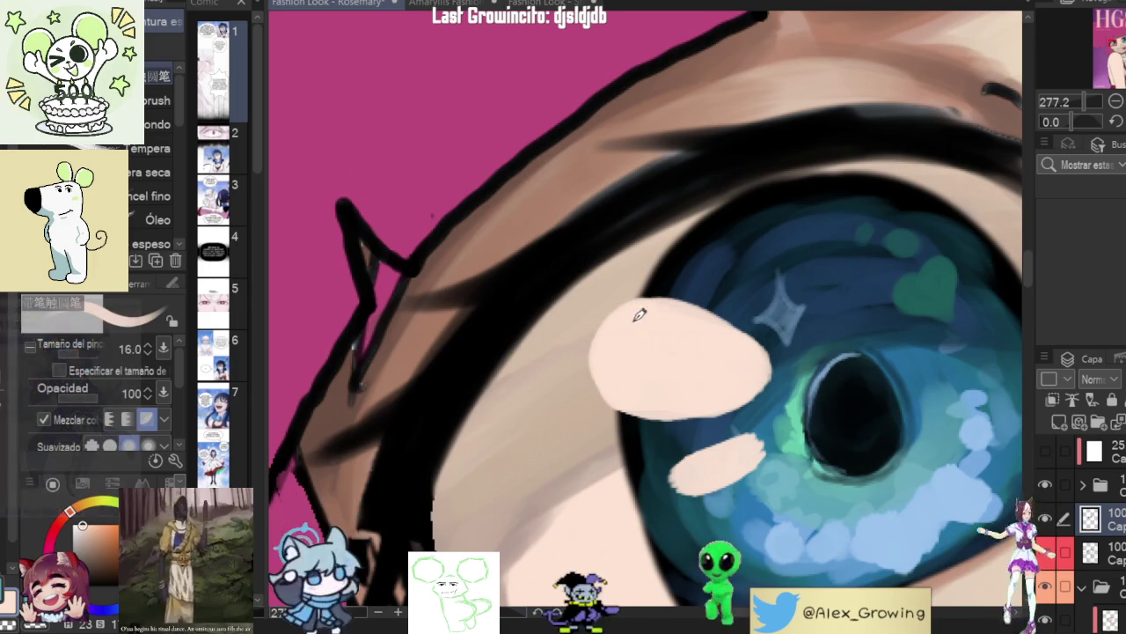
scroll(629, 314, "down", 2)
scroll(628, 314, "down", 3)
scroll(803, 293, "up", 2)
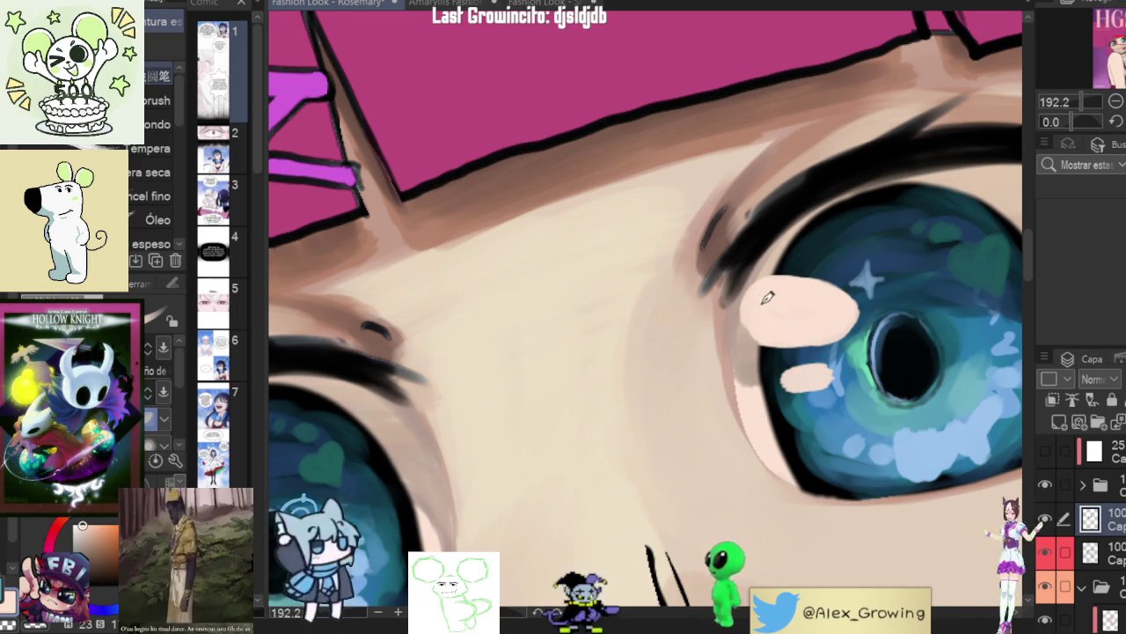
scroll(799, 297, "down", 3)
scroll(765, 312, "down", 2)
scroll(742, 328, "up", 1)
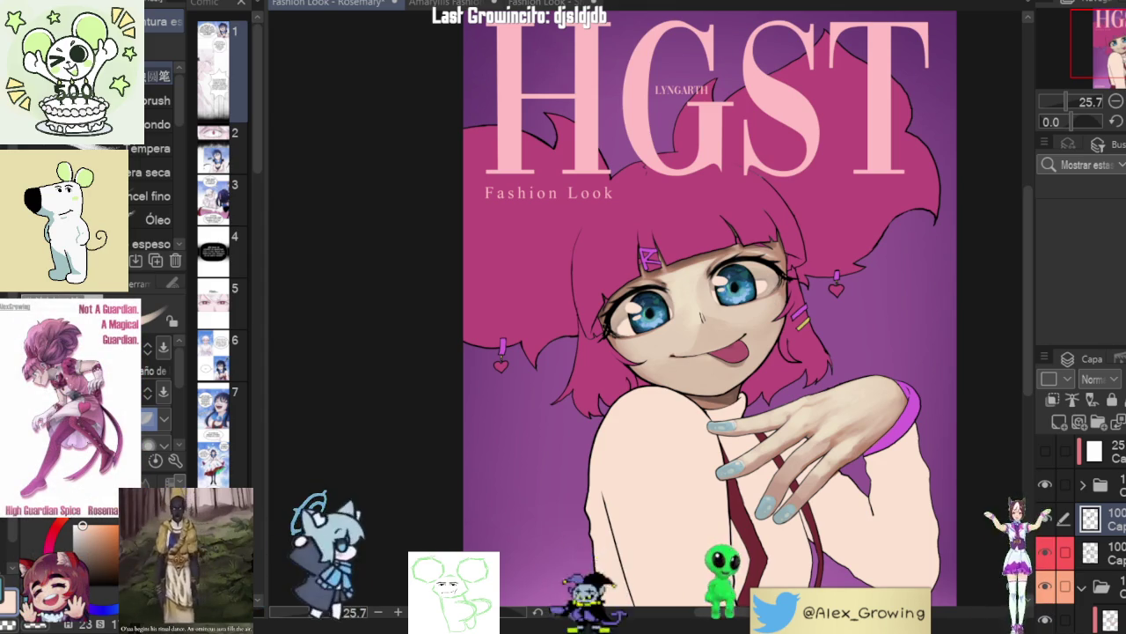
- Briefly mirror the cover view horizontally to check the drawing, then restore it
scroll(317, 99, "down", 1)
key("h")
key("h")
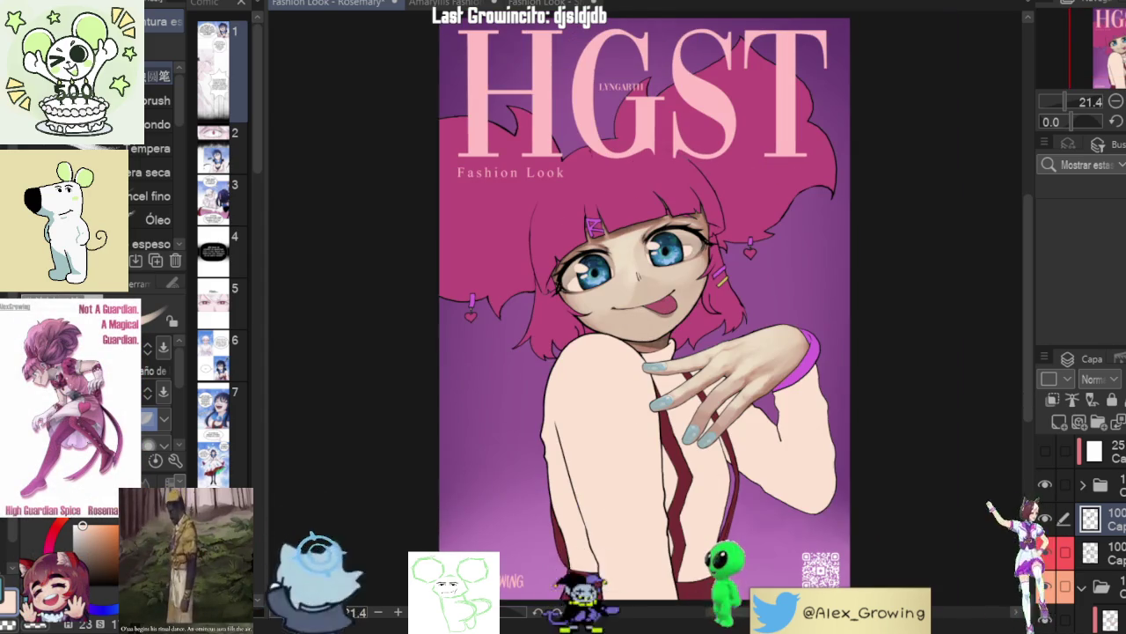
scroll(648, 319, "up", 4)
scroll(648, 319, "up", 3)
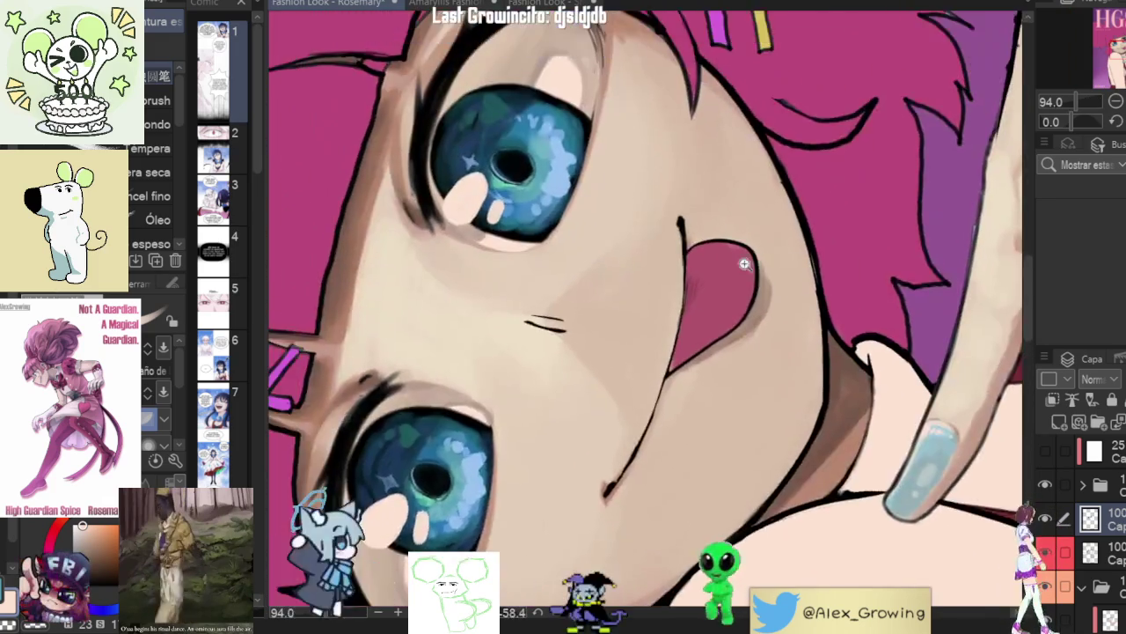
scroll(648, 319, "up", 3)
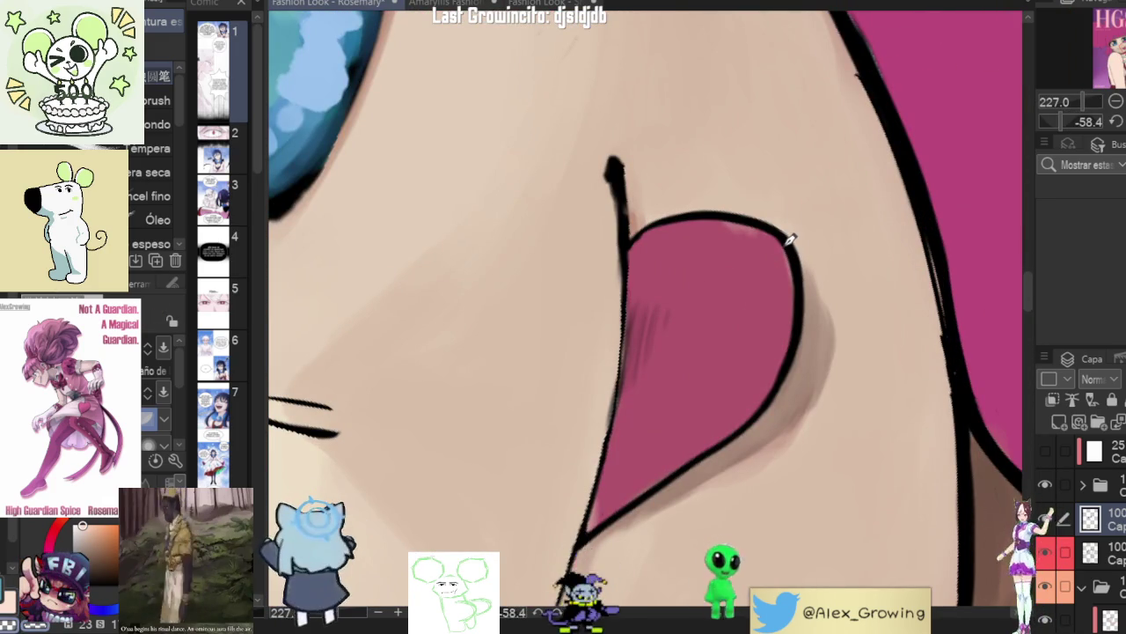
scroll(825, 394, "down", 6)
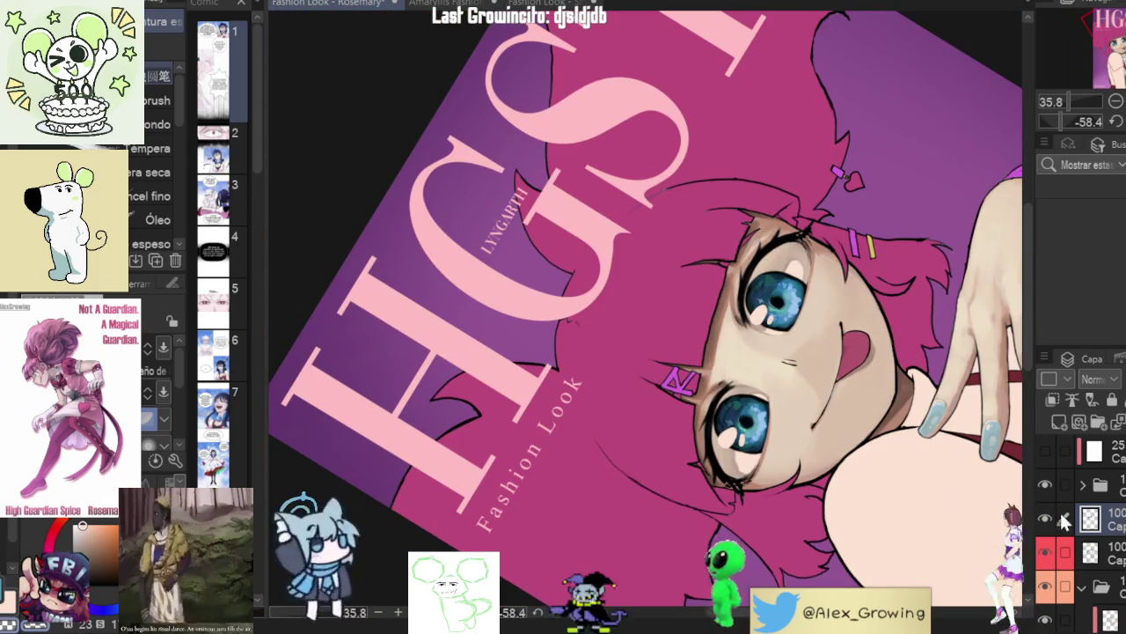
- Toggle the bottom skin-shading layer off and on to compare, then straighten and mirror the view
left_click(1072, 616)
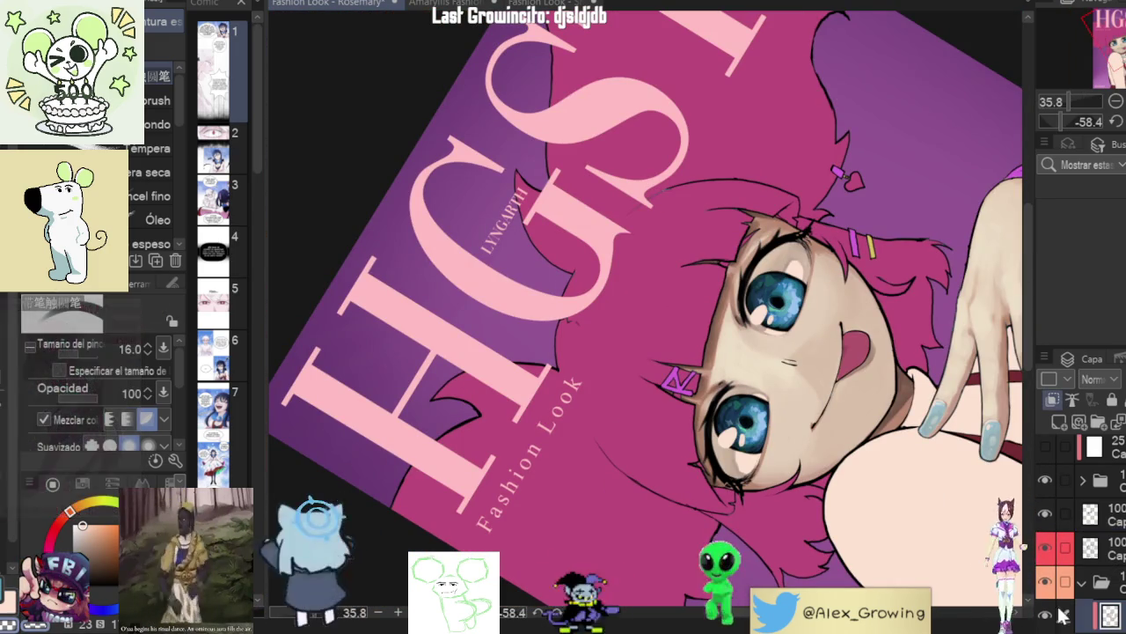
left_click_drag(792, 352, 836, 264)
left_click_drag(832, 365, 832, 251)
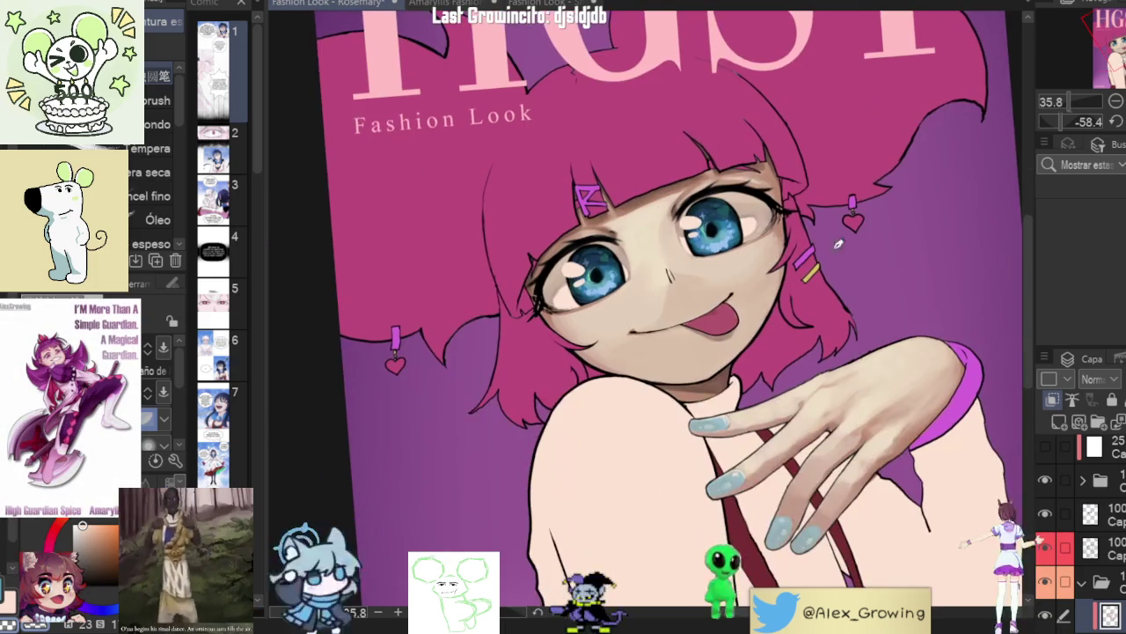
left_click(1049, 616)
left_click(1047, 617)
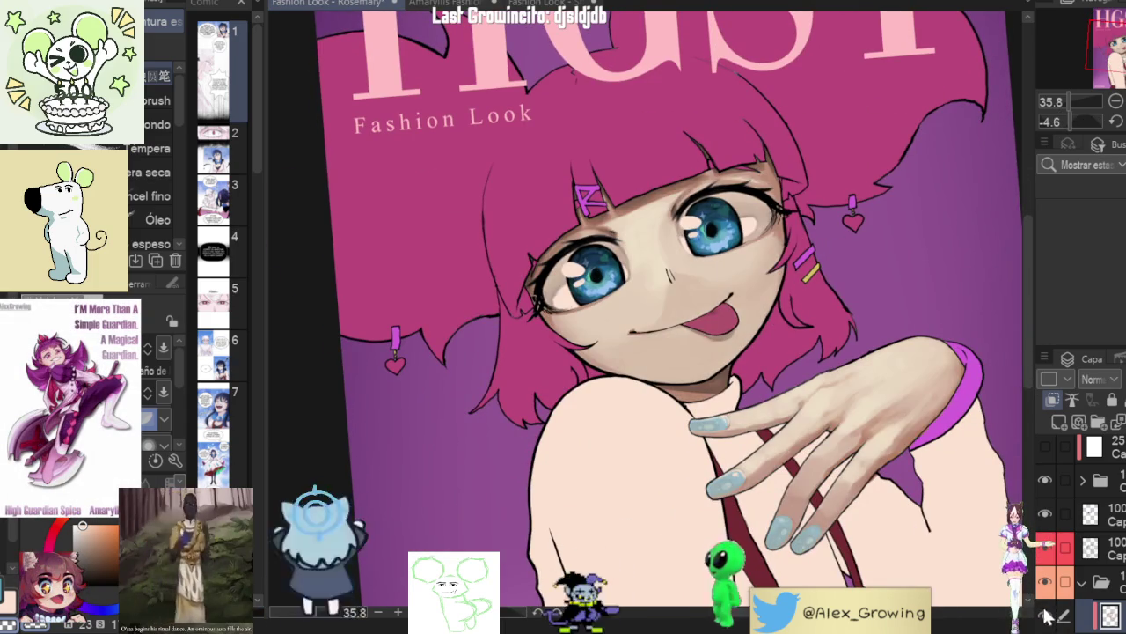
scroll(857, 261, "down", 3)
left_click(1045, 616)
key("ctrl+@")
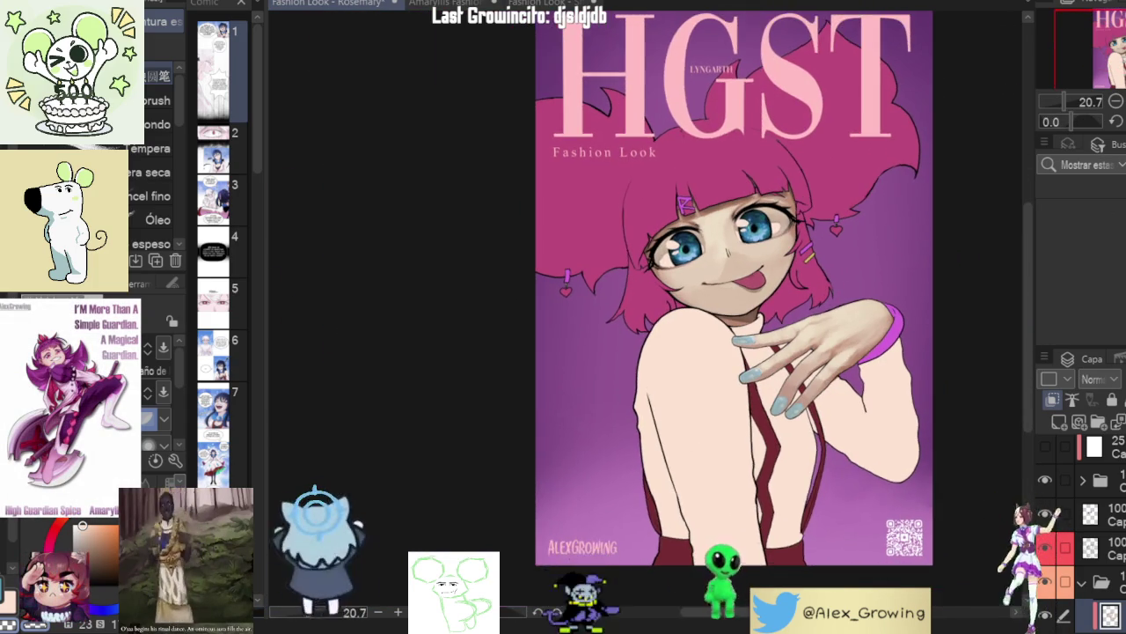
key("h")
key("h")
key("h")
key("h")
key("h")
key("h")
key("h")
key("h")
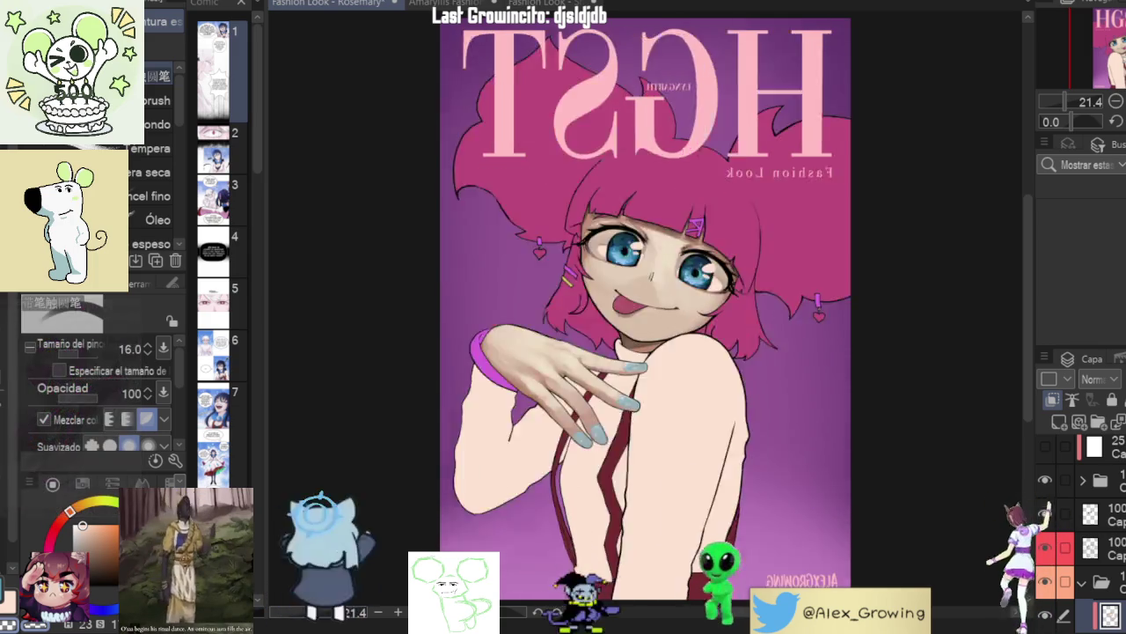
- Rotate and zoom the view so the girl's tongue sits centred
scroll(771, 114, "up", 5)
left_click_drag(616, 352, 770, 113)
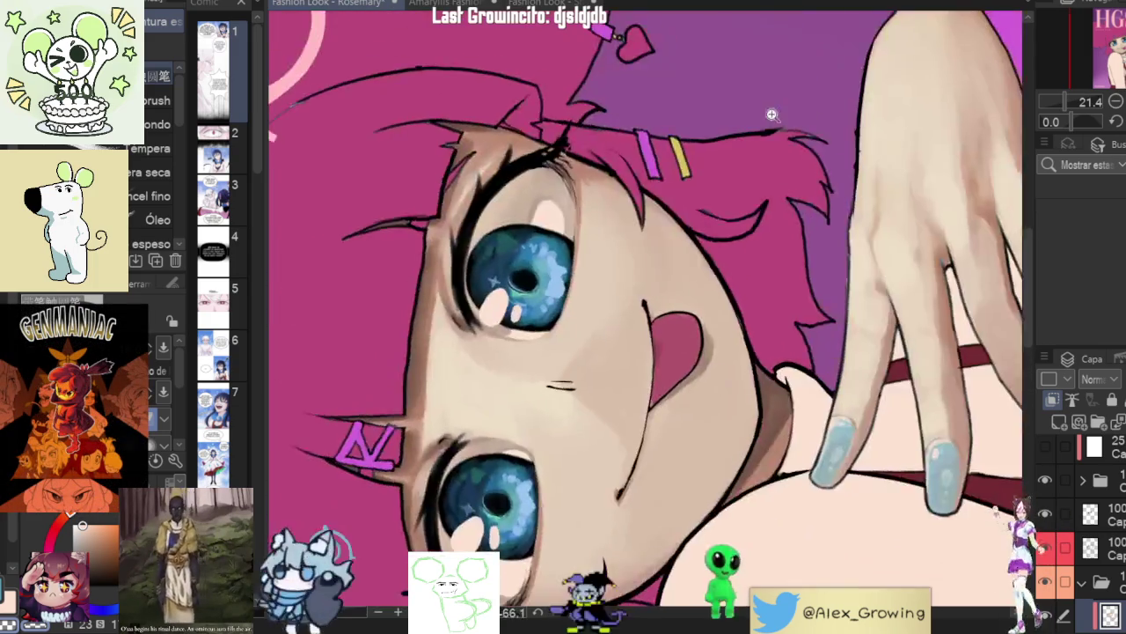
scroll(686, 335, "up", 5)
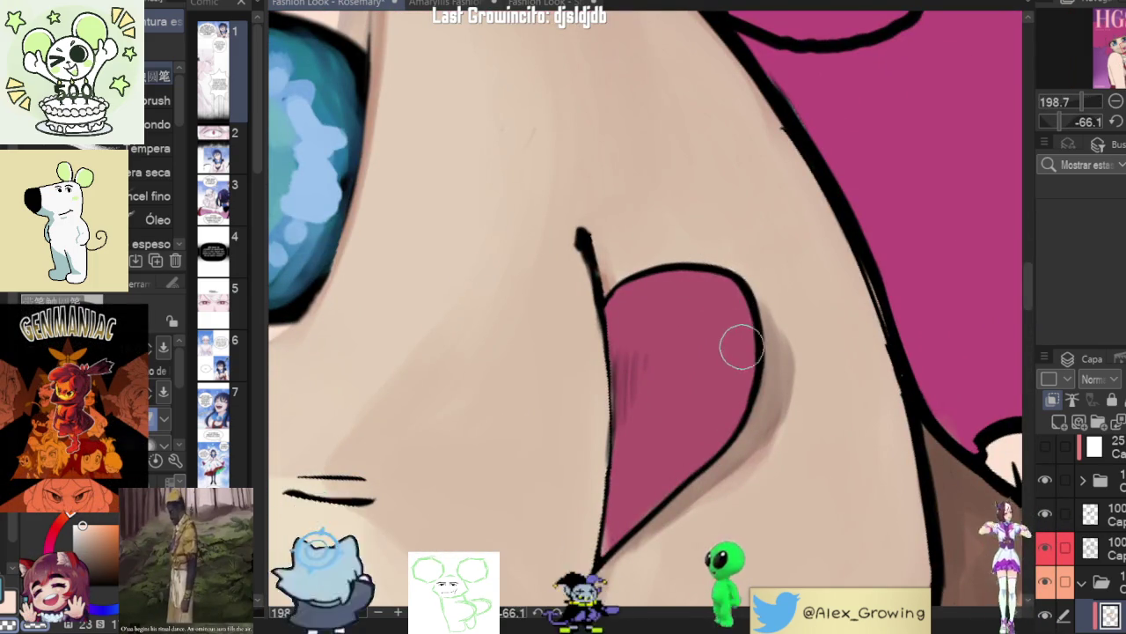
left_click_drag(745, 346, 747, 293)
scroll(799, 278, "down", 1)
scroll(801, 264, "down", 2)
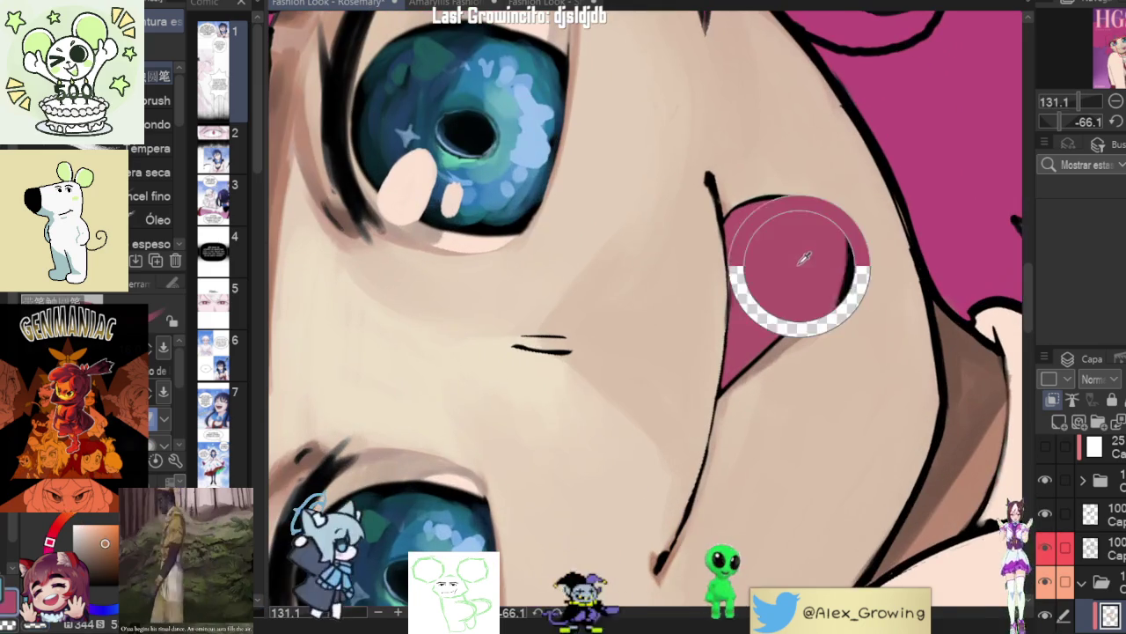
scroll(802, 258, "down", 2)
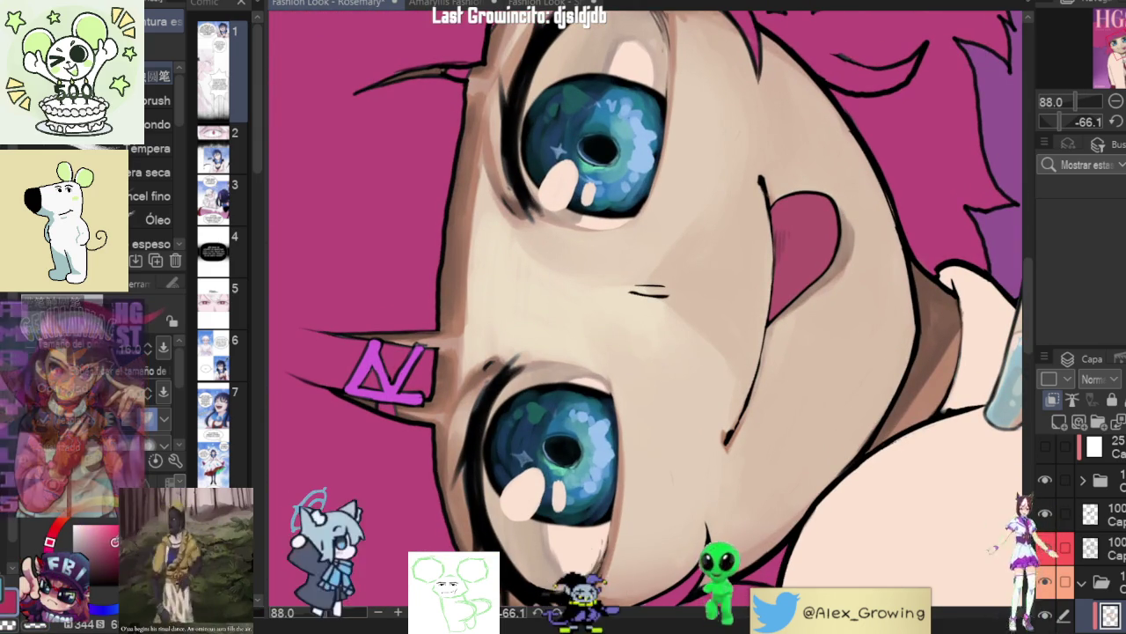
- Sample the tongue's pink and choose a darker shade of it for shading
left_click(813, 241, "alt")
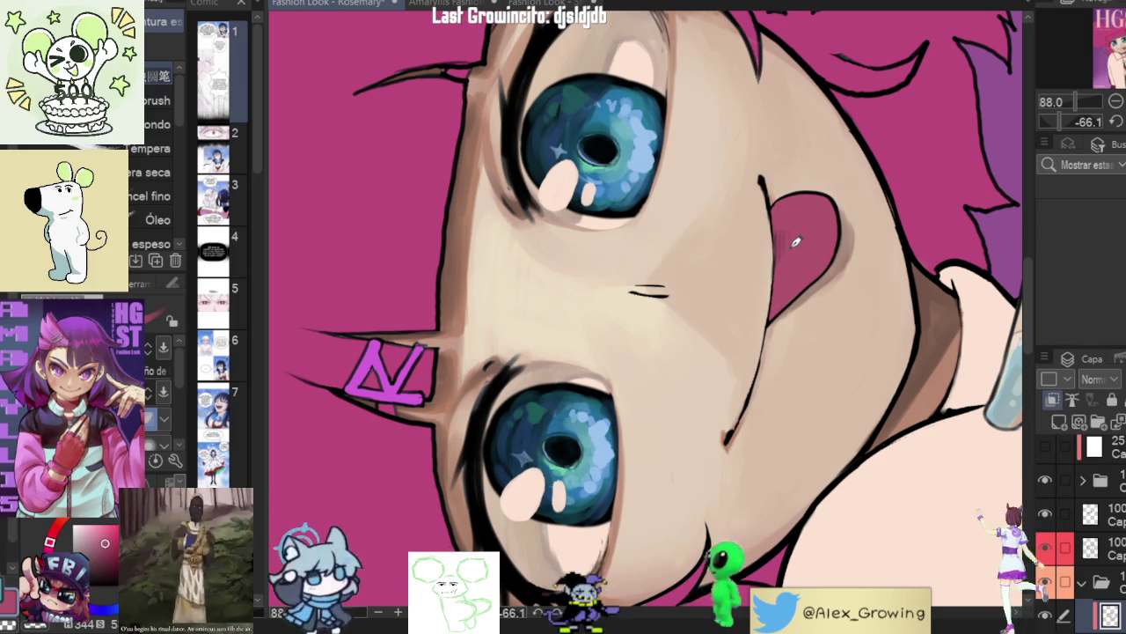
left_click(796, 241, "alt")
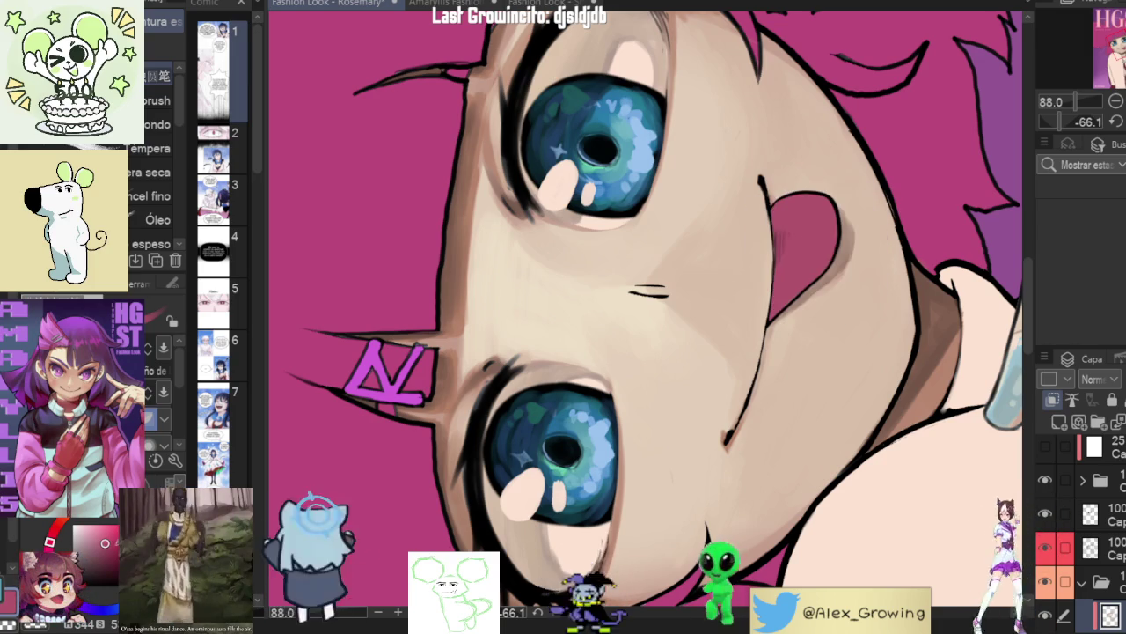
left_click(106, 559)
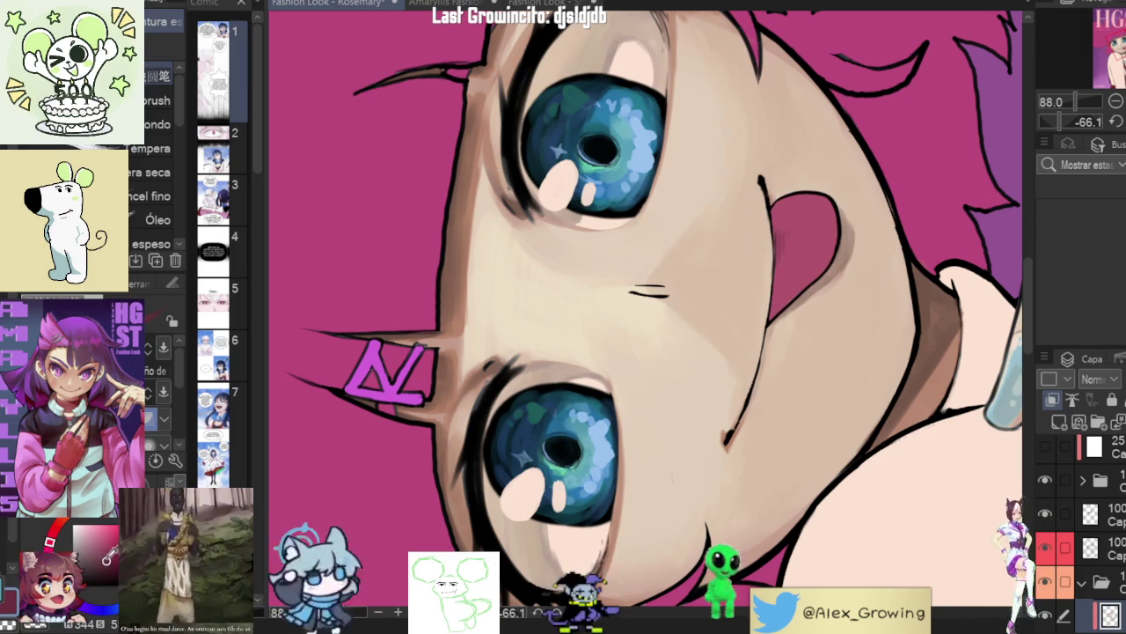
scroll(820, 266, "up", 2)
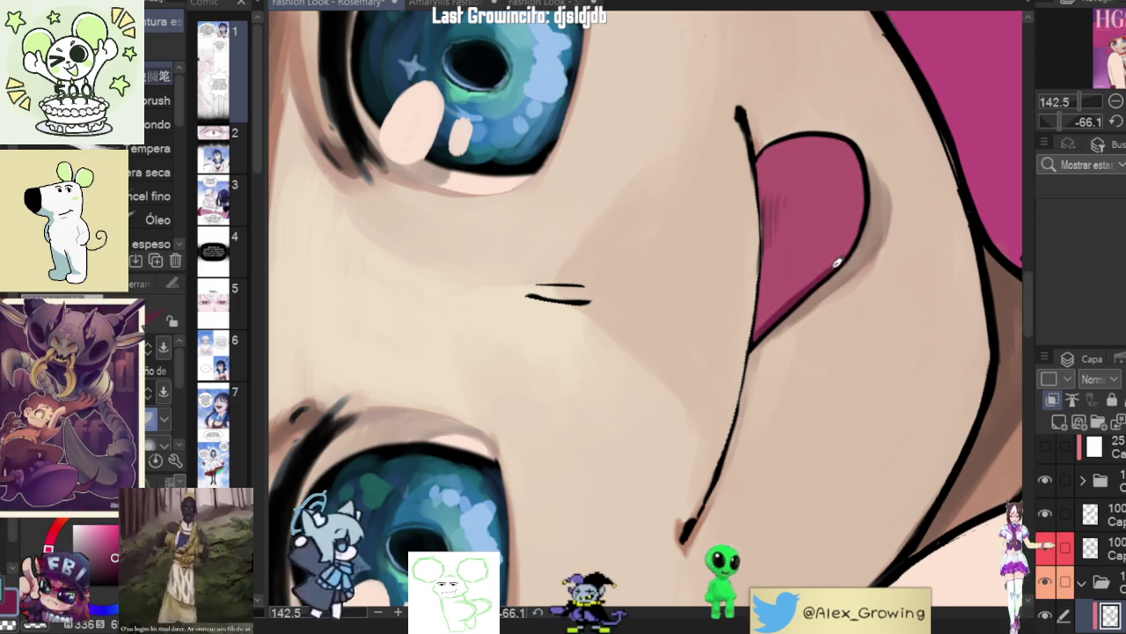
scroll(880, 237, "down", 2)
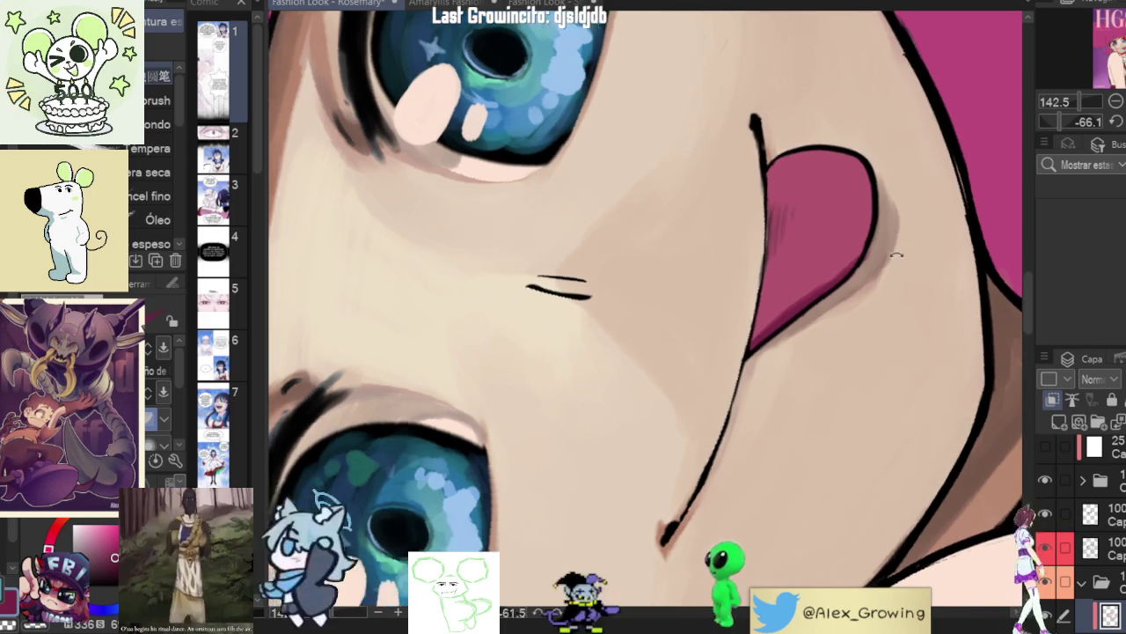
scroll(897, 241, "down", 2)
scroll(842, 307, "down", 3)
scroll(843, 307, "down", 3)
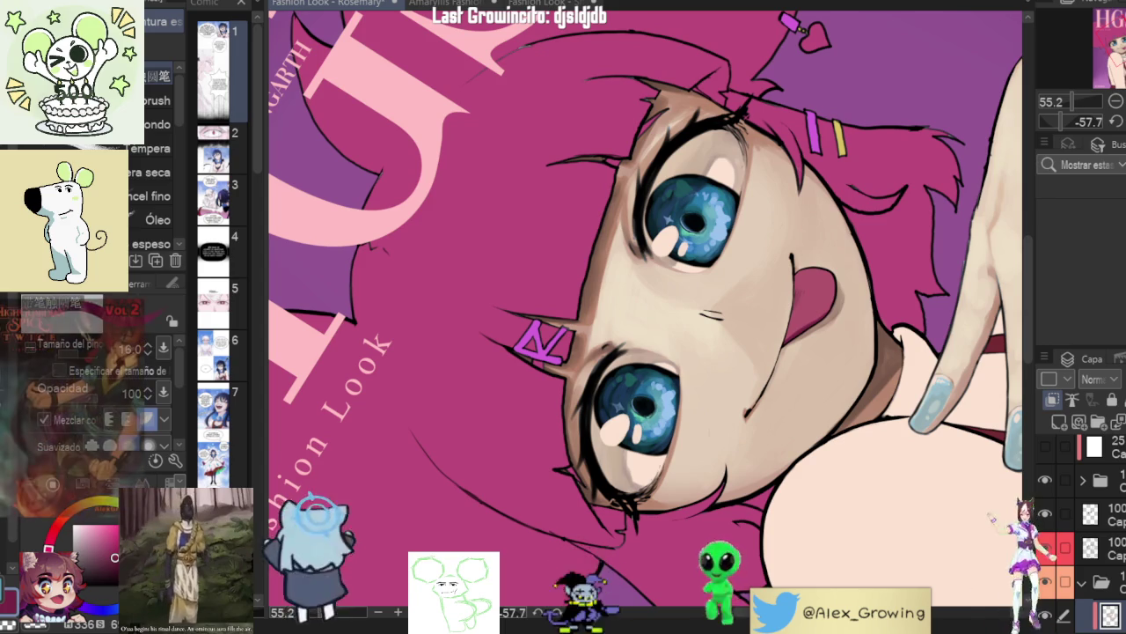
scroll(642, 317, "down", 3)
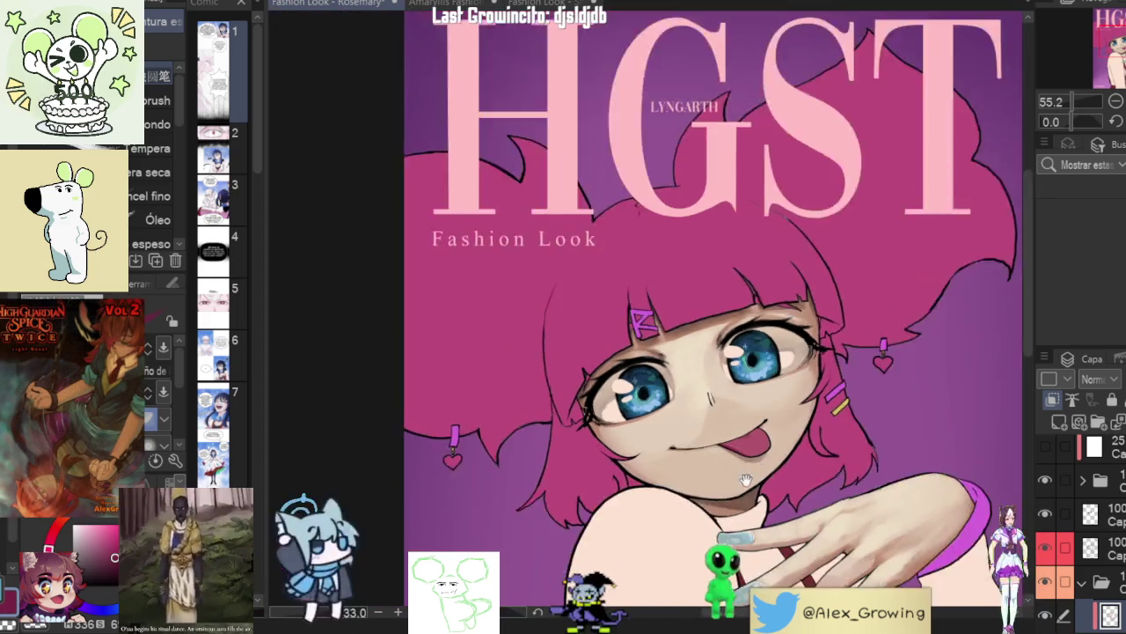
- Check the whole cover mirrored horizontally, flip it back and zoom onto the tongue
left_click_drag(669, 237, 806, 309)
scroll(806, 310, "up", 5)
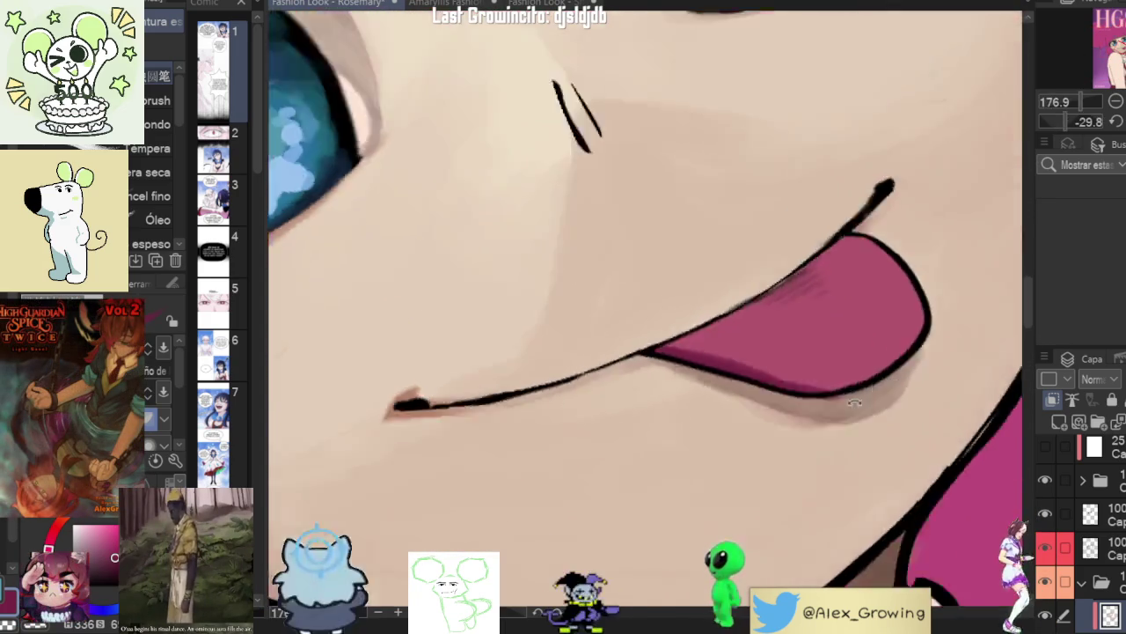
scroll(805, 309, "down", 2)
scroll(1011, 183, "down", 3)
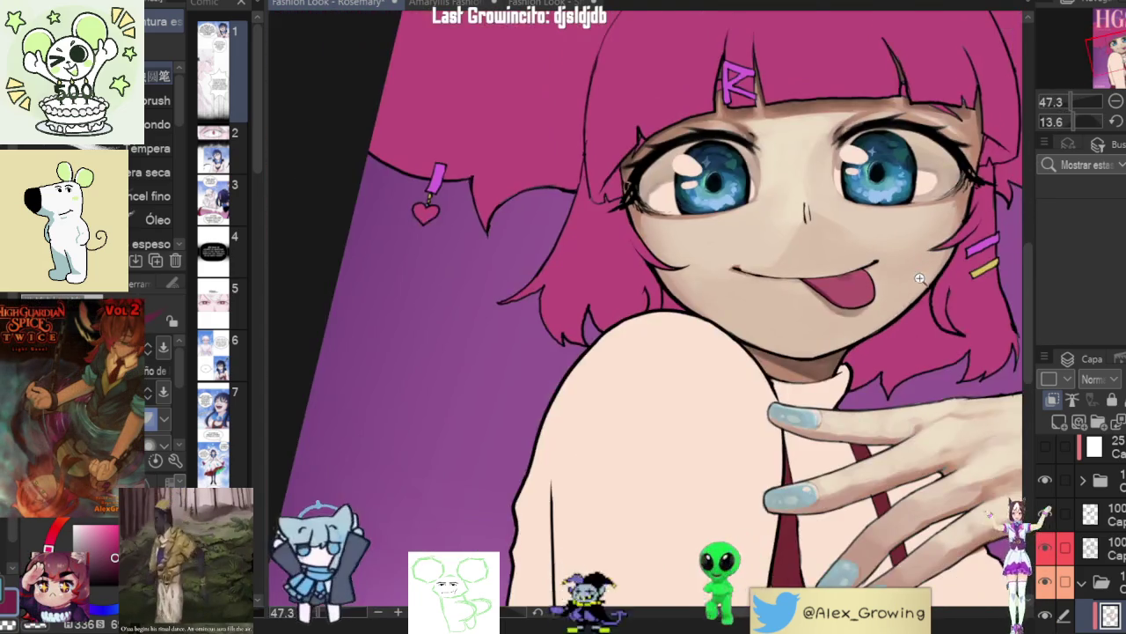
scroll(1011, 182, "down", 2)
key("h")
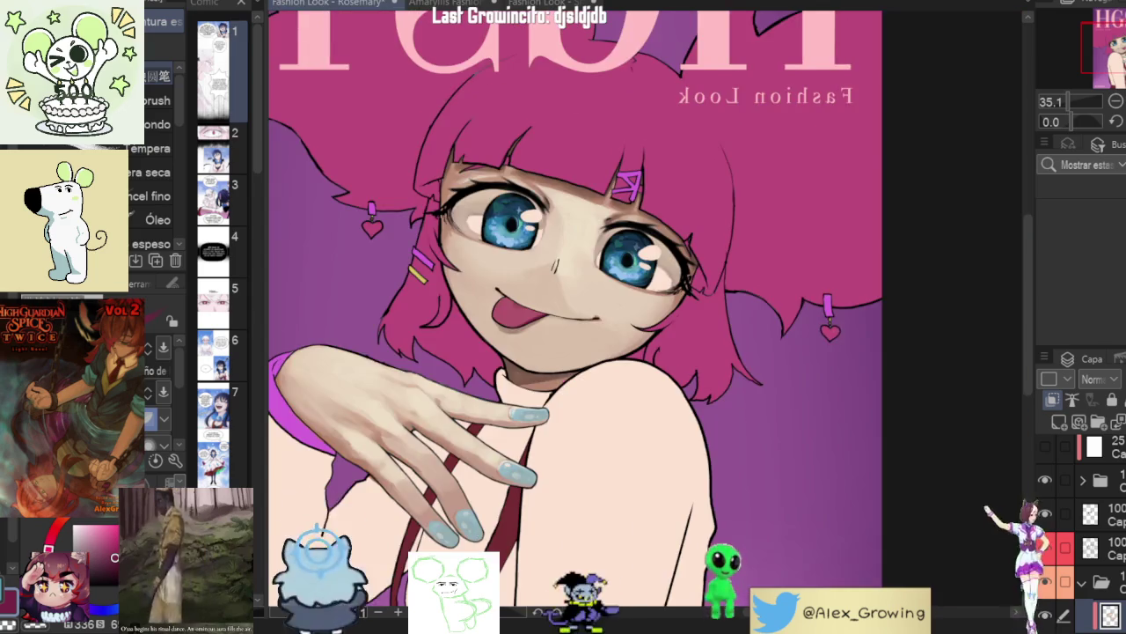
scroll(646, 308, "down", 2)
key("h")
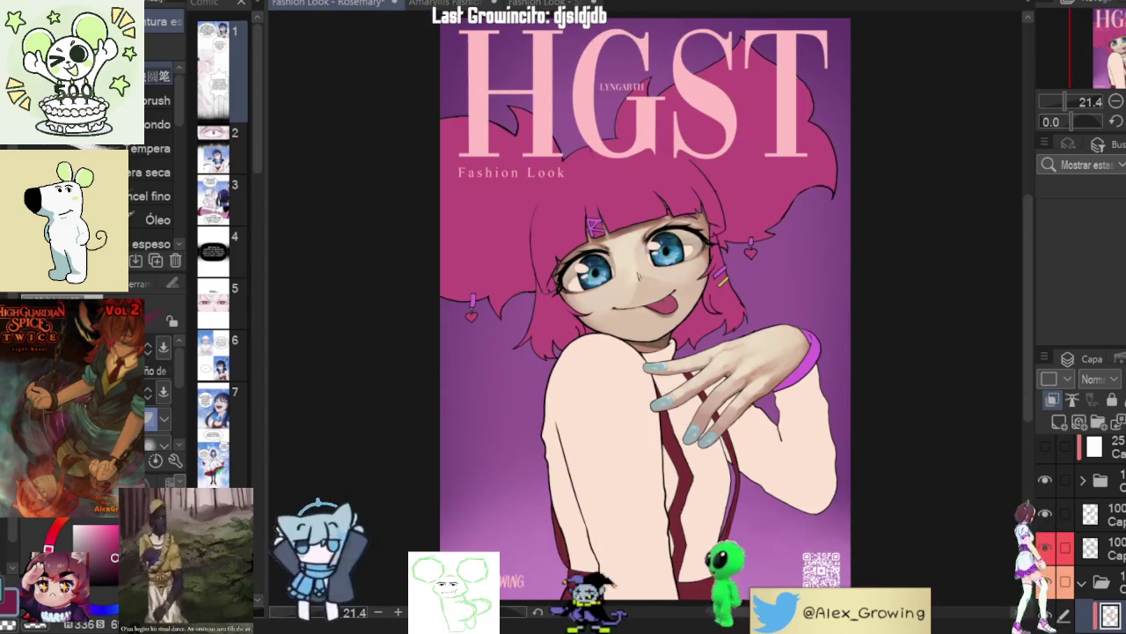
scroll(945, 276, "up", 3)
scroll(759, 249, "up", 2)
scroll(758, 249, "up", 2)
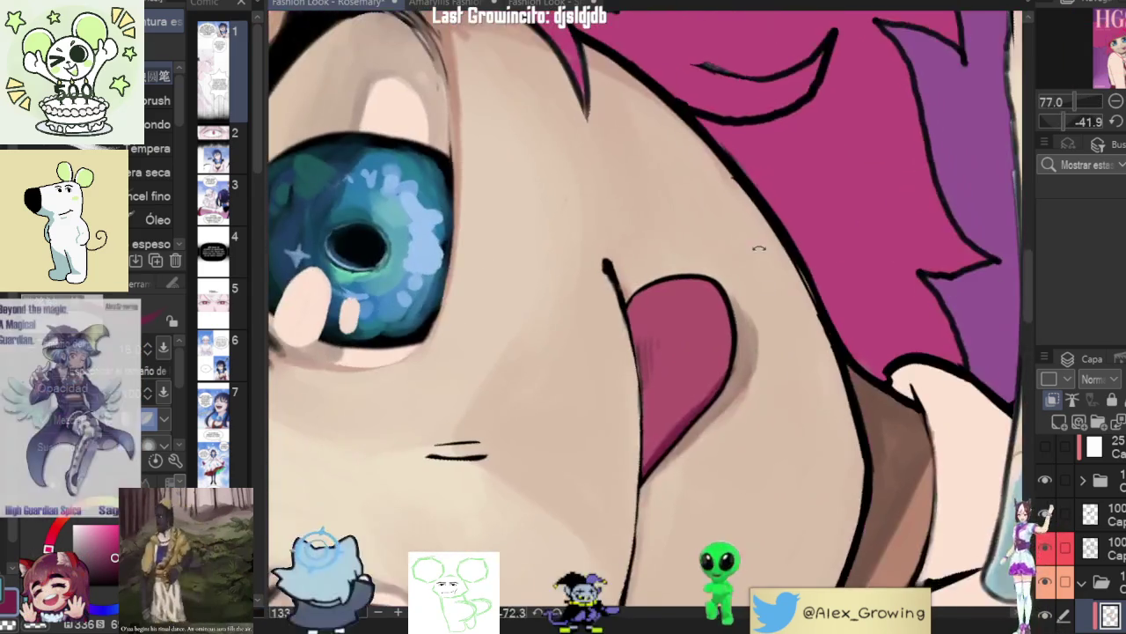
scroll(759, 249, "up", 3)
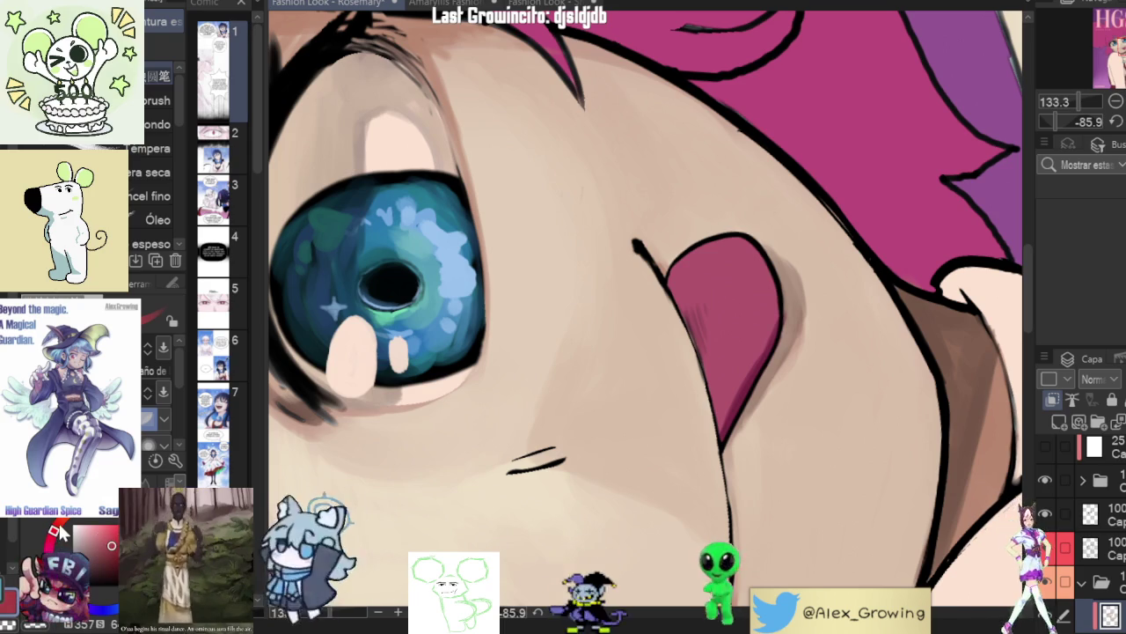
scroll(716, 326, "up", 2)
- Paint dark red shading into the tongue's lower right, then zoom out to review the cover
left_click_drag(716, 329, 719, 382)
mouse_move(723, 451)
left_mouse_down()
mouse_move(737, 420)
mouse_move(698, 379)
left_mouse_up()
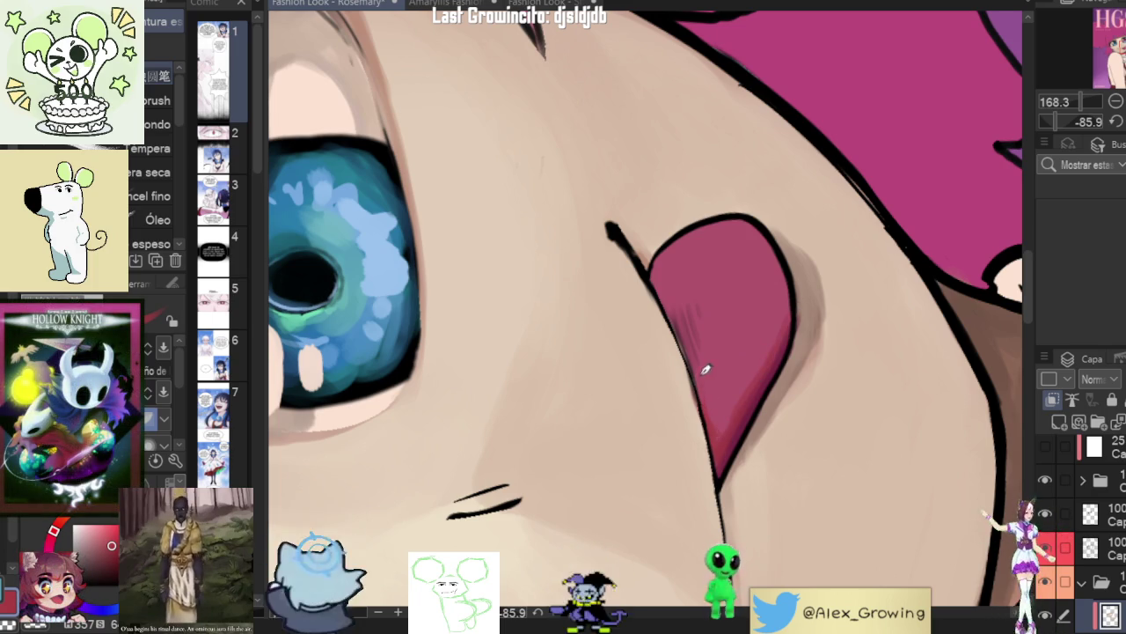
mouse_move(706, 384)
left_mouse_down()
mouse_move(652, 394)
mouse_move(690, 339)
left_mouse_up()
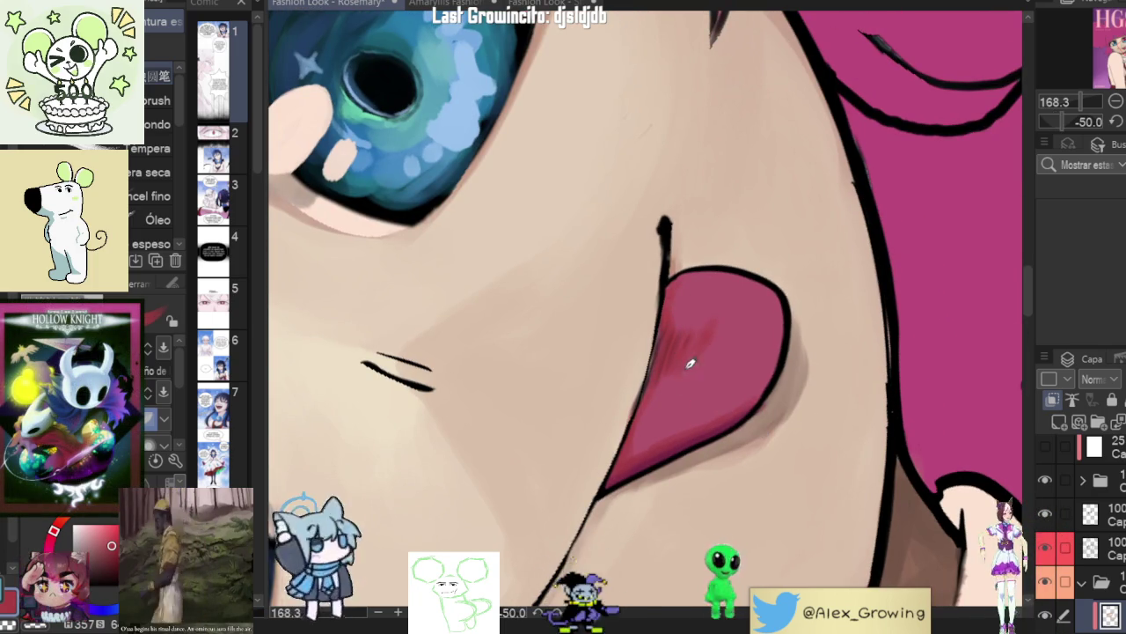
key("ctrl+0")
scroll(677, 396, "up", 2)
scroll(677, 396, "up", 5)
scroll(737, 299, "up", 5)
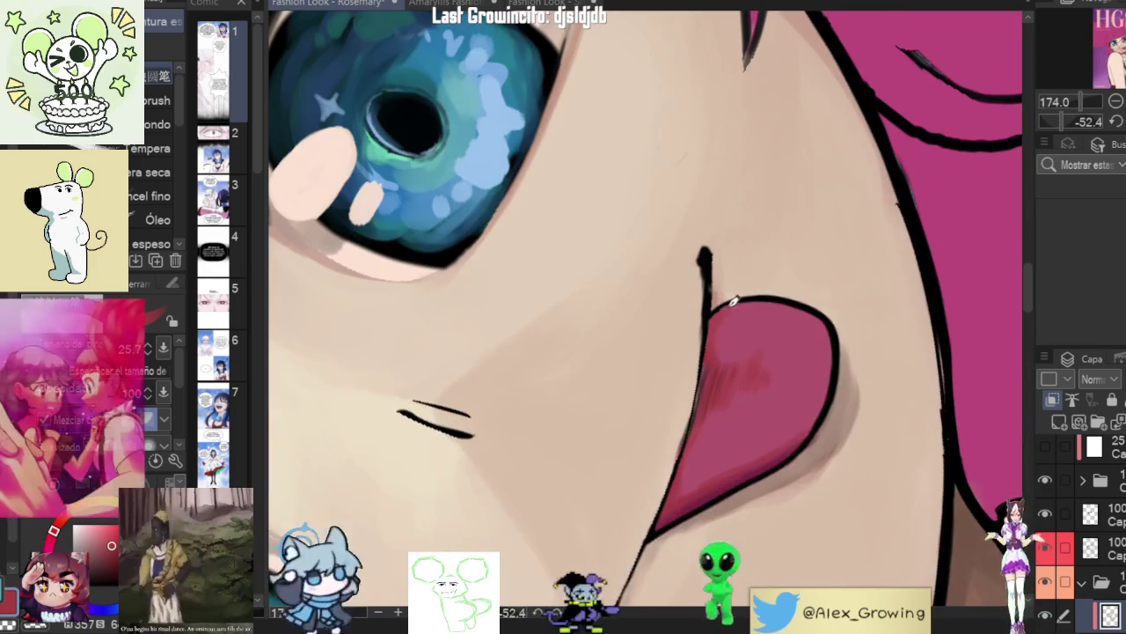
scroll(783, 297, "down", 4)
scroll(792, 299, "up", 4)
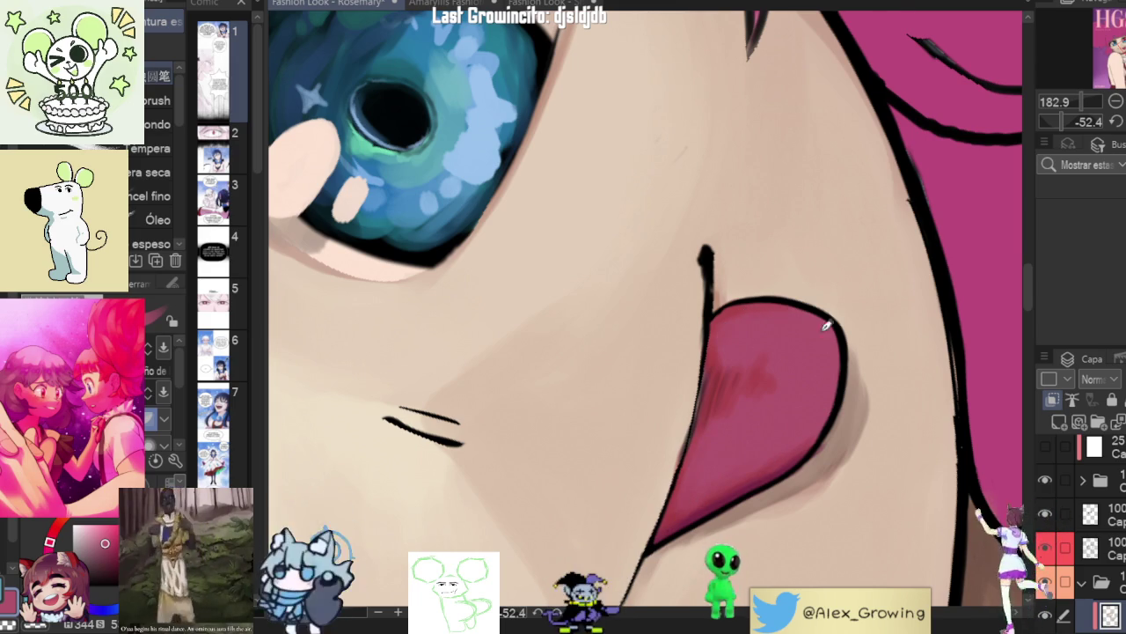
scroll(825, 322, "down", 5)
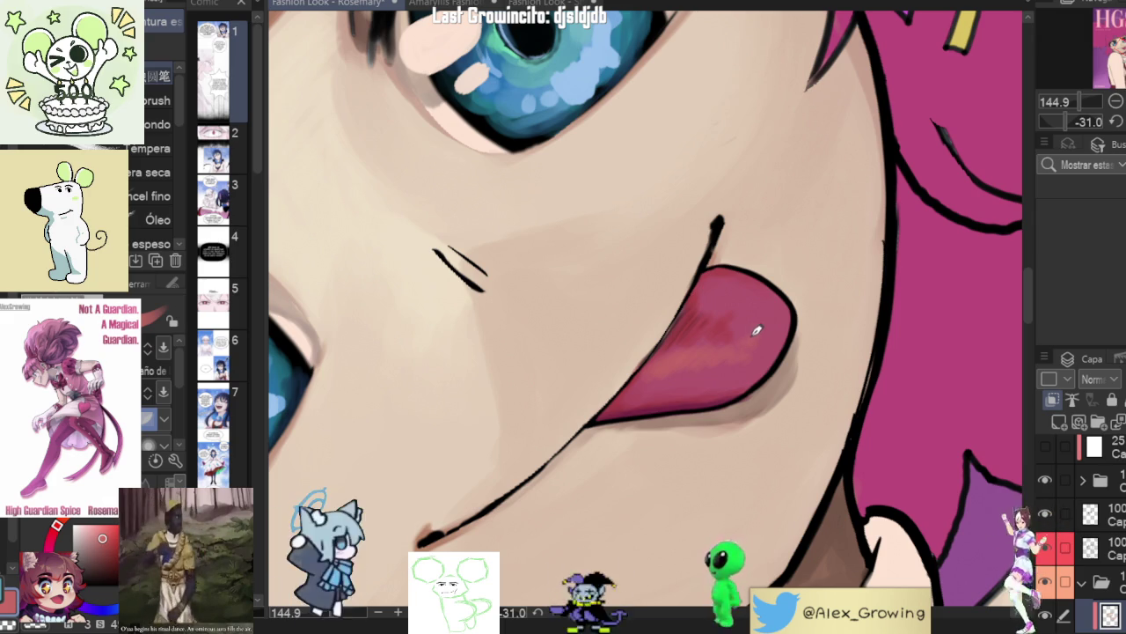
- Shade the upper tongue in darker pink and even out the shading
mouse_move(740, 327)
left_mouse_down()
mouse_move(742, 296)
mouse_move(729, 290)
mouse_move(742, 302)
left_mouse_up()
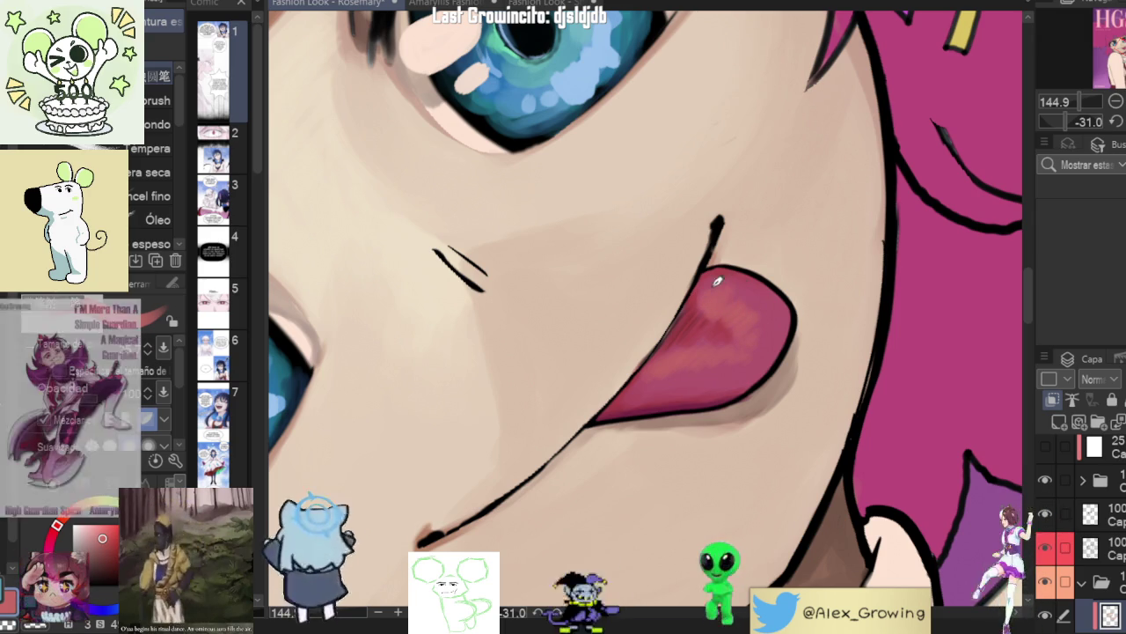
scroll(752, 275, "down", 5)
scroll(766, 279, "up", 2)
scroll(772, 283, "up", 3)
mouse_move(692, 272)
left_mouse_down()
mouse_move(686, 292)
mouse_move(735, 313)
left_mouse_up()
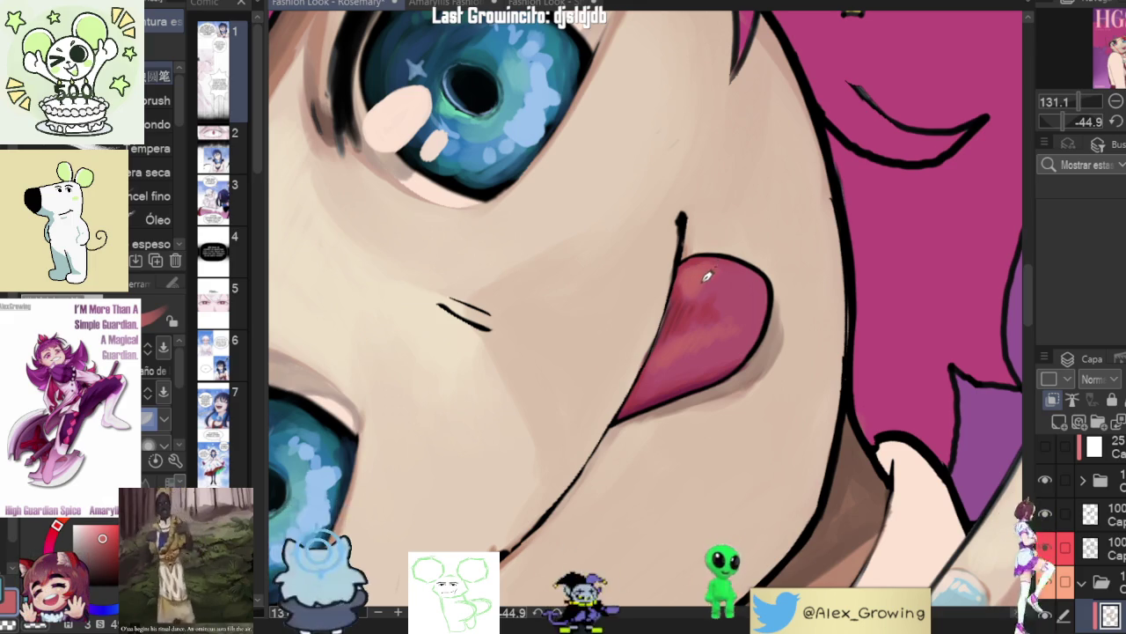
scroll(718, 286, "down", 3)
scroll(757, 352, "down", 3)
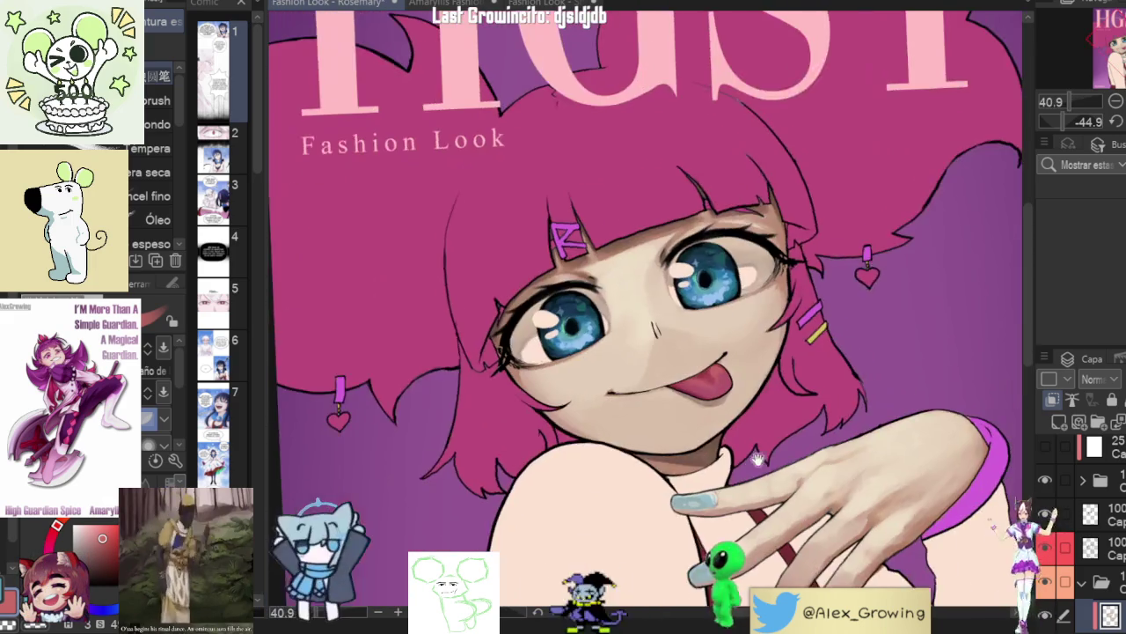
scroll(809, 429, "down", 2)
scroll(810, 429, "up", 2)
scroll(783, 387, "up", 2)
scroll(757, 352, "up", 2)
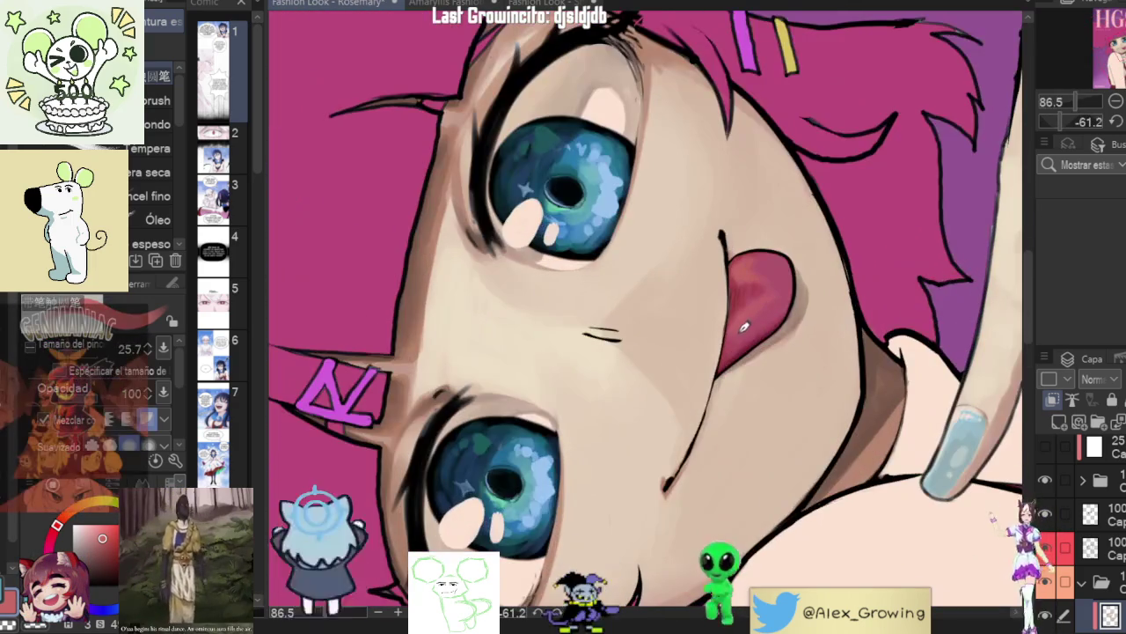
scroll(756, 335, "down", 2)
scroll(778, 352, "down", 2)
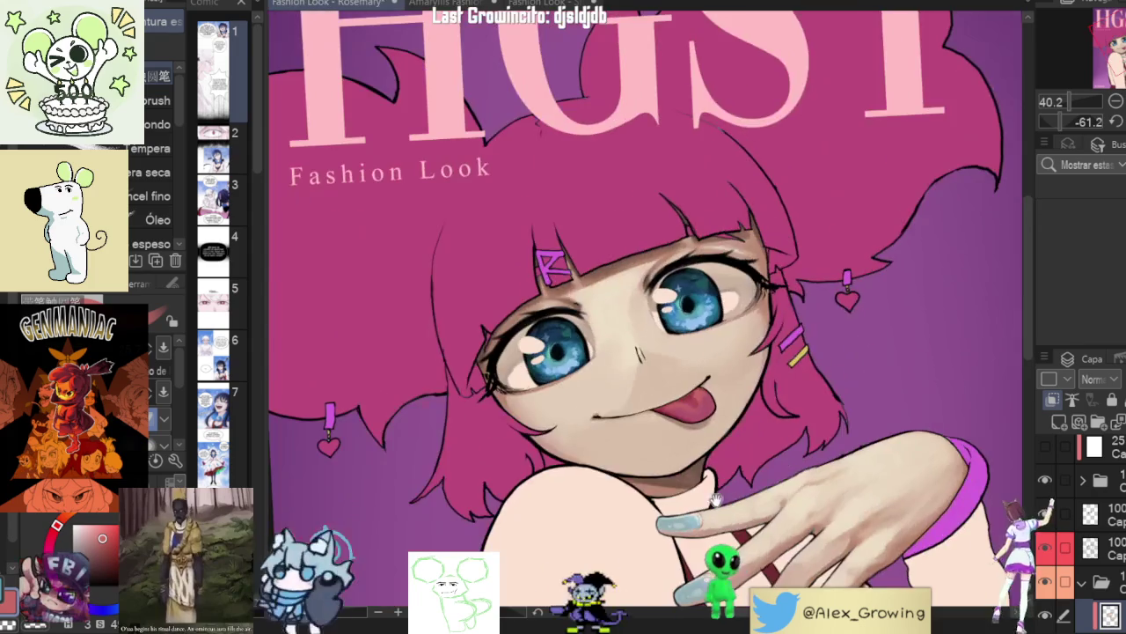
scroll(806, 375, "down", 2)
scroll(806, 376, "up", 3)
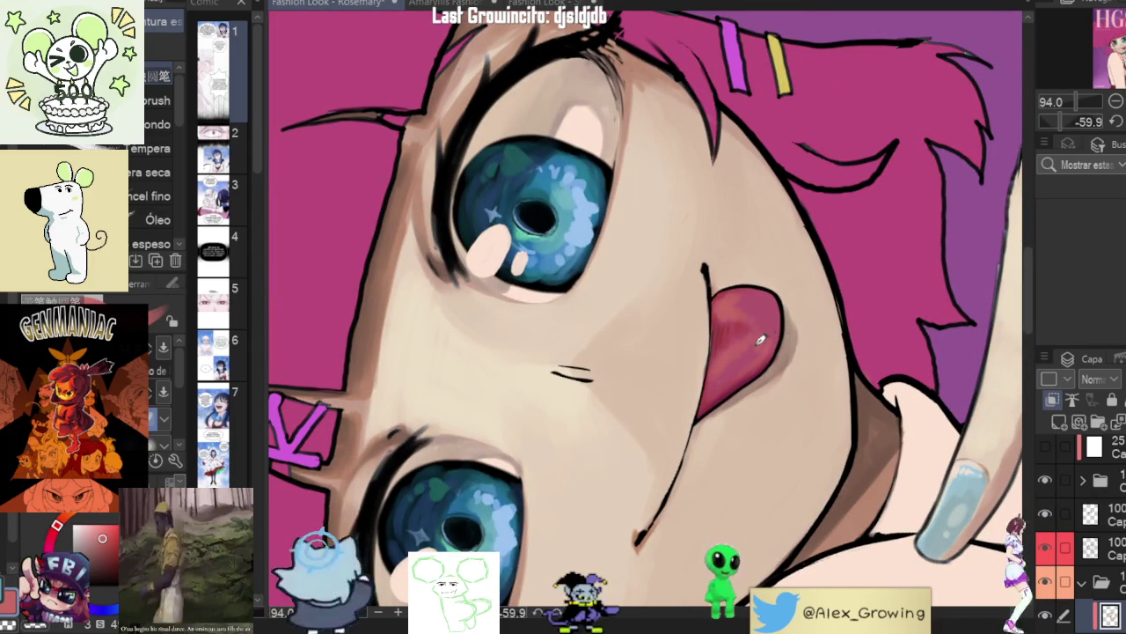
scroll(768, 433, "down", 3)
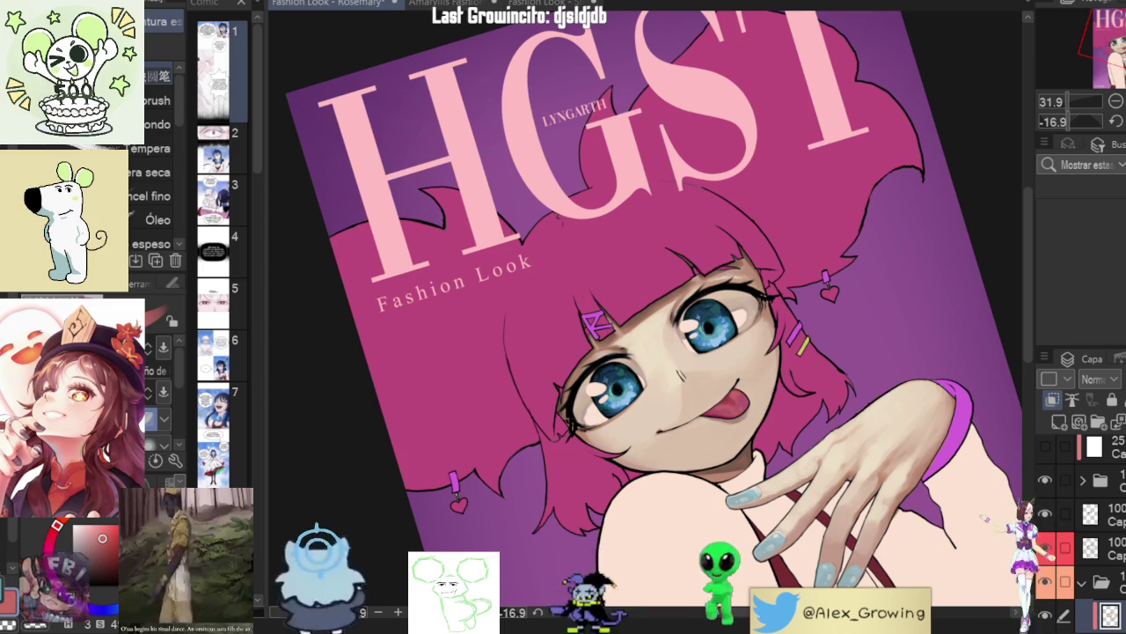
- Zoom in and out repeatedly to inspect the tongue shading
scroll(743, 429, "up", 3)
scroll(774, 402, "up", 3)
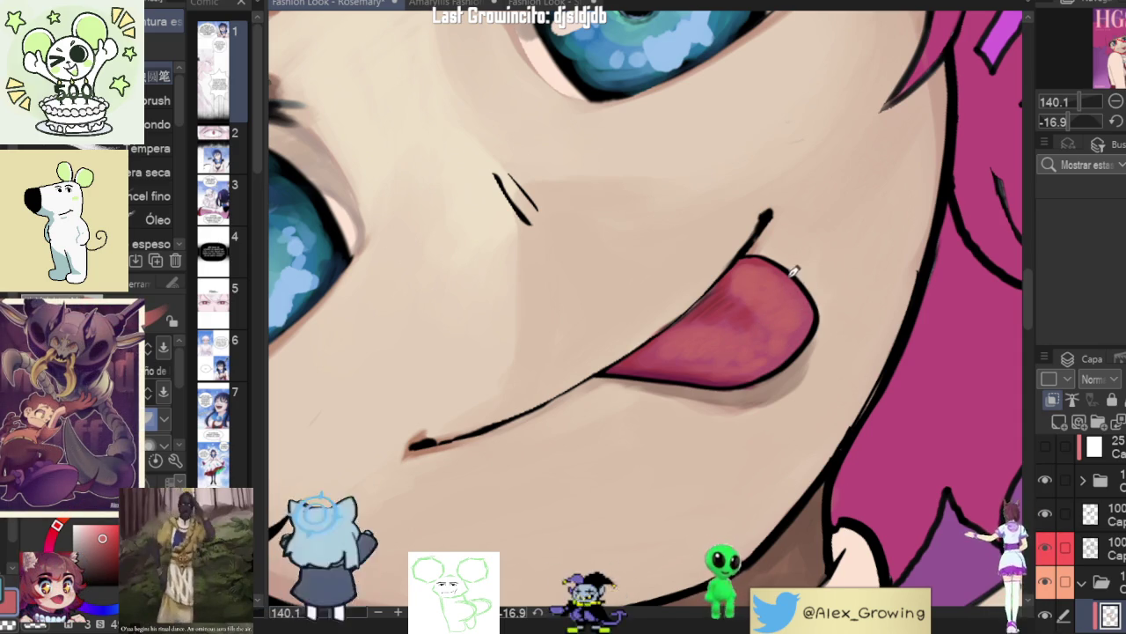
scroll(784, 343, "down", 5)
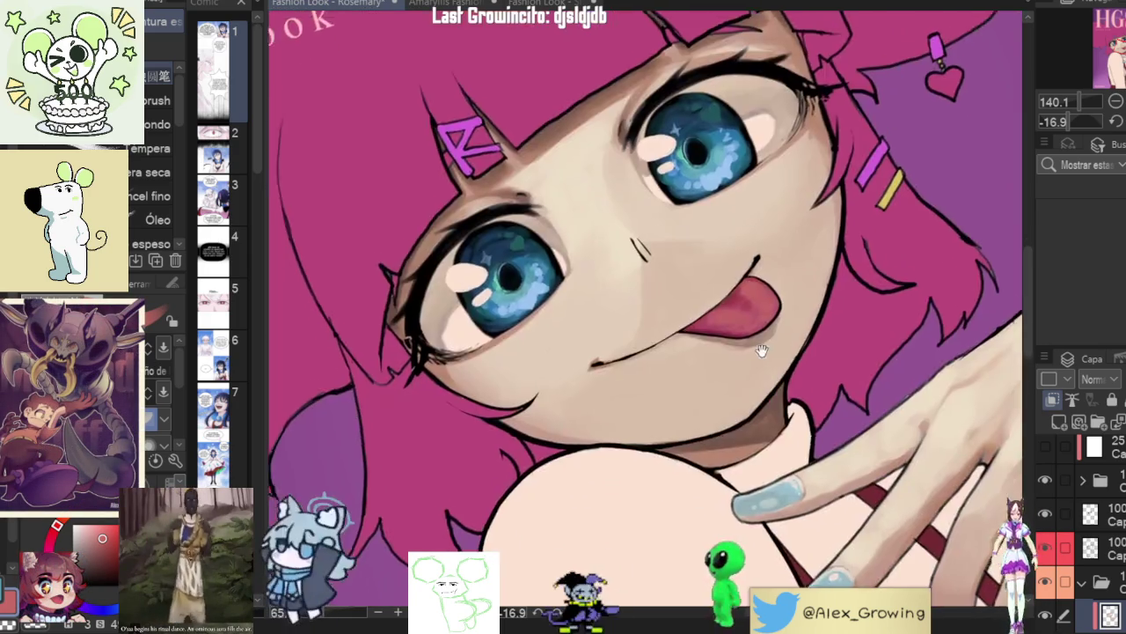
scroll(795, 356, "up", 4)
scroll(691, 307, "up", 1)
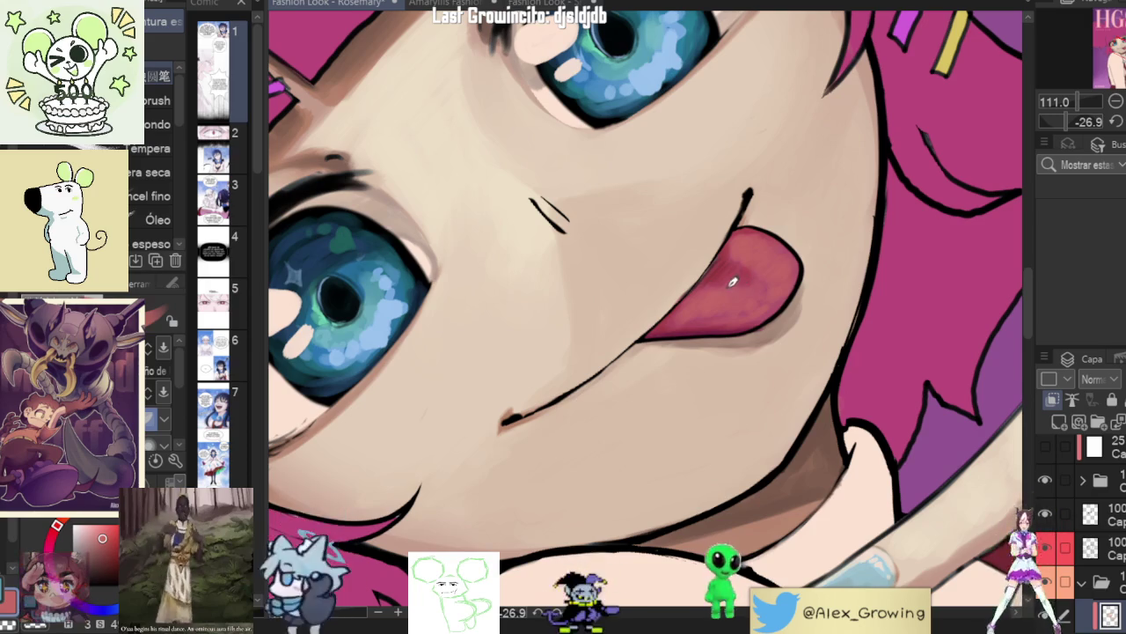
scroll(777, 230, "down", 4)
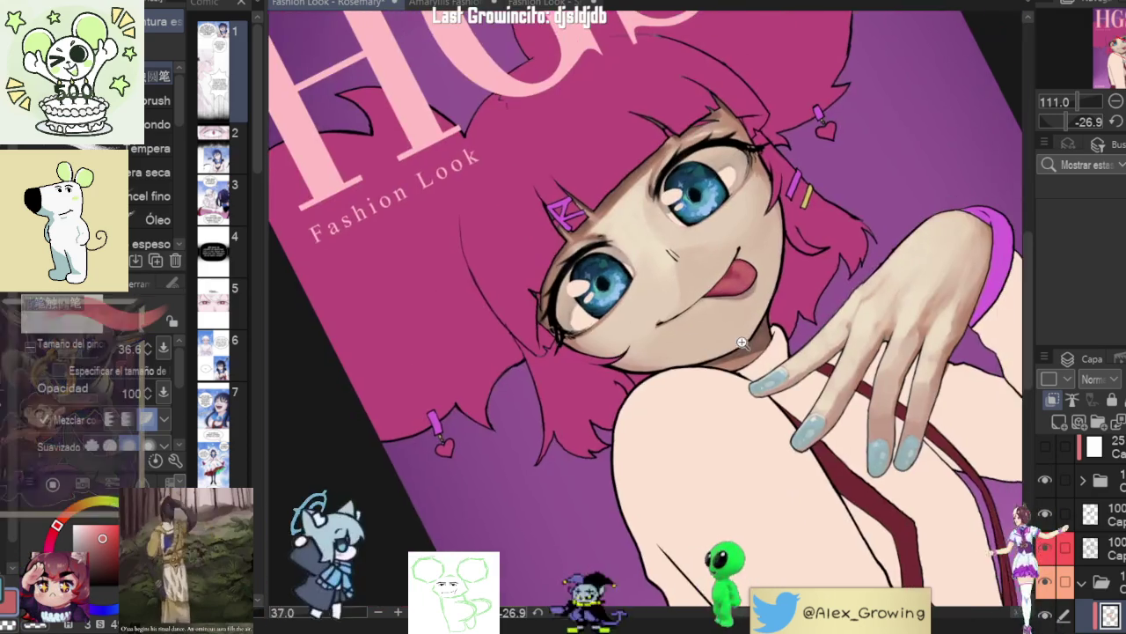
scroll(739, 243, "up", 3)
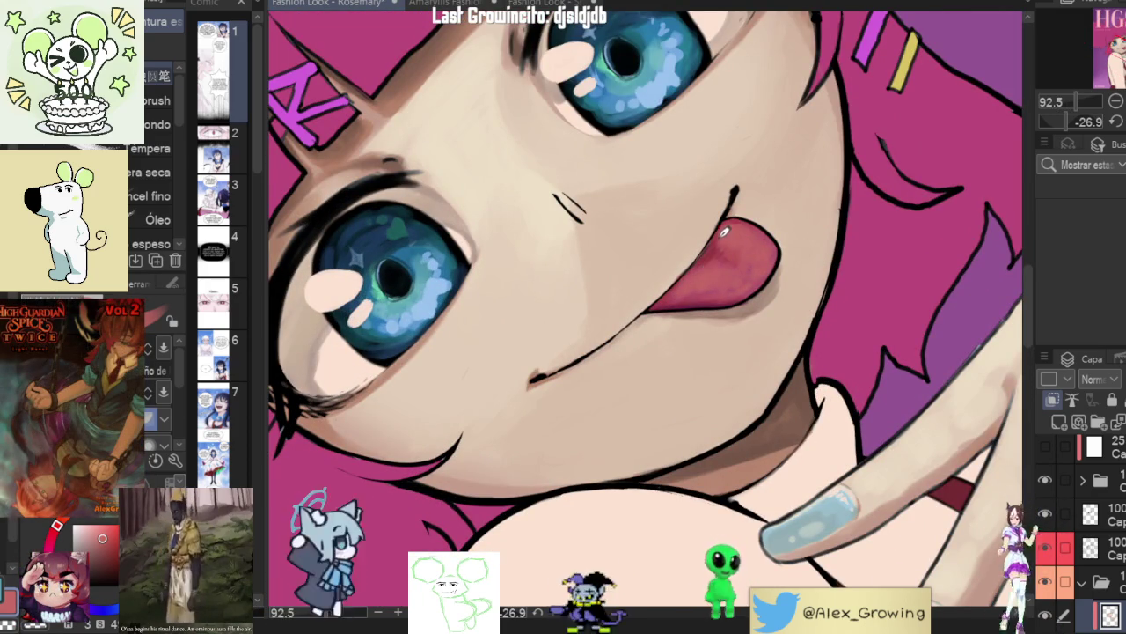
scroll(774, 229, "down", 4)
scroll(792, 269, "up", 1)
scroll(765, 446, "up", 1)
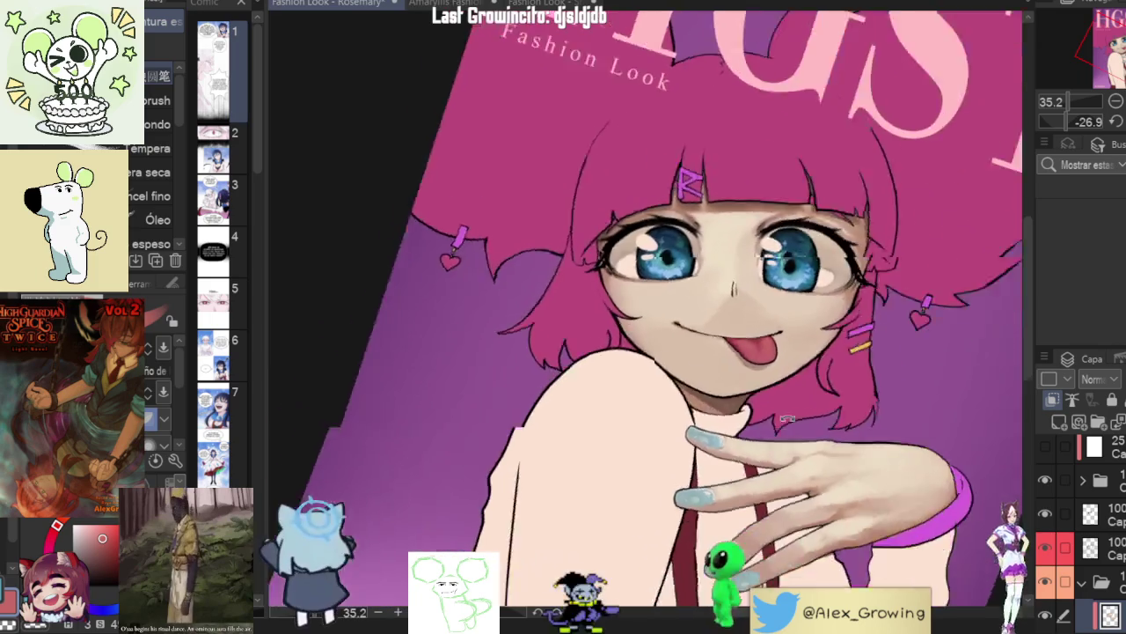
scroll(766, 446, "up", 4)
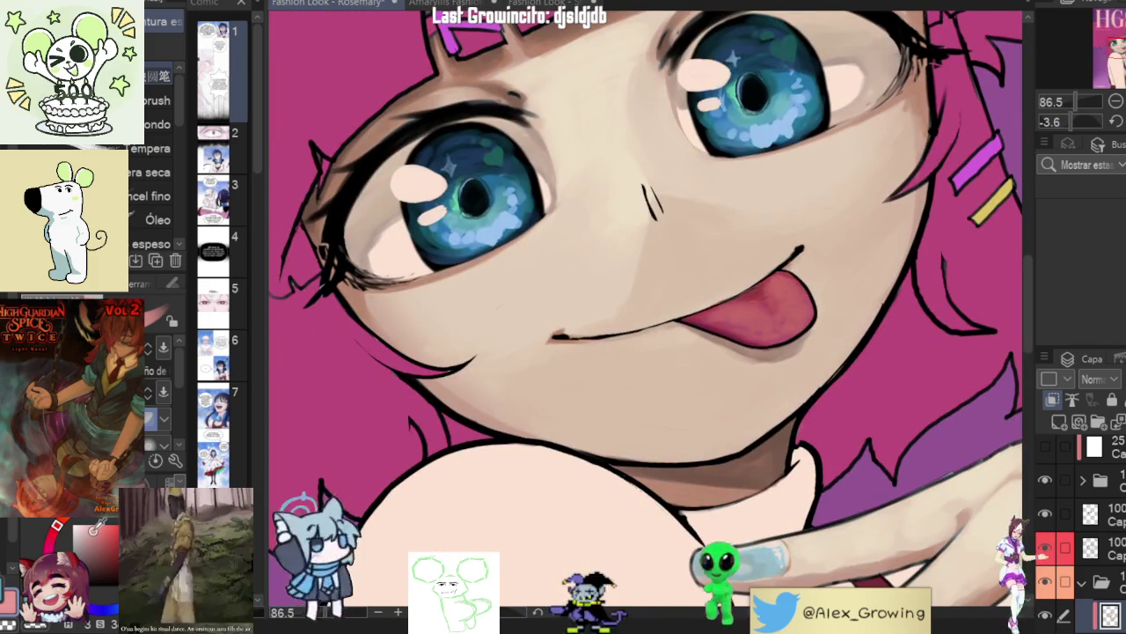
scroll(765, 300, "up", 3)
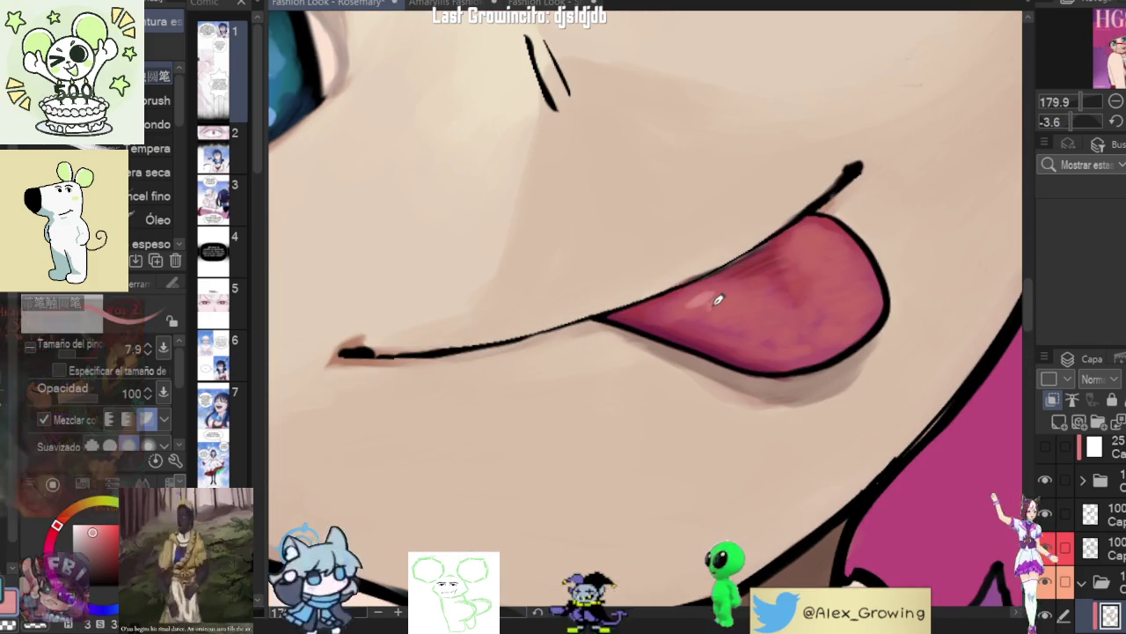
scroll(806, 365, "down", 4)
scroll(806, 365, "down", 2)
- Set the cover view upright, close in on the tongue and sample its colour
left_click_drag(806, 365, 927, 243)
scroll(838, 331, "up", 1)
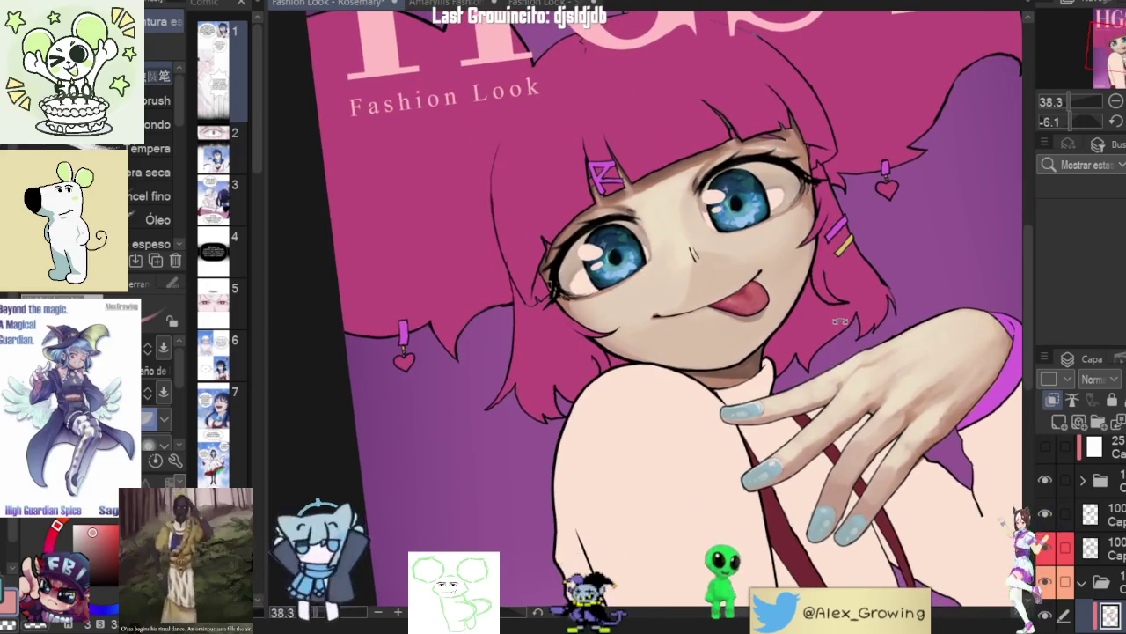
scroll(796, 316, "up", 3)
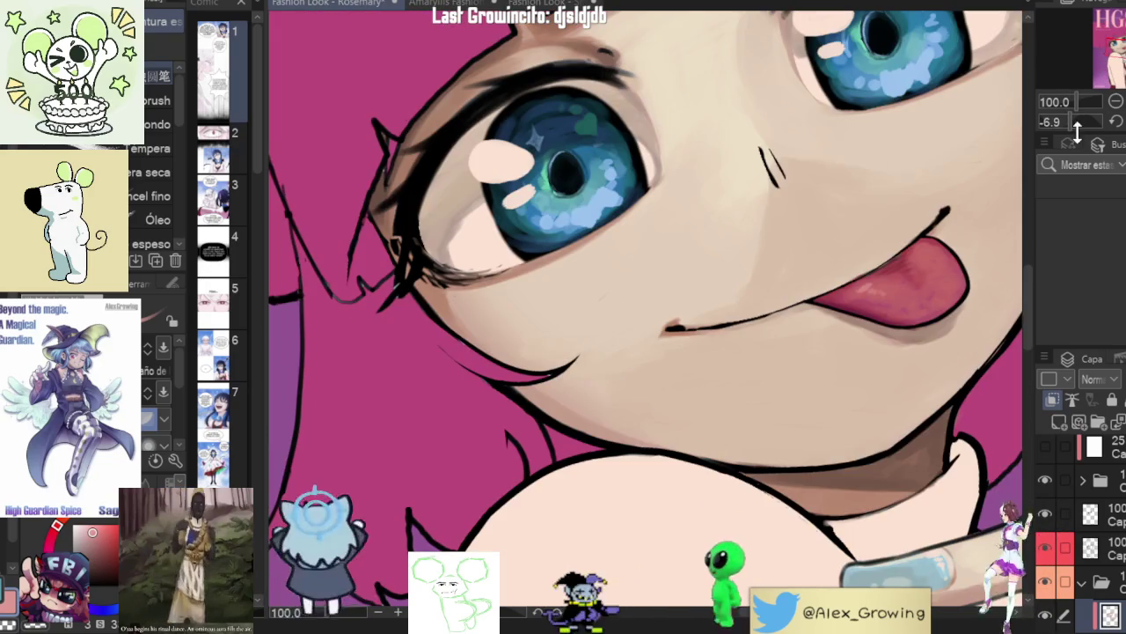
scroll(796, 317, "down", 4)
left_click_drag(968, 277, 797, 316)
left_click(1116, 121)
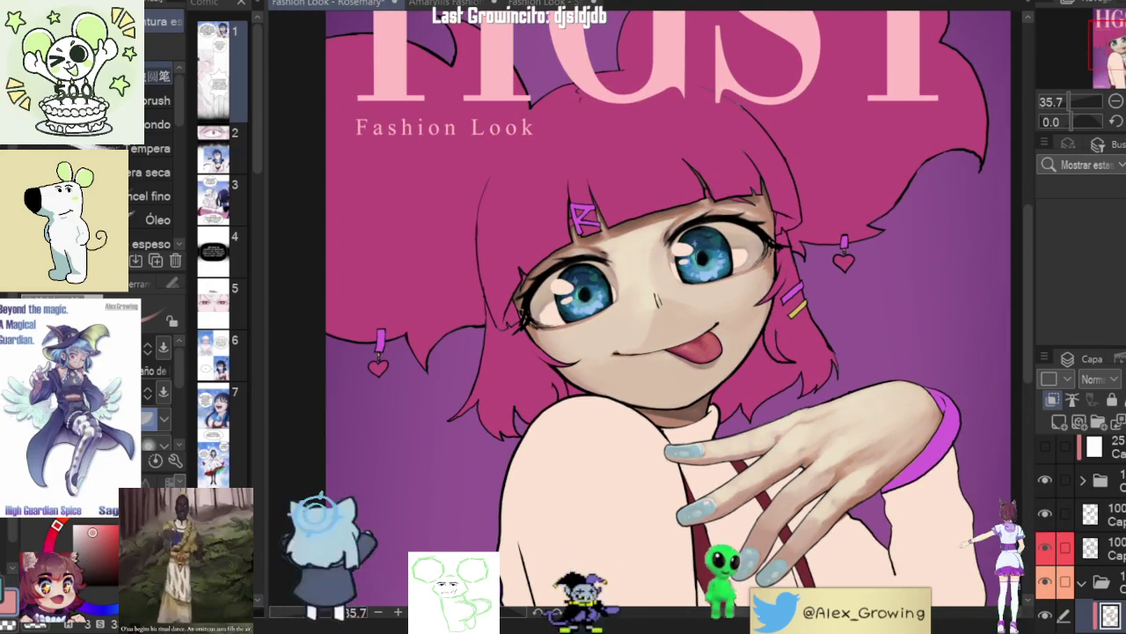
left_click_drag(833, 331, 792, 326)
scroll(792, 326, "up", 4)
scroll(765, 322, "up", 2)
left_click(728, 322, "alt")
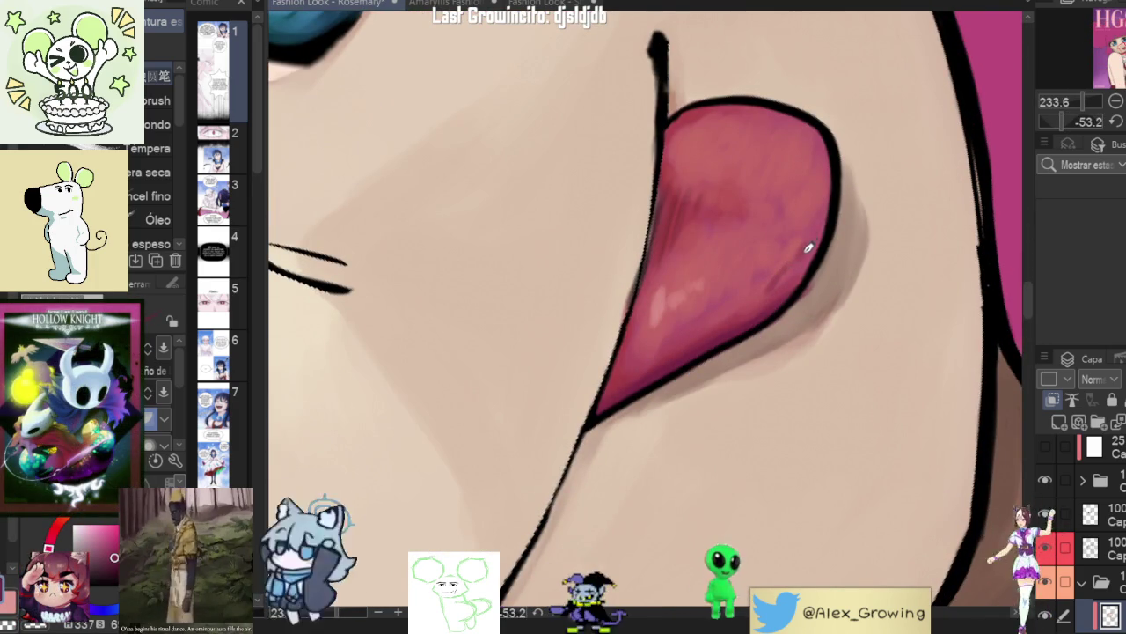
- Sample tongue pinks and paint a lighter pink stroke along the tongue's lower edge
left_click(766, 295, "alt")
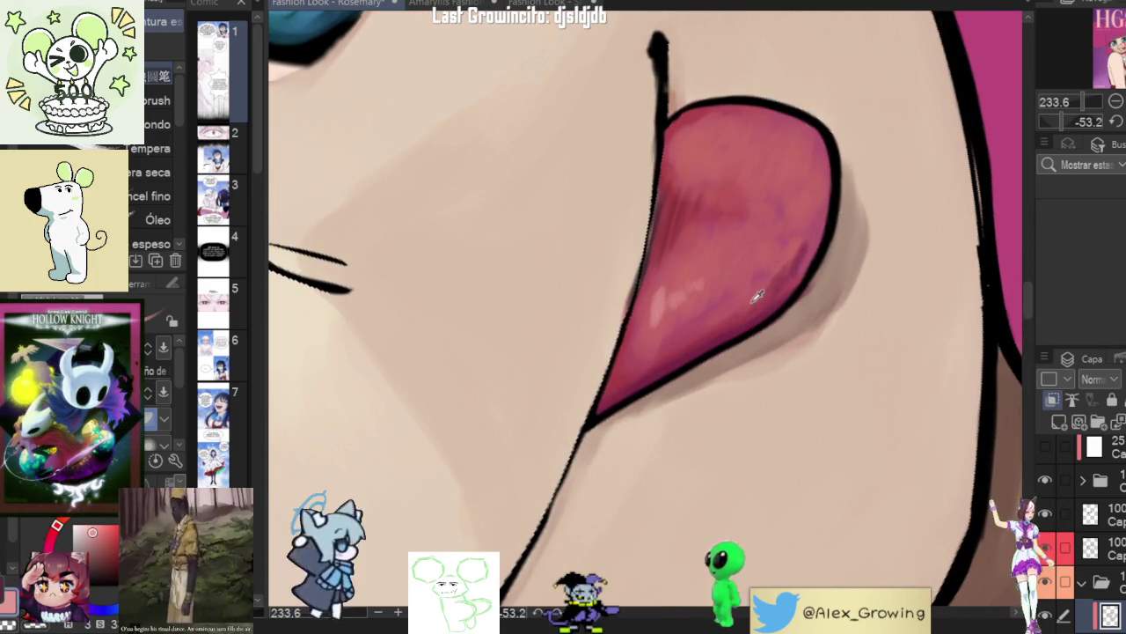
left_click(779, 255, "alt")
left_click_drag(809, 261, 754, 324)
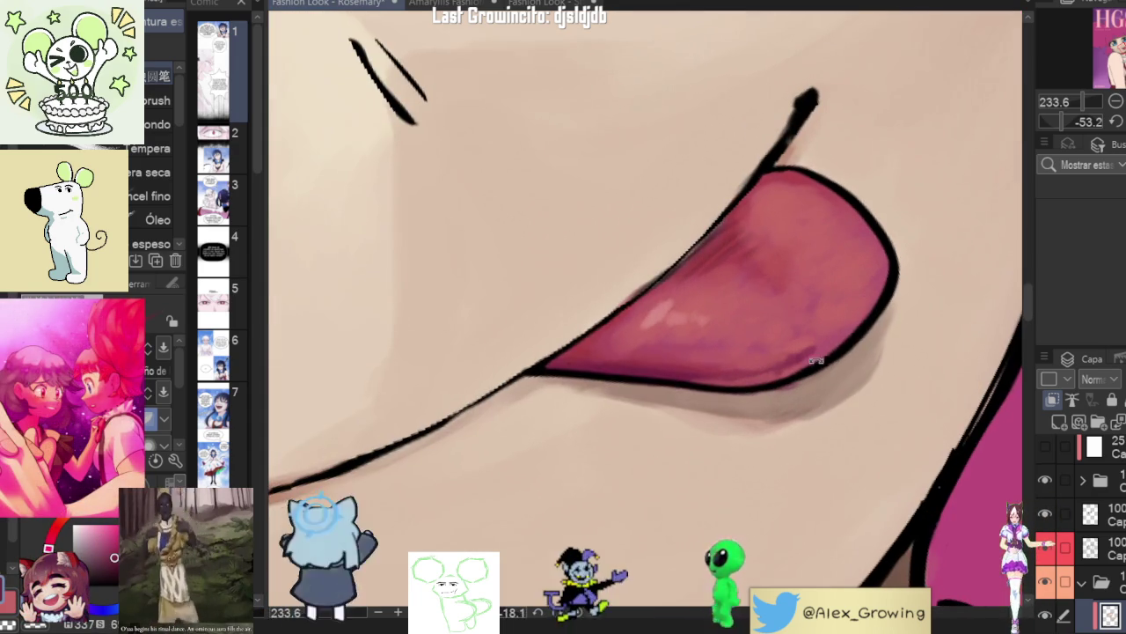
mouse_move(704, 351)
left_mouse_down()
mouse_move(818, 359)
mouse_move(844, 299)
mouse_move(749, 311)
left_mouse_up()
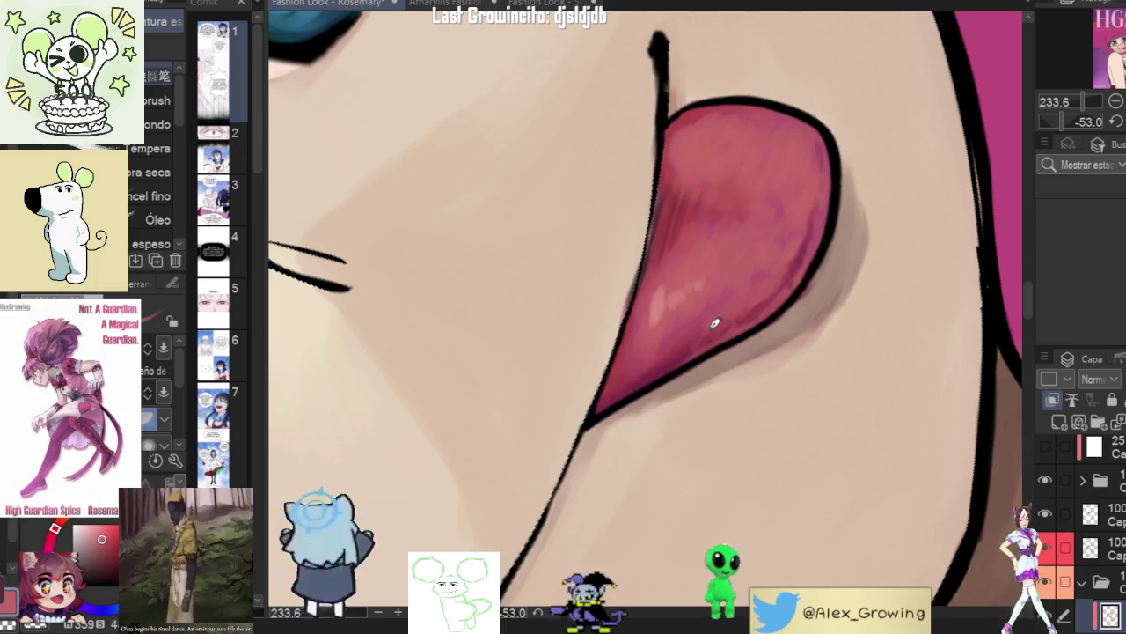
scroll(727, 319, "down", 5)
scroll(793, 426, "down", 2)
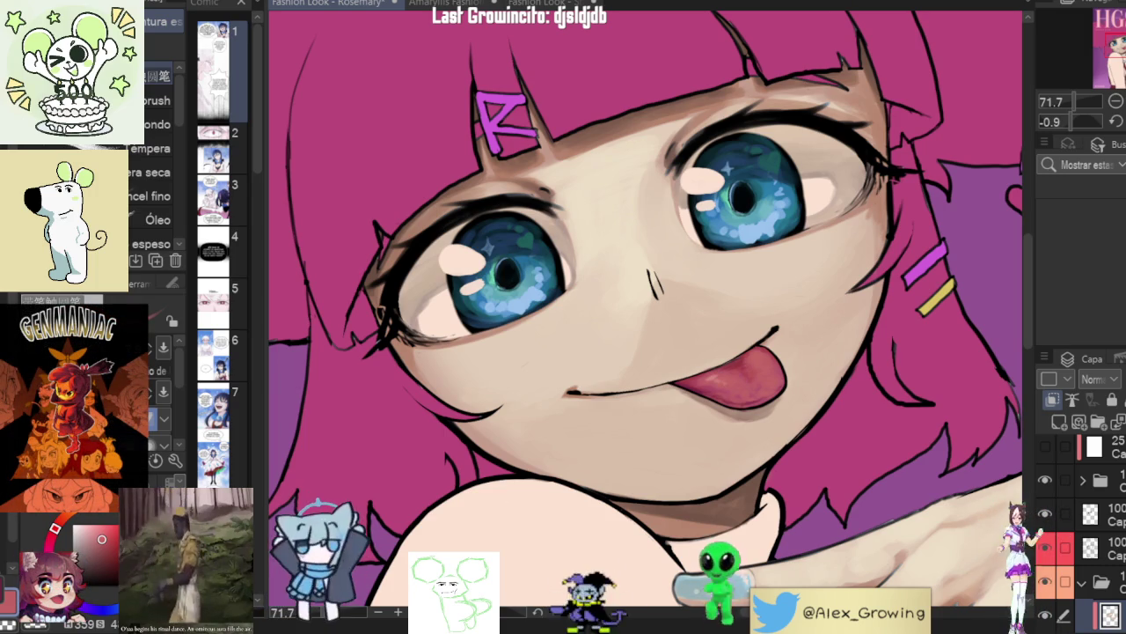
scroll(816, 389, "up", 1)
- Blend the tongue's highlights and darken its lower part, then straighten the view to frame the face
scroll(797, 369, "up", 1)
scroll(784, 327, "up", 1)
scroll(693, 337, "up", 1)
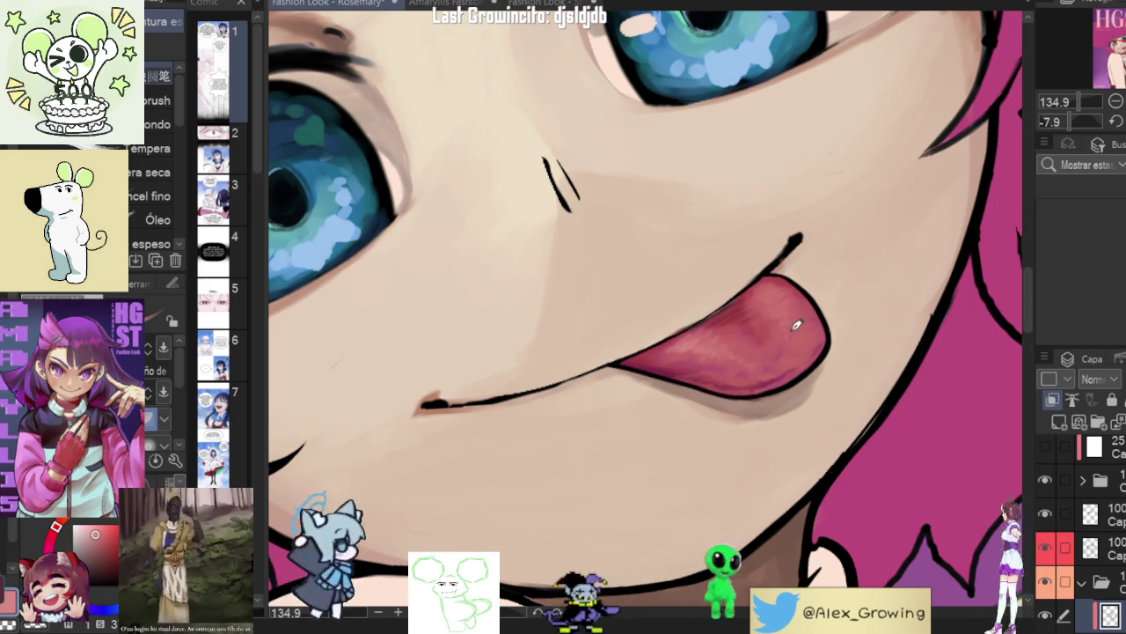
scroll(795, 308, "down", 1)
scroll(794, 304, "down", 3)
scroll(786, 419, "up", 1)
left_click_drag(762, 450, 815, 372)
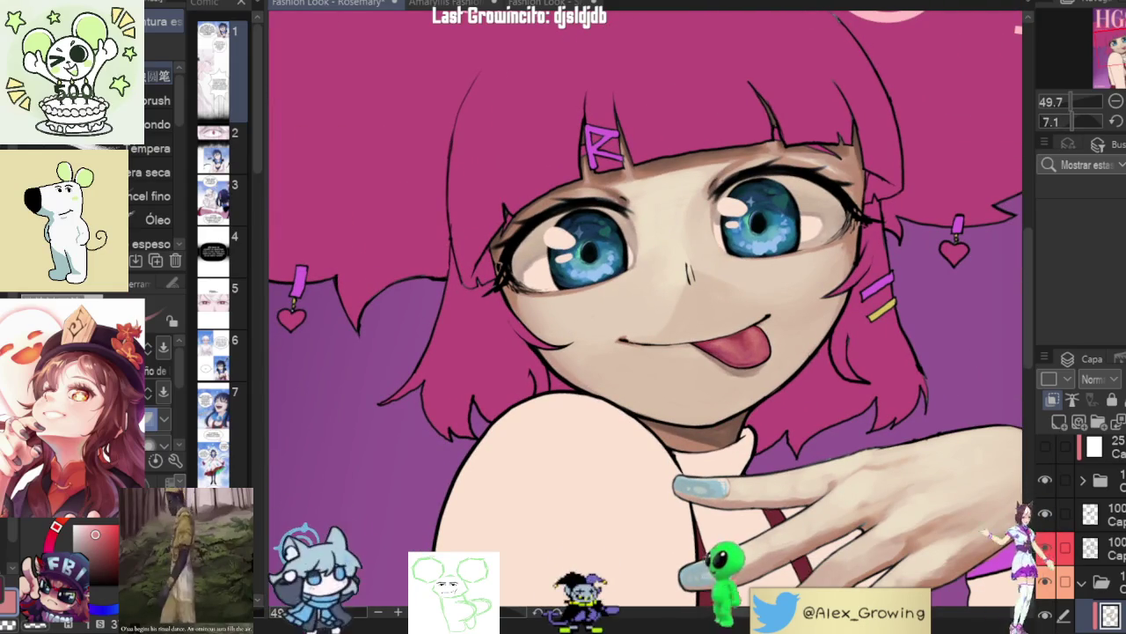
scroll(754, 364, "up", 5)
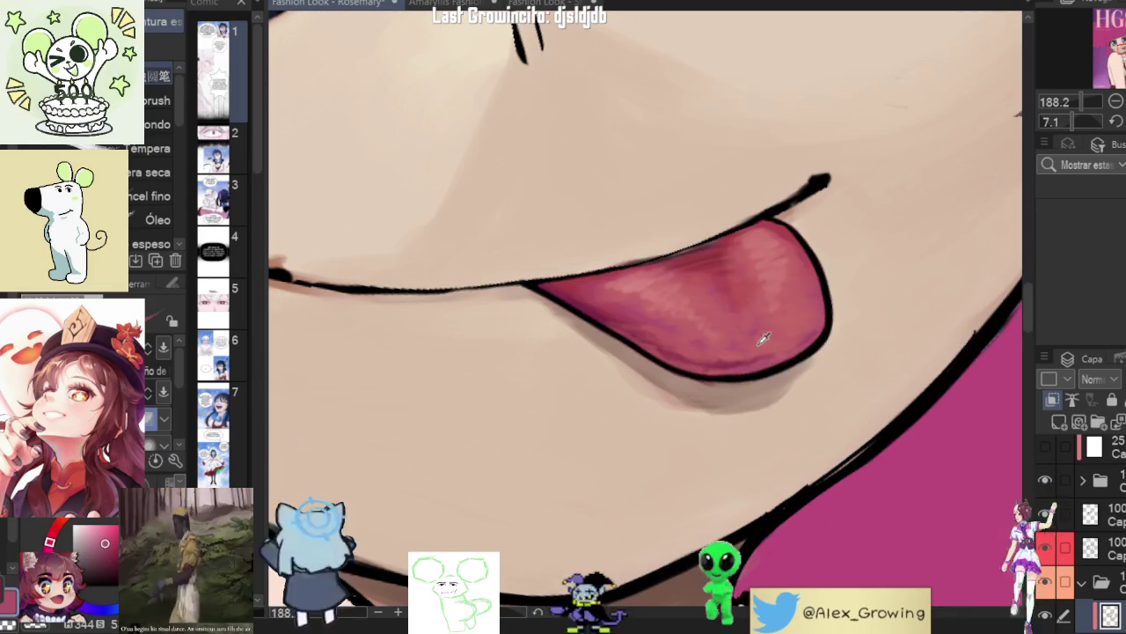
mouse_move(758, 325)
left_mouse_down()
mouse_move(724, 296)
mouse_move(716, 256)
mouse_move(772, 274)
left_mouse_up()
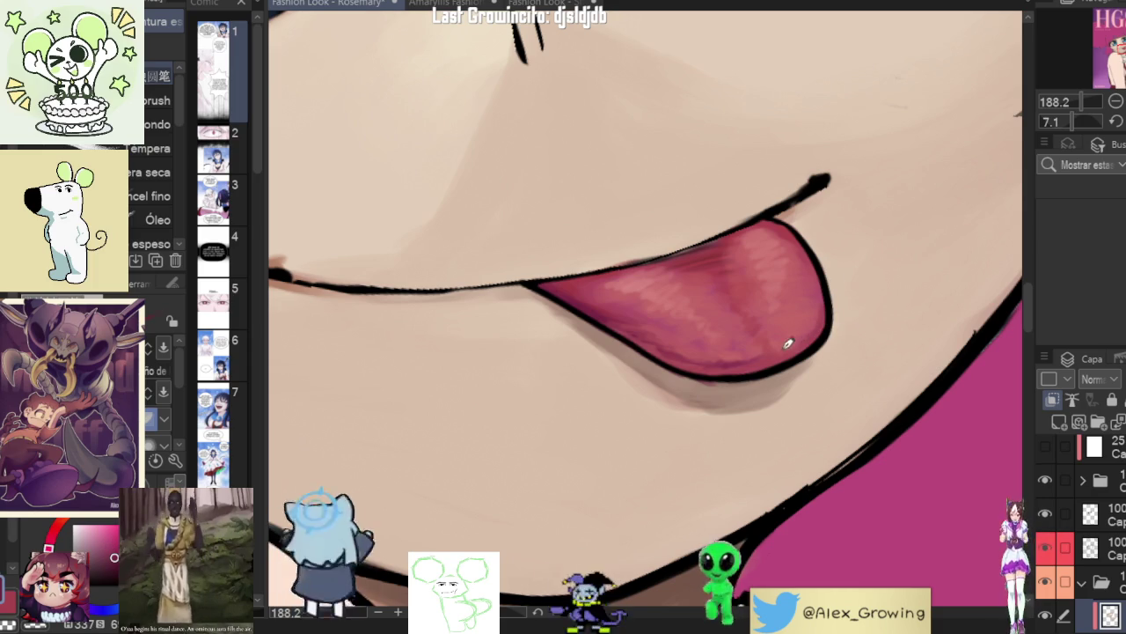
scroll(817, 325, "down", 5)
left_click_drag(810, 327, 782, 376)
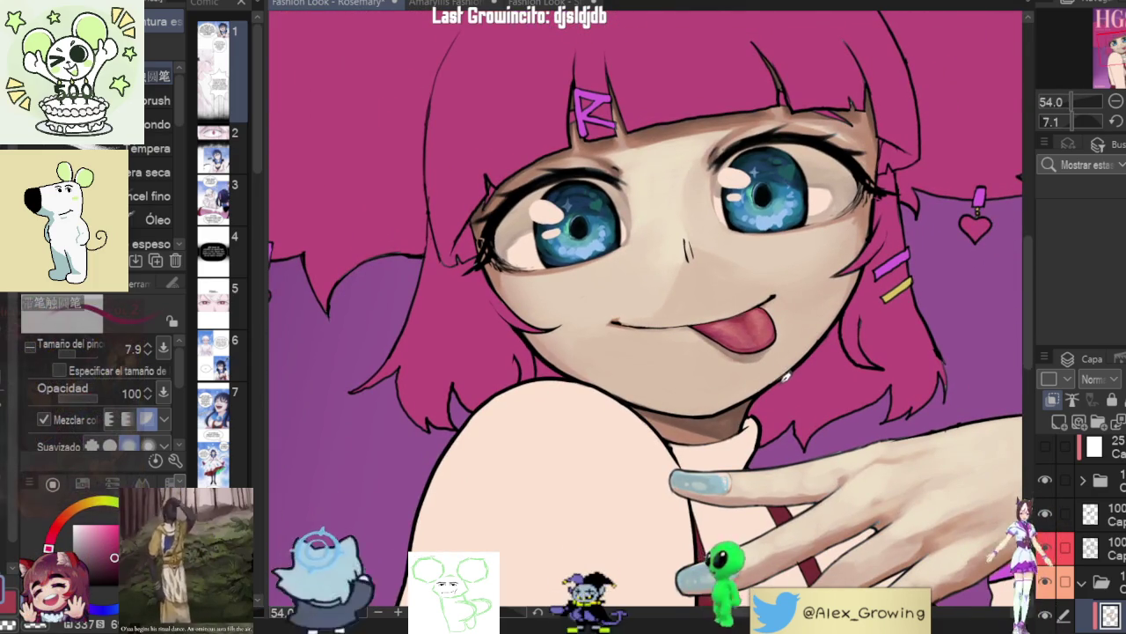
key("ctrl+at")
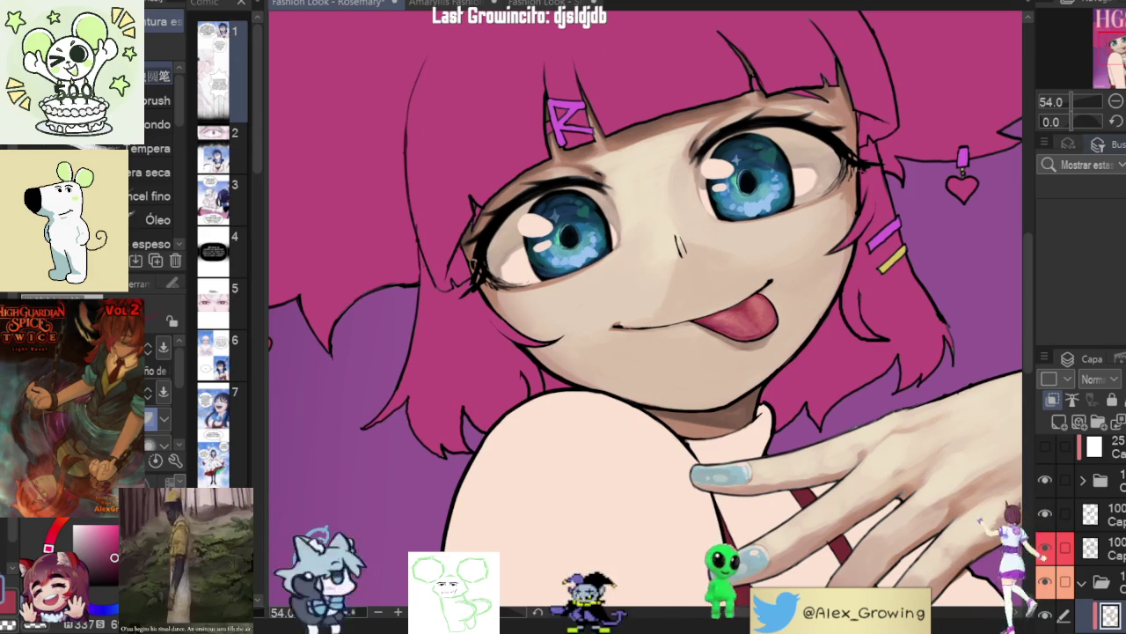
scroll(798, 369, "up", 2)
scroll(798, 369, "down", 2)
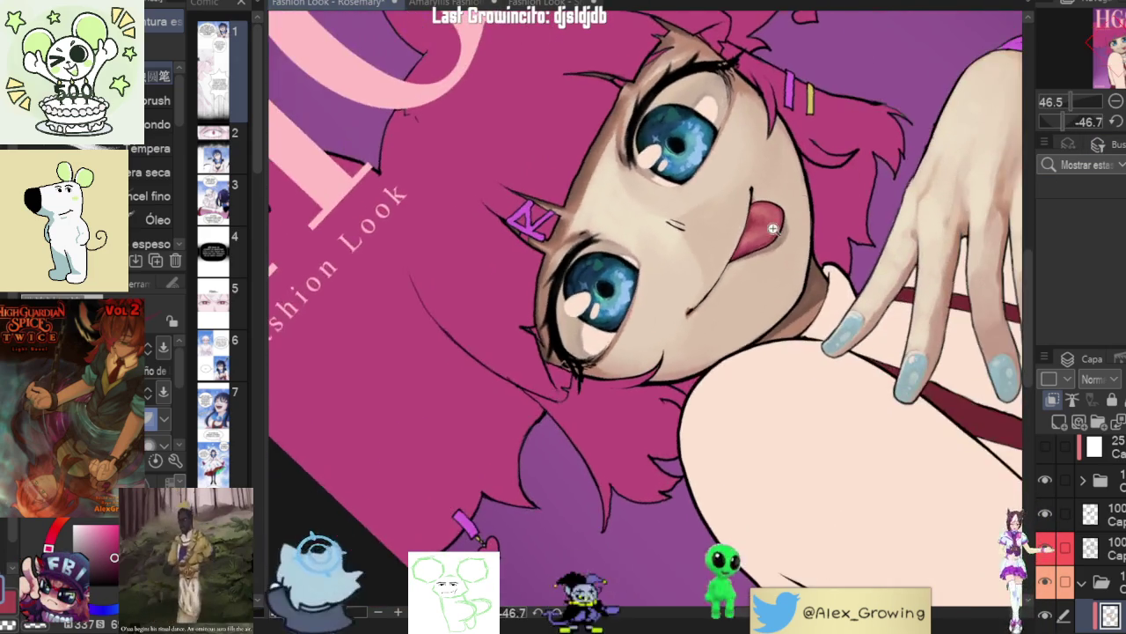
- Zoom and rotate onto the tongue and dab a small white highlight near its lower edge
left_click_drag(814, 360, 753, 188)
scroll(753, 188, "up", 4)
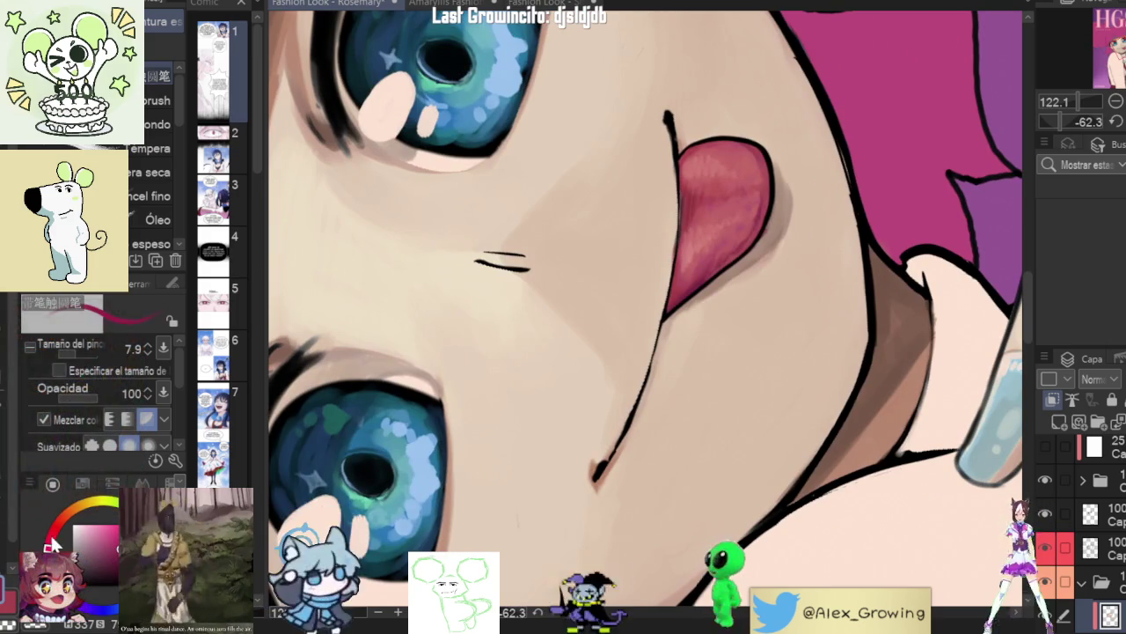
scroll(774, 200, "up", 3)
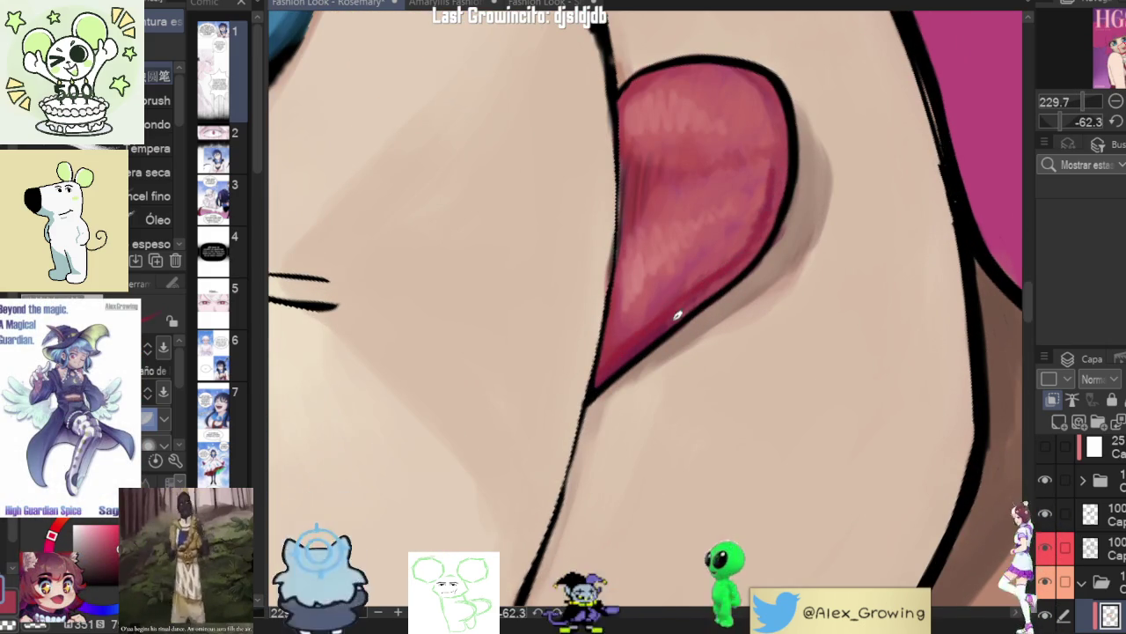
scroll(598, 374, "down", 3)
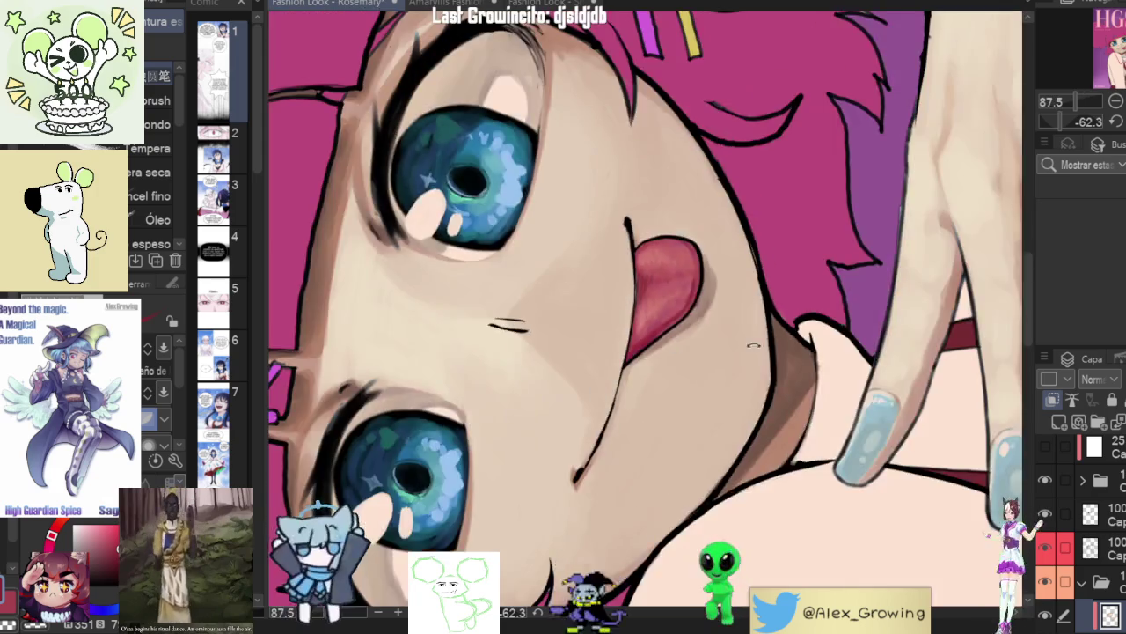
scroll(633, 352, "down", 2)
scroll(704, 326, "down", 2)
scroll(762, 304, "down", 1)
scroll(758, 303, "up", 2)
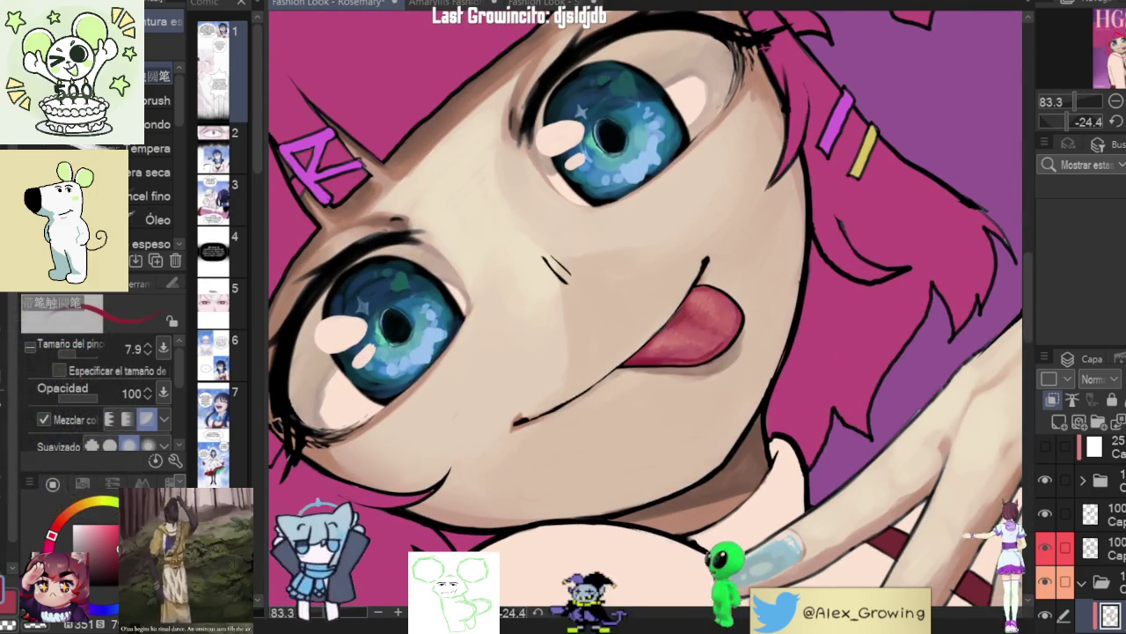
scroll(728, 352, "up", 2)
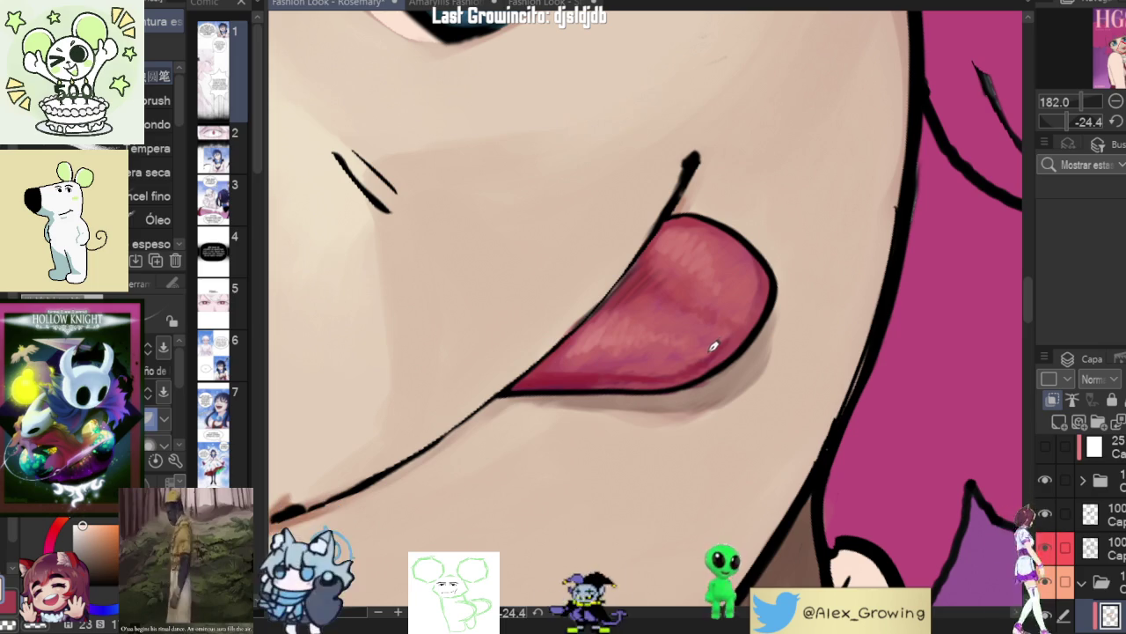
scroll(703, 353, "up", 1)
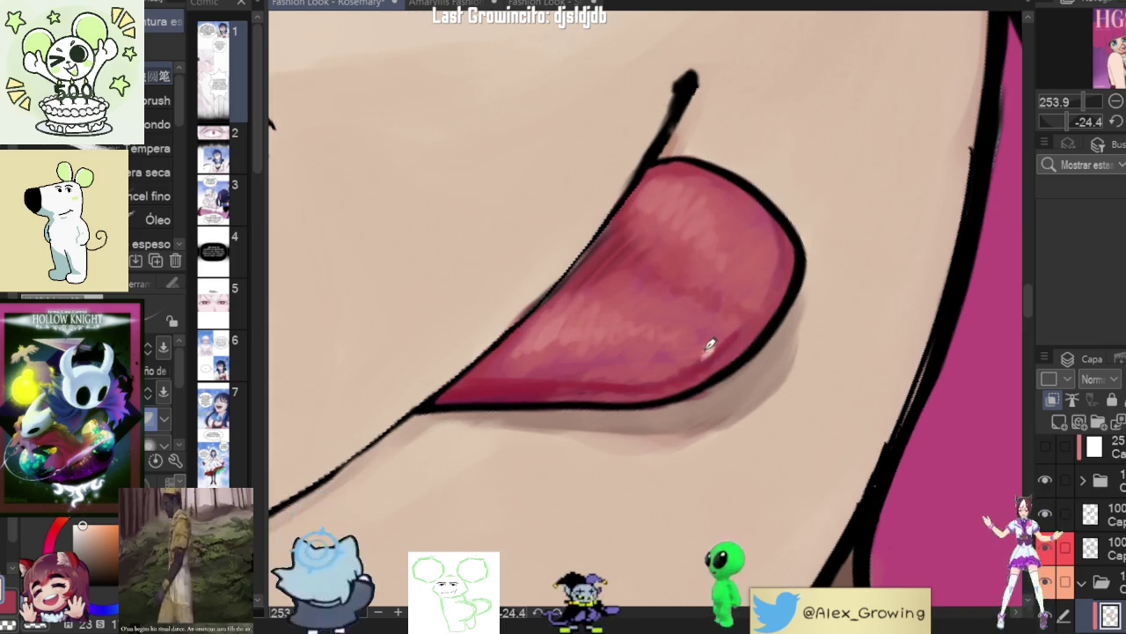
left_click_drag(695, 350, 709, 353)
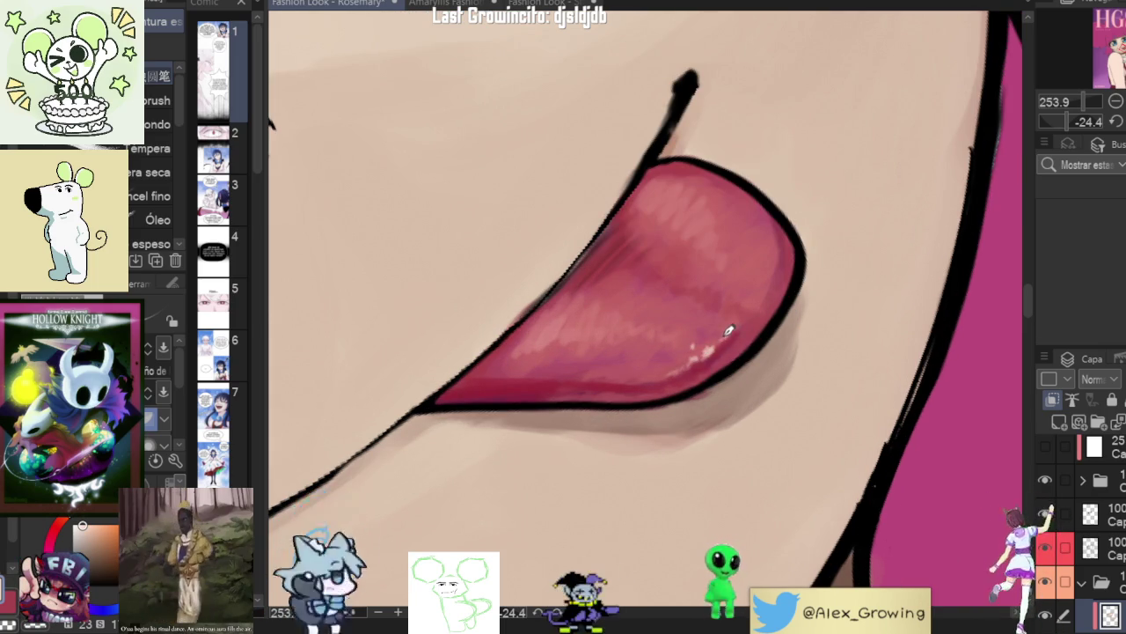
- Rotate the view back upright and zoom in to check the tongue's glints
scroll(731, 328, "down", 5)
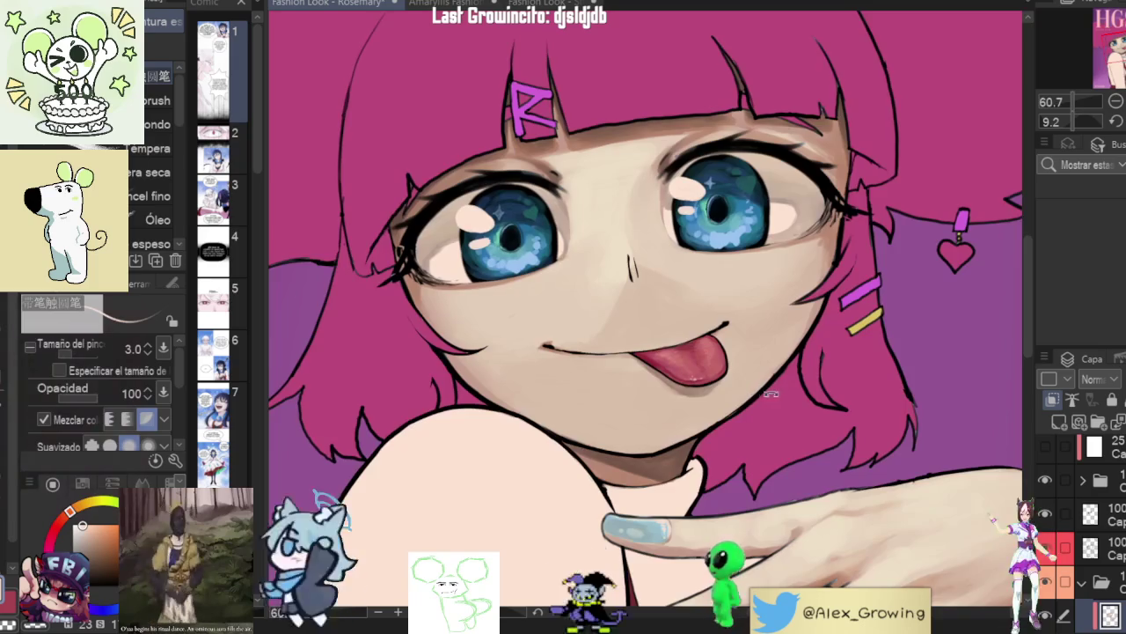
left_click_drag(766, 395, 737, 239)
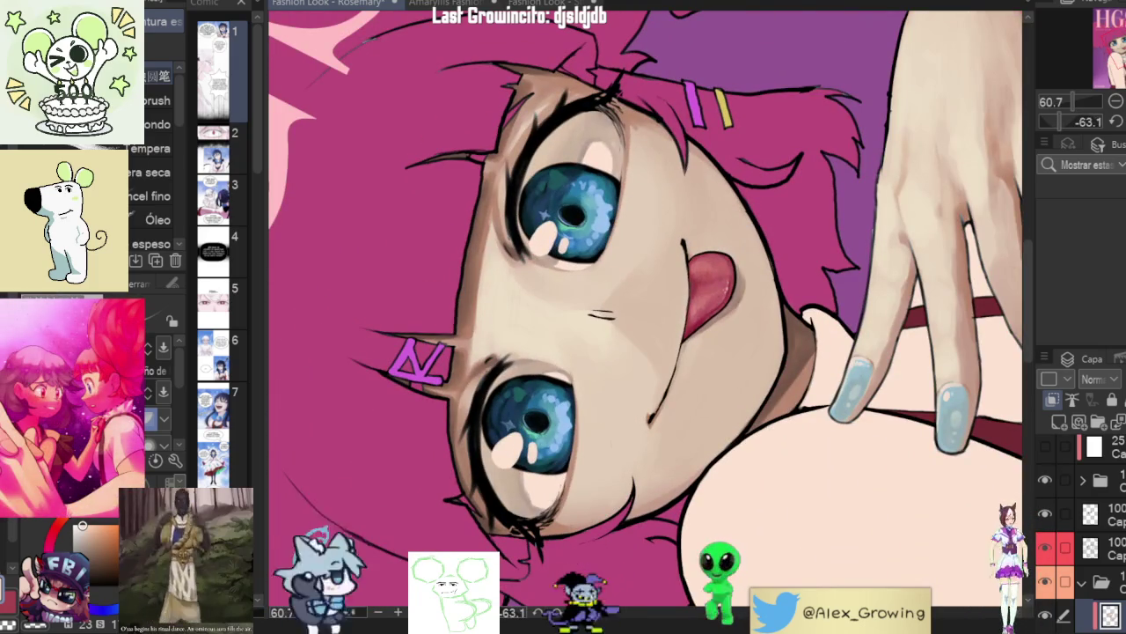
left_click_drag(775, 250, 754, 350)
scroll(754, 350, "up", 3)
scroll(754, 350, "up", 2)
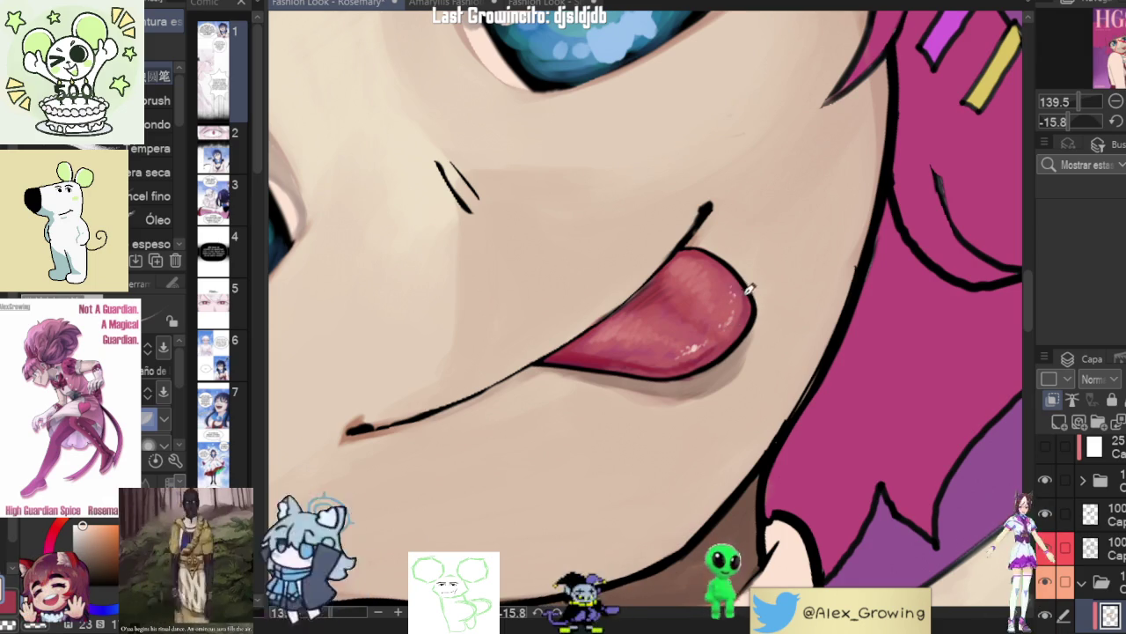
- Tilt the view onto the face, then reset zoom and rotation and centre on the tongue
scroll(736, 482, "down", 5)
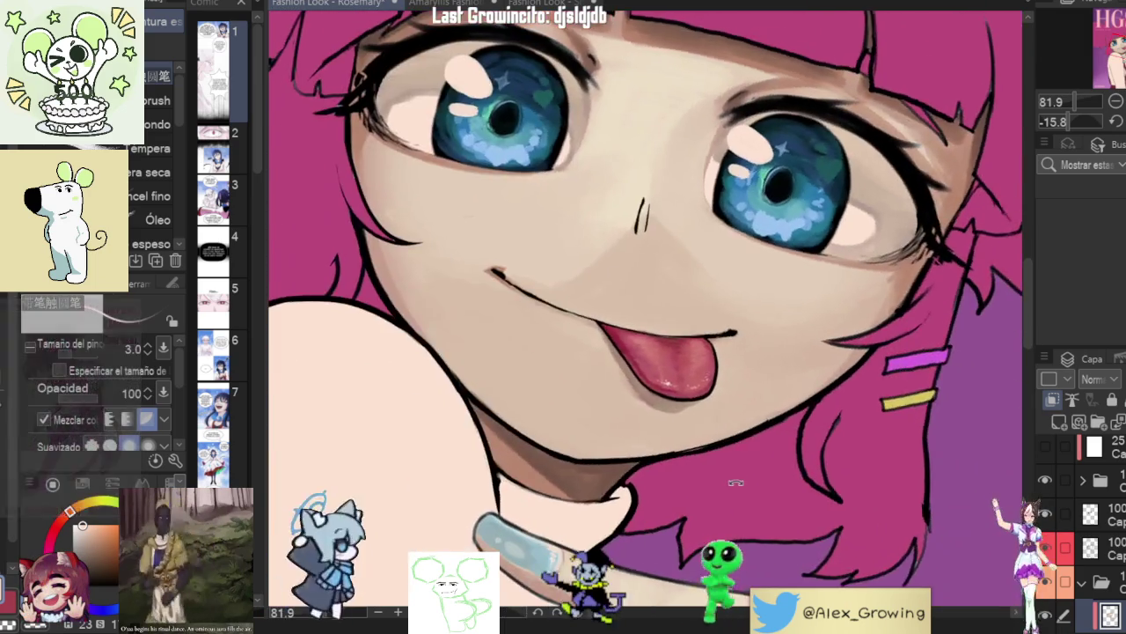
mouse_move(735, 482)
left_mouse_down()
mouse_move(717, 308)
mouse_move(788, 313)
mouse_move(716, 191)
left_mouse_up()
scroll(717, 308, "up", 2)
scroll(717, 308, "down", 3)
scroll(788, 314, "up", 2)
scroll(788, 313, "up", 1)
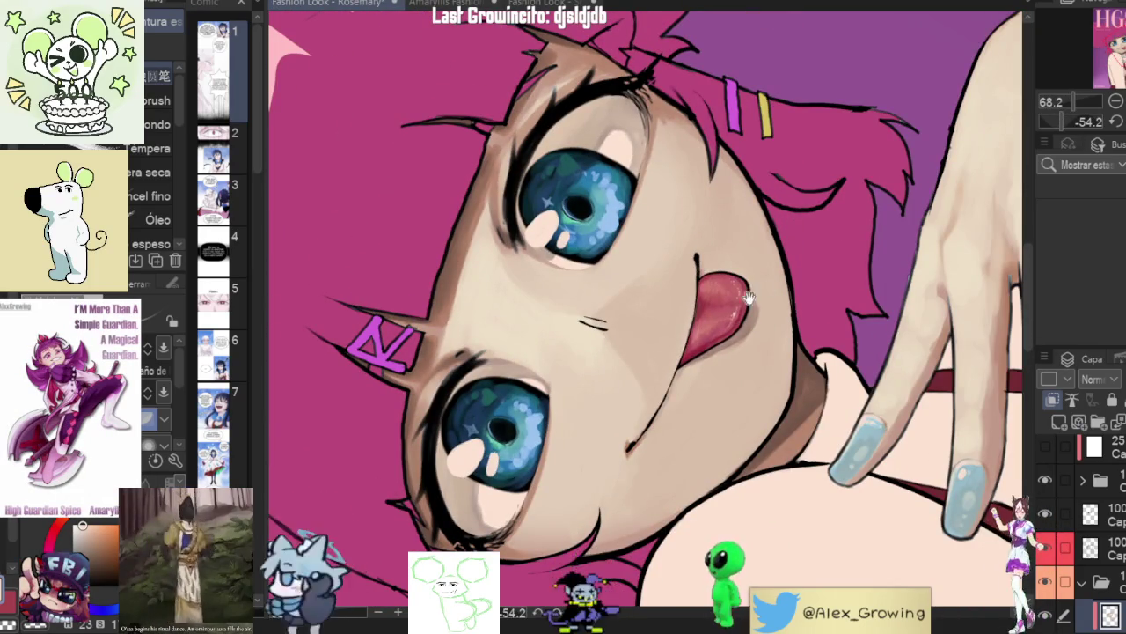
scroll(755, 299, "up", 5)
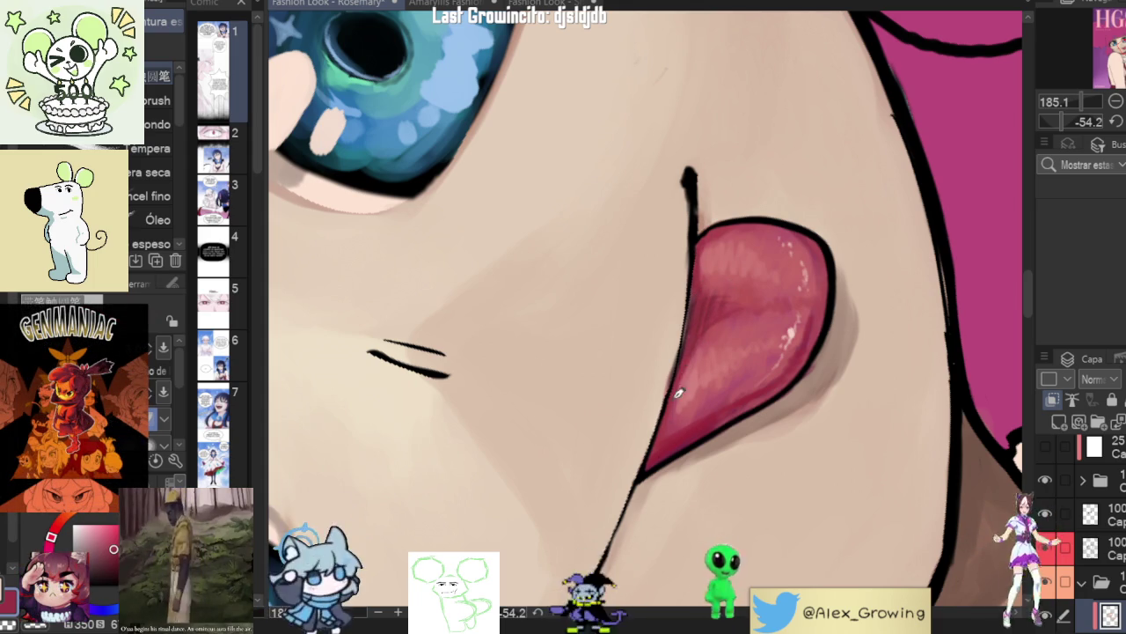
mouse_move(753, 419)
left_mouse_down()
mouse_move(770, 419)
mouse_move(755, 379)
mouse_move(884, 267)
mouse_move(836, 343)
left_mouse_up()
key("ctrl+0")
key("ctrl+alt+0")
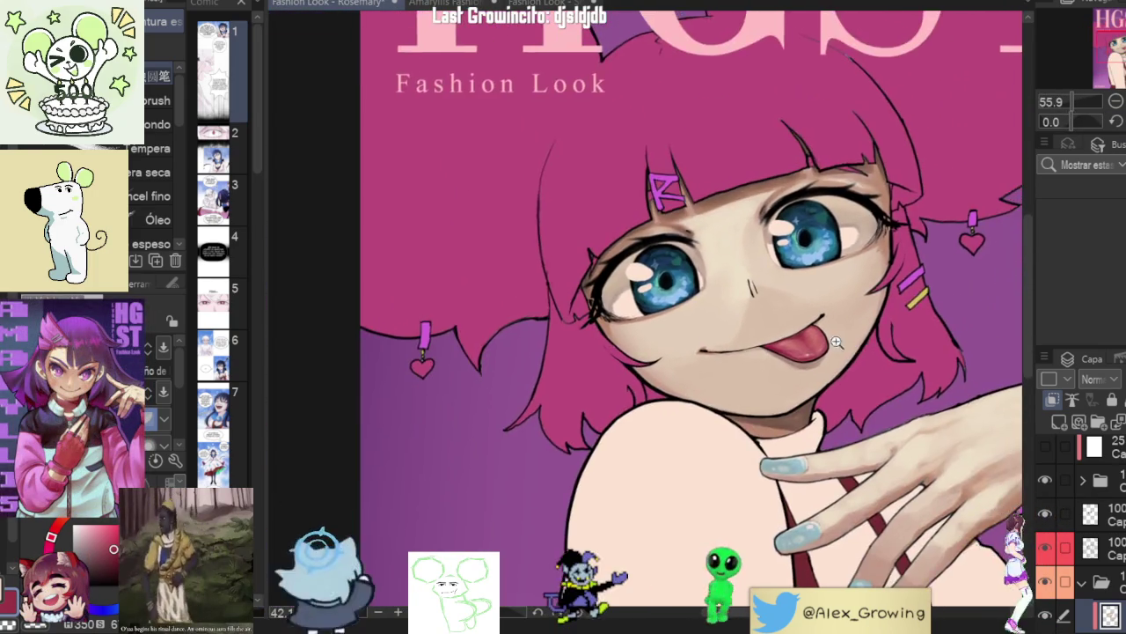
left_click(836, 342)
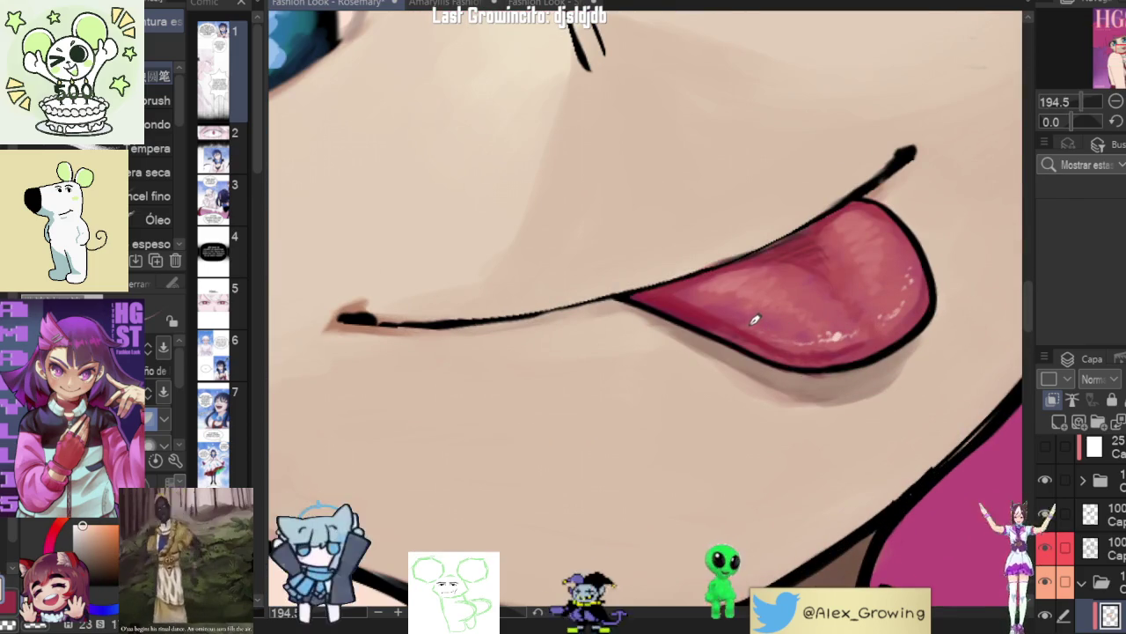
- Add another white highlight dot on the tongue
scroll(755, 320, "down", 2)
scroll(774, 352, "down", 2)
scroll(810, 365, "down", 1)
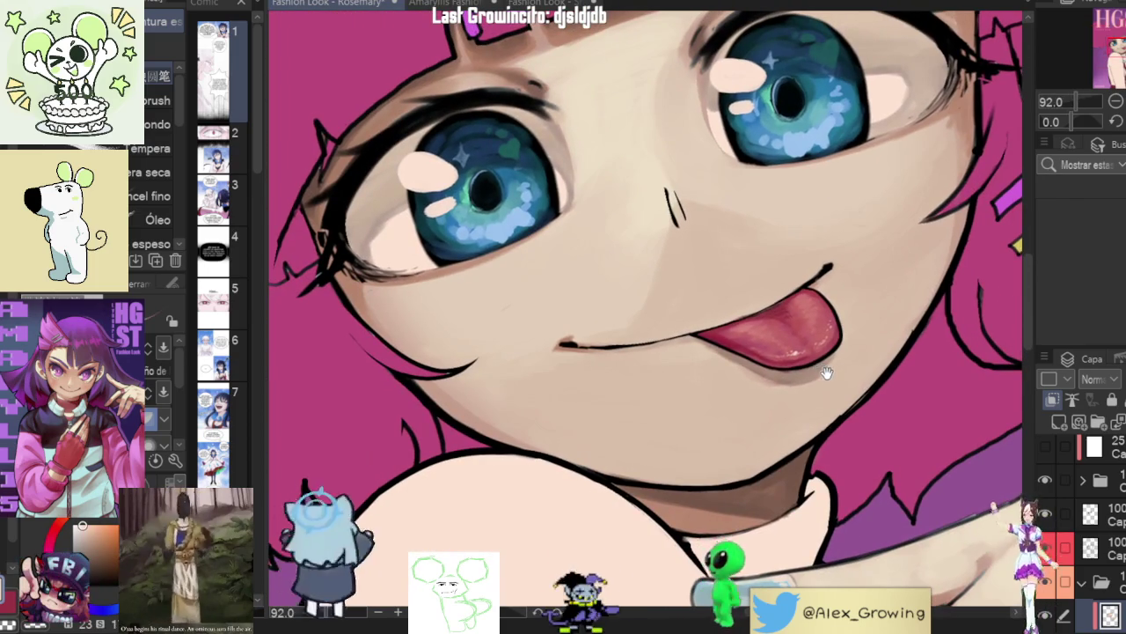
scroll(826, 371, "up", 1)
scroll(814, 354, "up", 1)
scroll(802, 339, "up", 1)
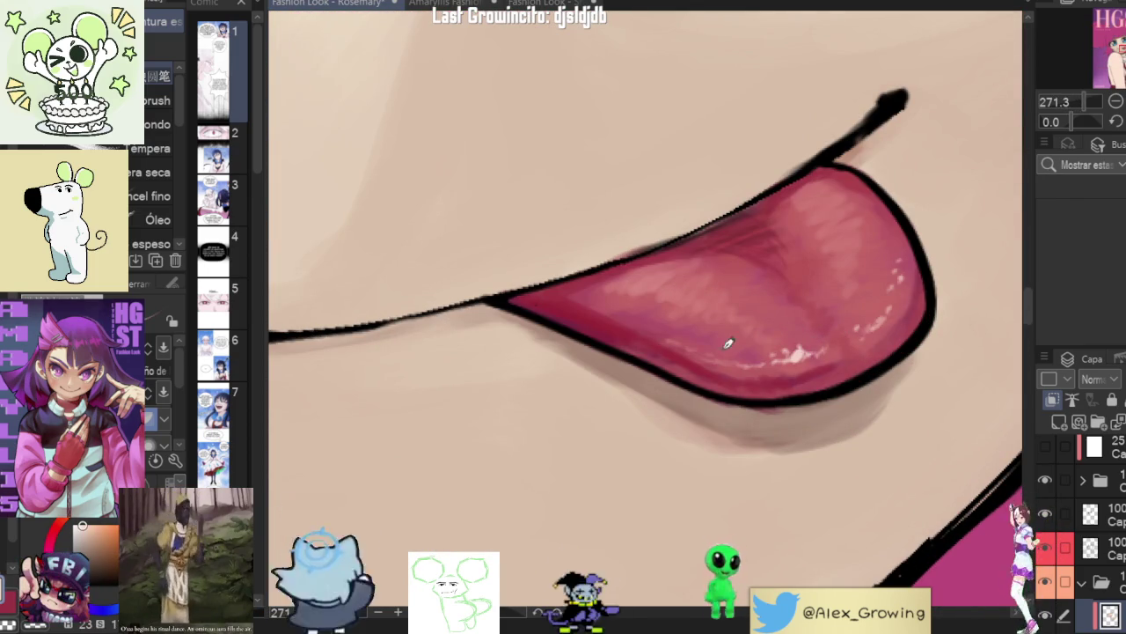
left_click(701, 353)
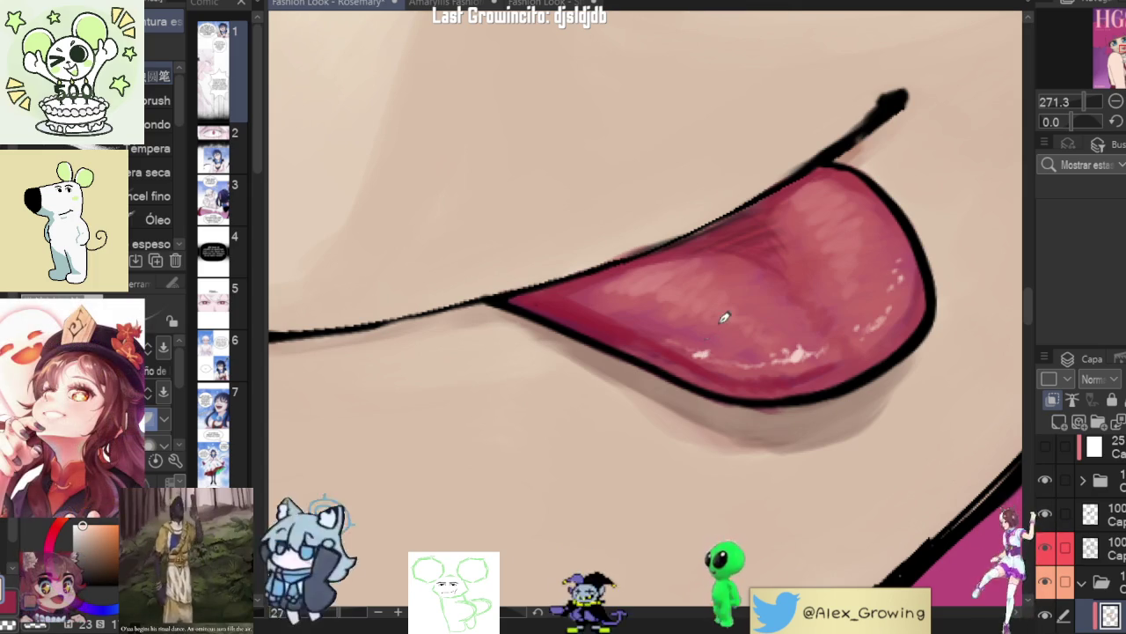
- Zoom and rotate around the tongue, then pull back and straighten the canvas view
scroll(708, 370, "down", 3)
scroll(757, 405, "down", 1)
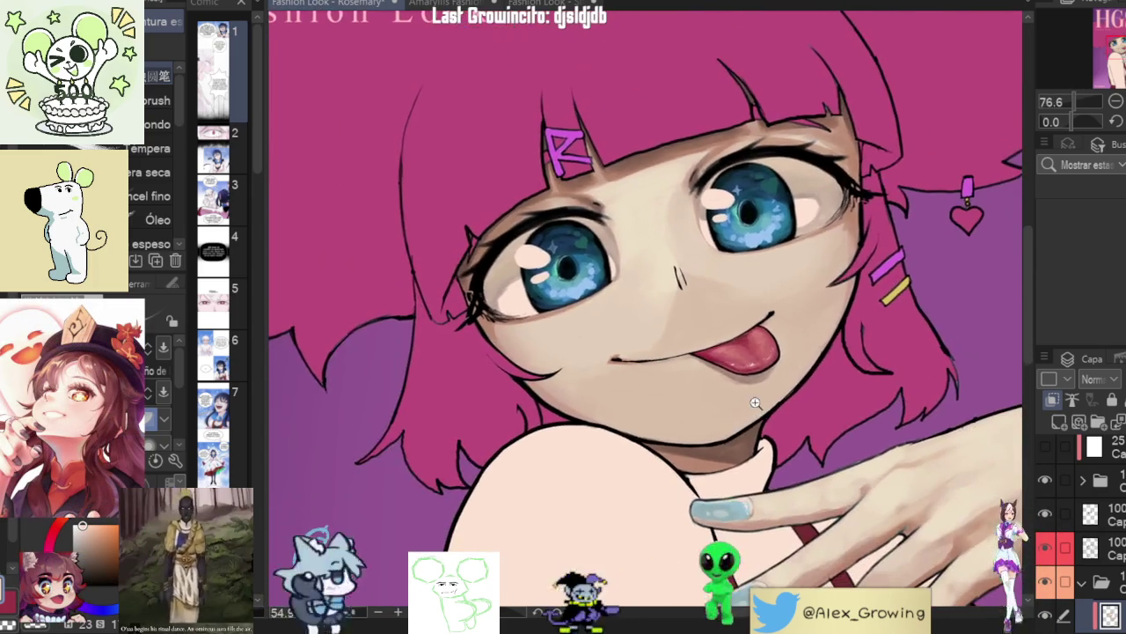
scroll(757, 410, "up", 3)
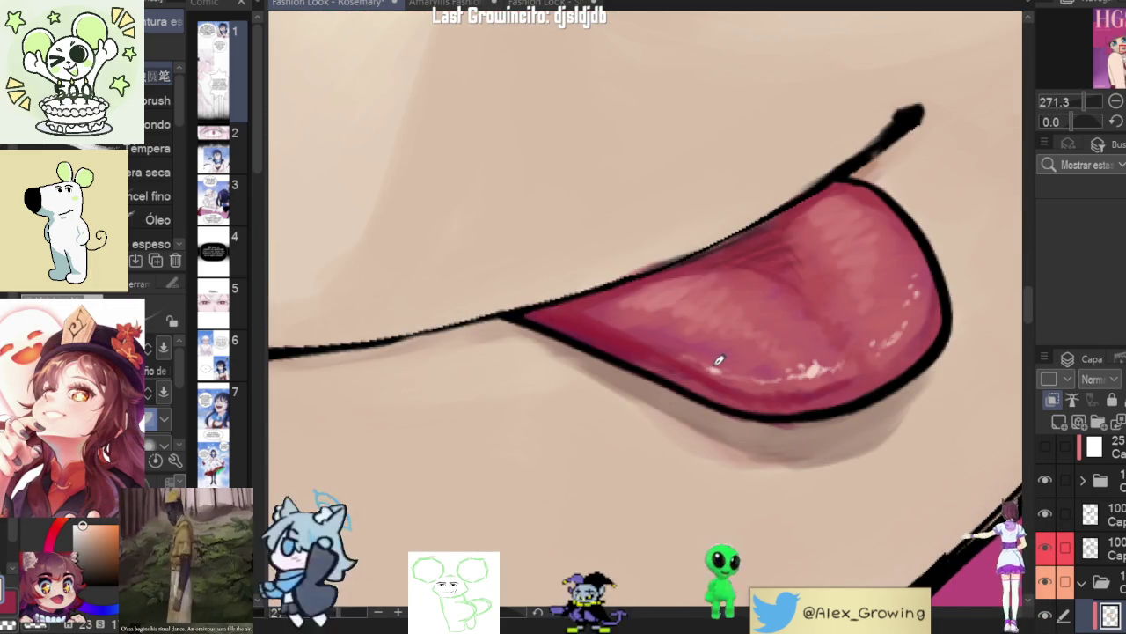
scroll(695, 370, "down", 3)
scroll(710, 408, "up", 1)
scroll(774, 352, "up", 2)
scroll(744, 326, "up", 1)
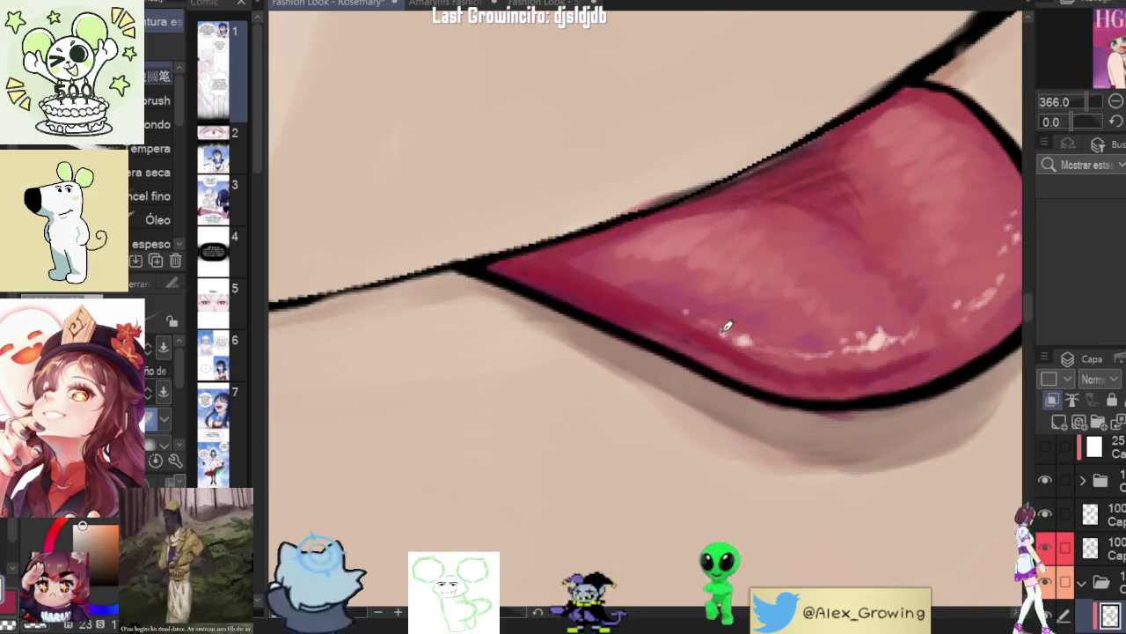
scroll(728, 325, "down", 2)
scroll(772, 382, "down", 2)
scroll(800, 395, "down", 1)
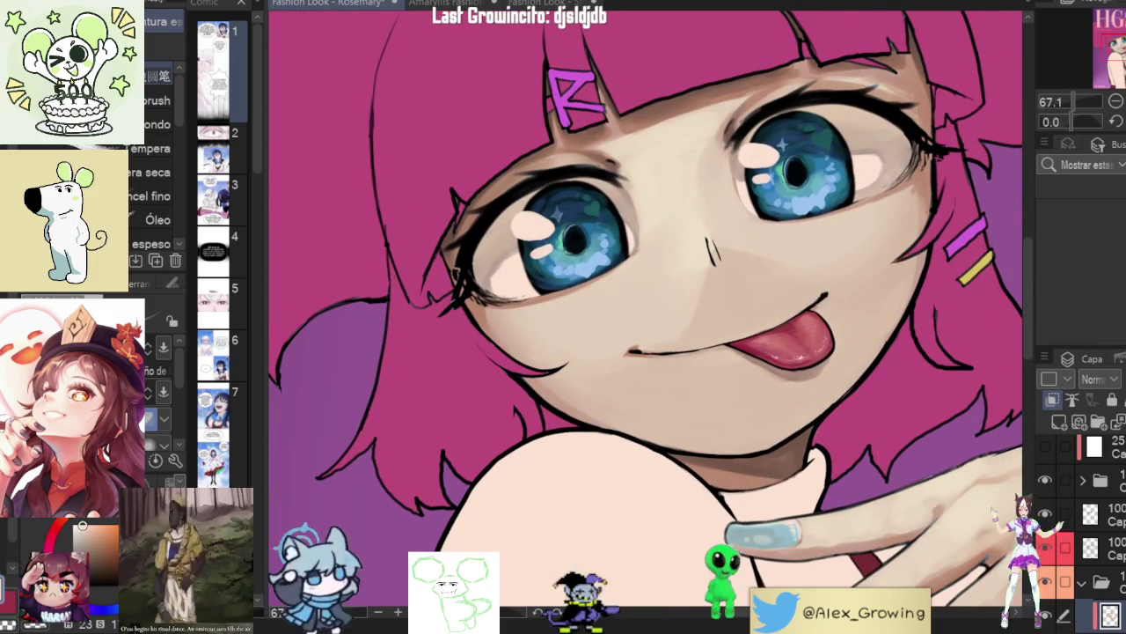
scroll(747, 331, "up", 3)
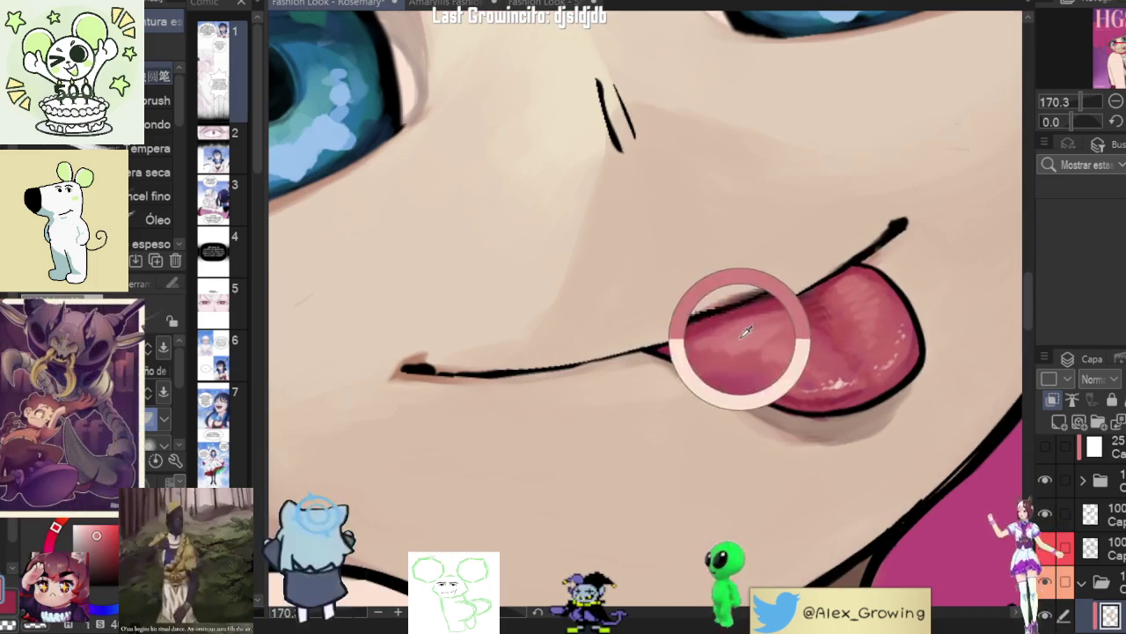
left_click_drag(747, 331, 774, 273)
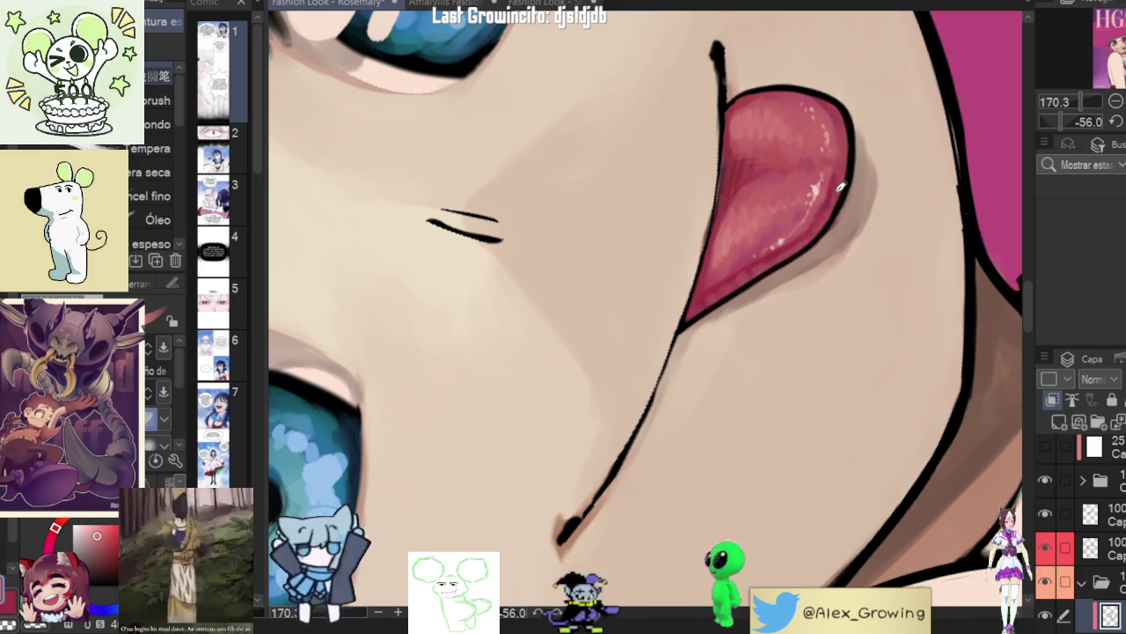
mouse_move(808, 229)
left_mouse_down()
mouse_move(845, 462)
mouse_move(837, 390)
mouse_move(854, 339)
mouse_move(780, 478)
mouse_move(843, 346)
left_mouse_up()
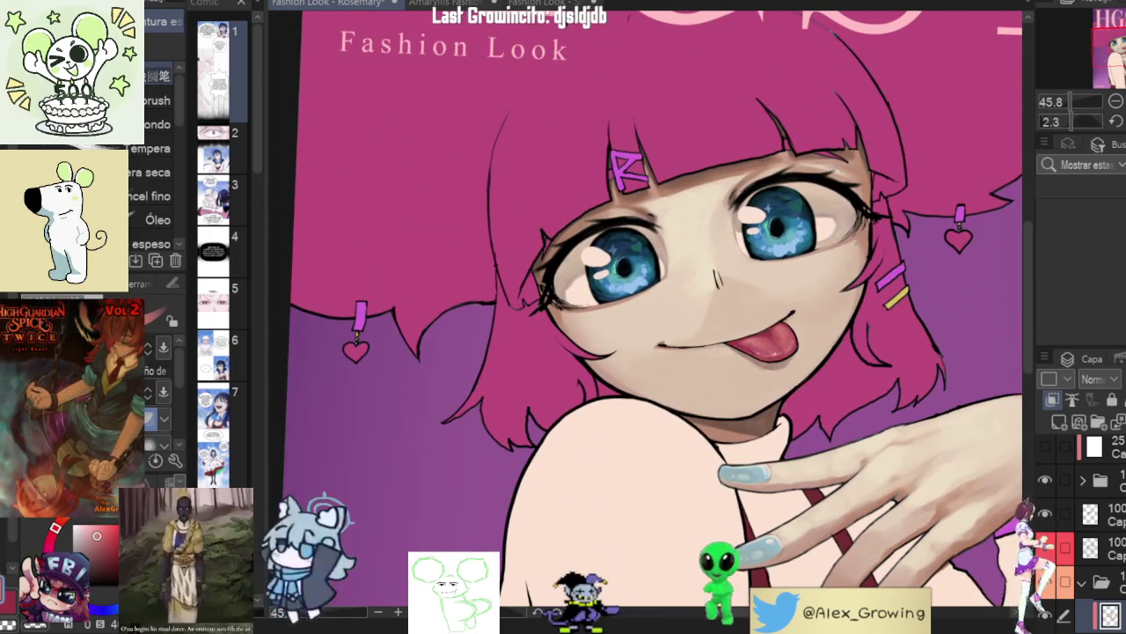
key("ctrl+at")
- Frame the tongue and eye in close-up and shrink the brush for fine detail
scroll(967, 230, "down", 2)
scroll(967, 231, "down", 2)
mouse_move(968, 230)
left_mouse_down()
mouse_move(787, 267)
mouse_move(835, 343)
left_mouse_up()
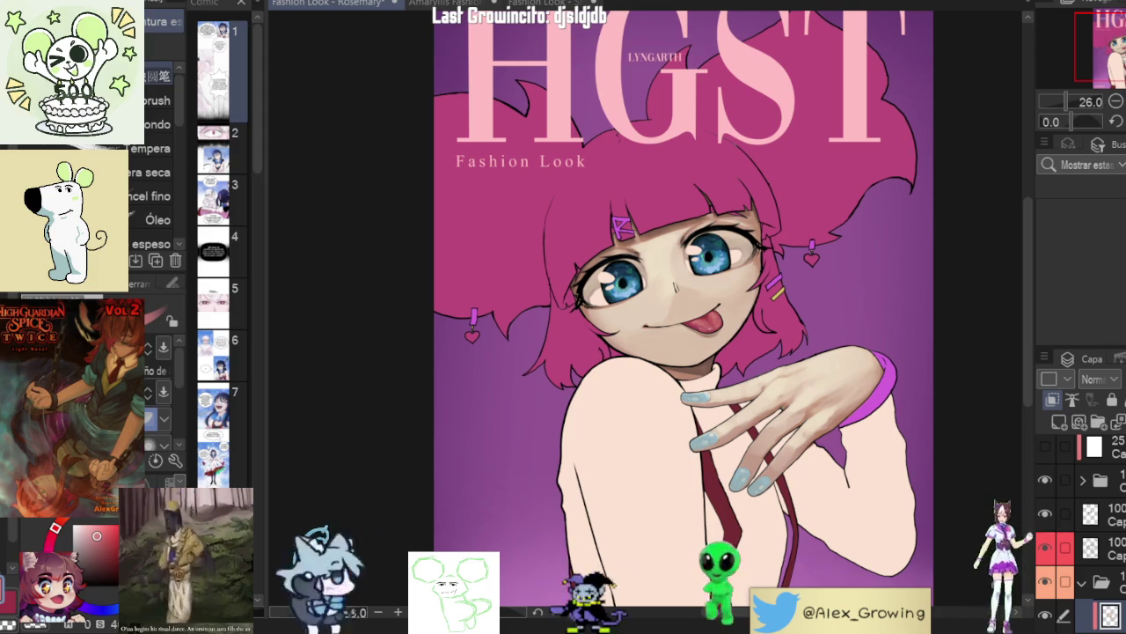
mouse_move(764, 325)
left_mouse_down()
mouse_move(748, 384)
mouse_move(687, 272)
mouse_move(709, 382)
left_mouse_up()
scroll(749, 383, "up", 5)
mouse_move(562, 403)
left_mouse_down()
mouse_move(623, 347)
mouse_move(662, 264)
left_mouse_up()
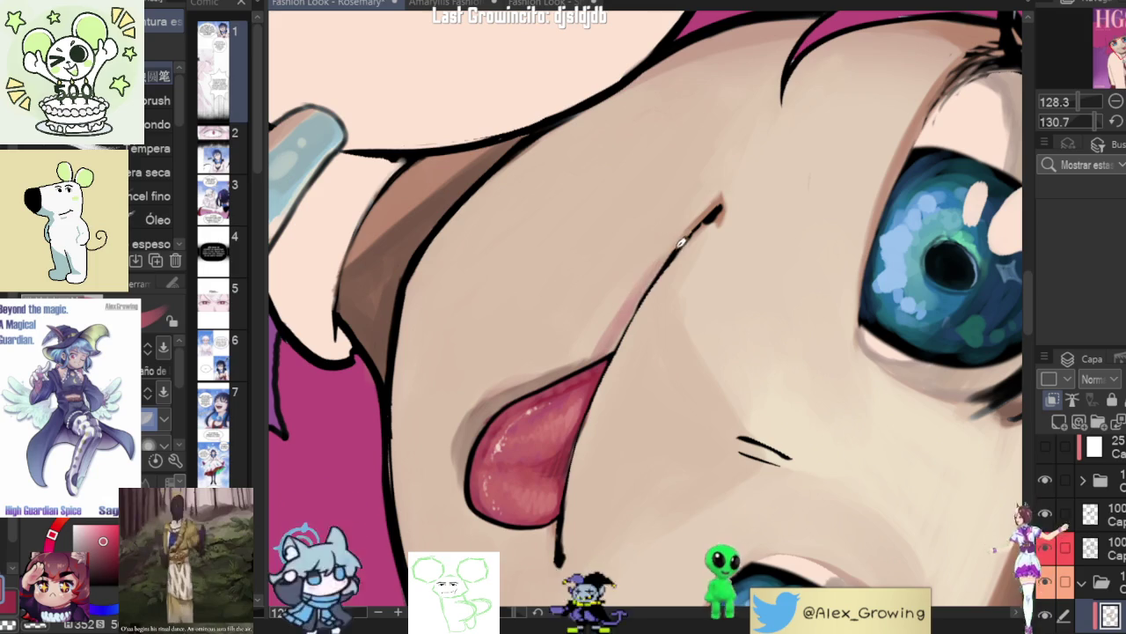
- Close in on the tongue and airbrush a soft pink blush along the cheek line in two strokes
key("ctrl+0")
left_click_drag(718, 215, 662, 299)
scroll(662, 300, "up", 4)
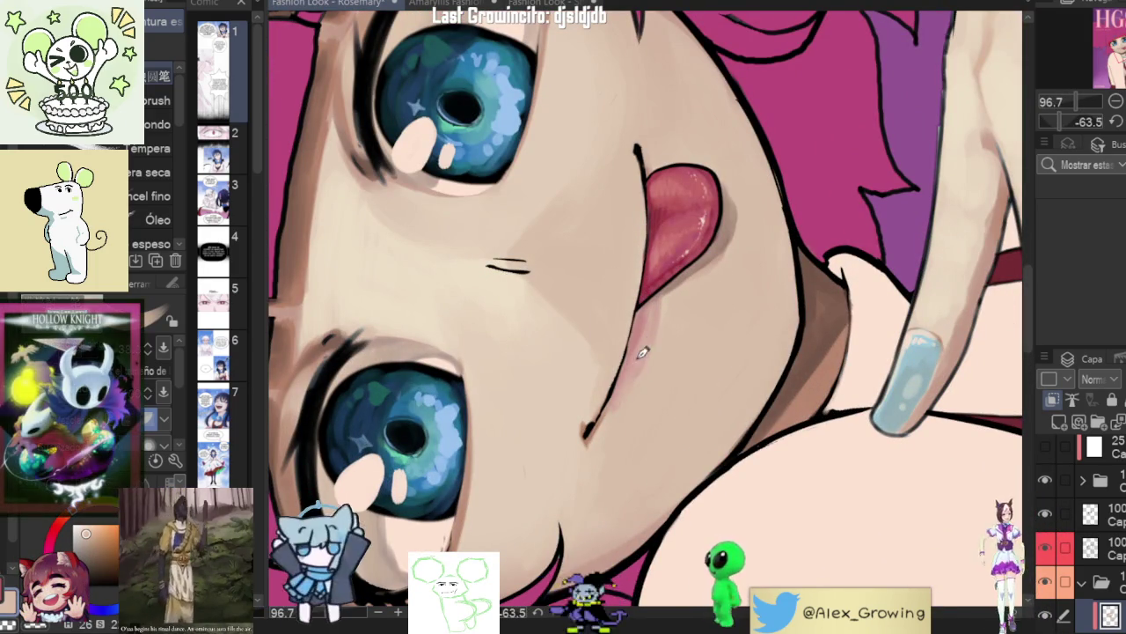
left_click_drag(636, 362, 655, 327)
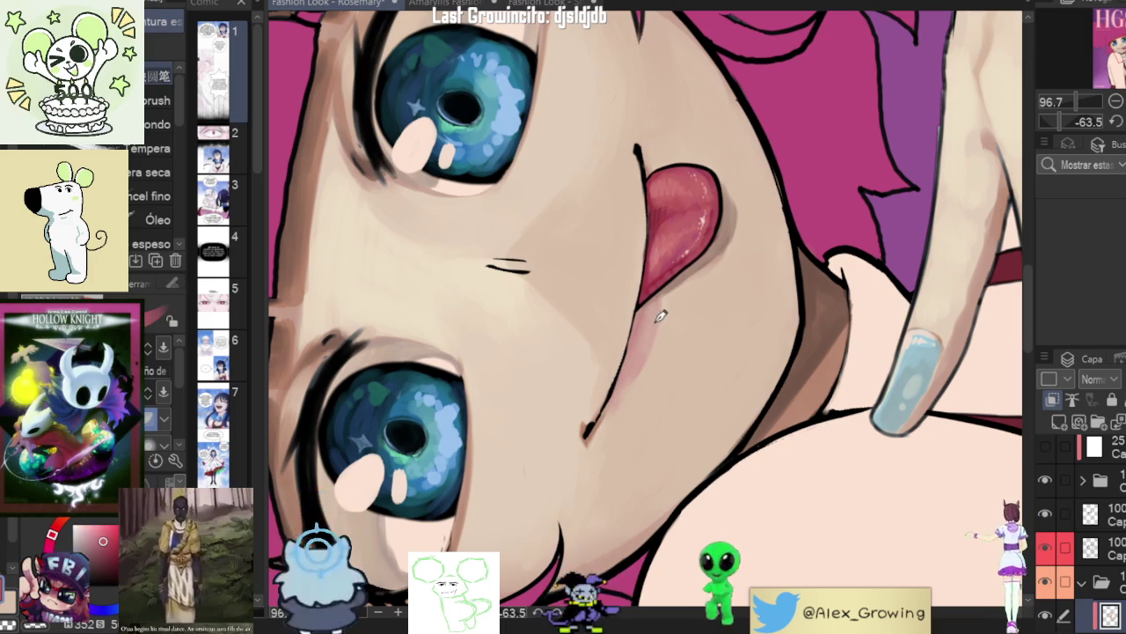
left_click_drag(639, 375, 640, 342)
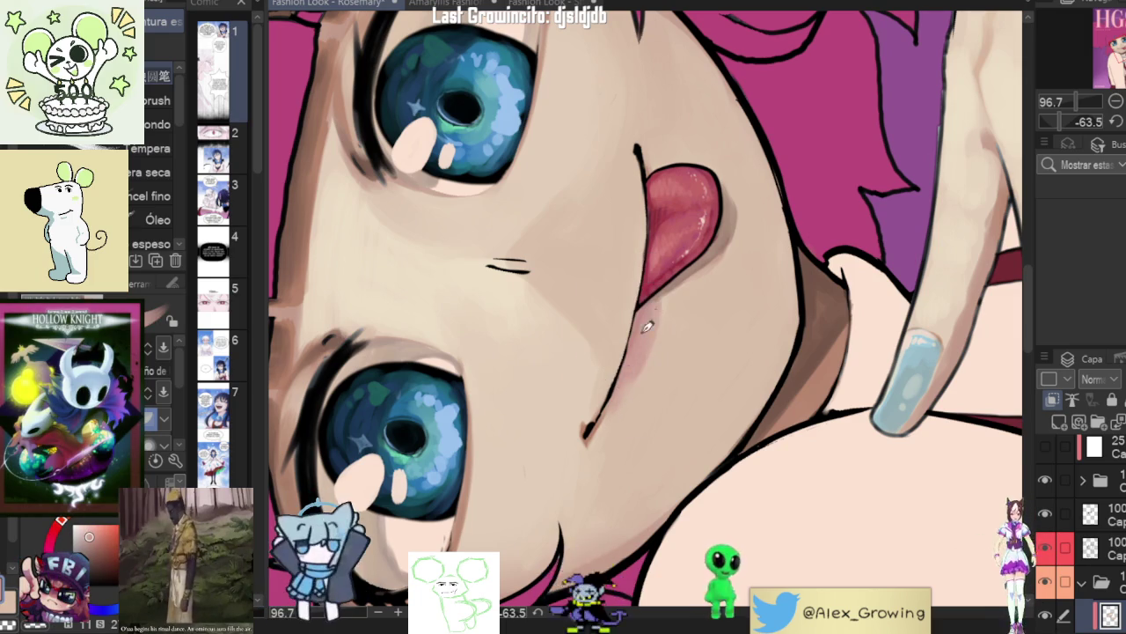
- Pull back and rotate to view the whole cover and judge the blush
scroll(613, 410, "down", 5)
scroll(651, 341, "up", 4)
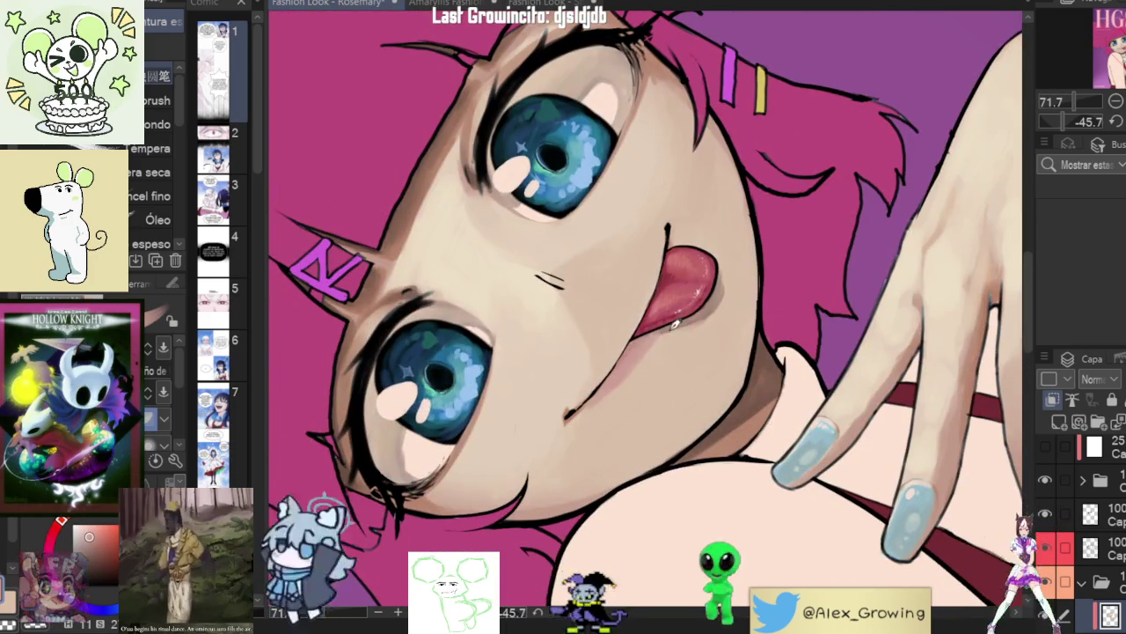
scroll(651, 345, "down", 3)
left_click_drag(652, 345, 656, 424)
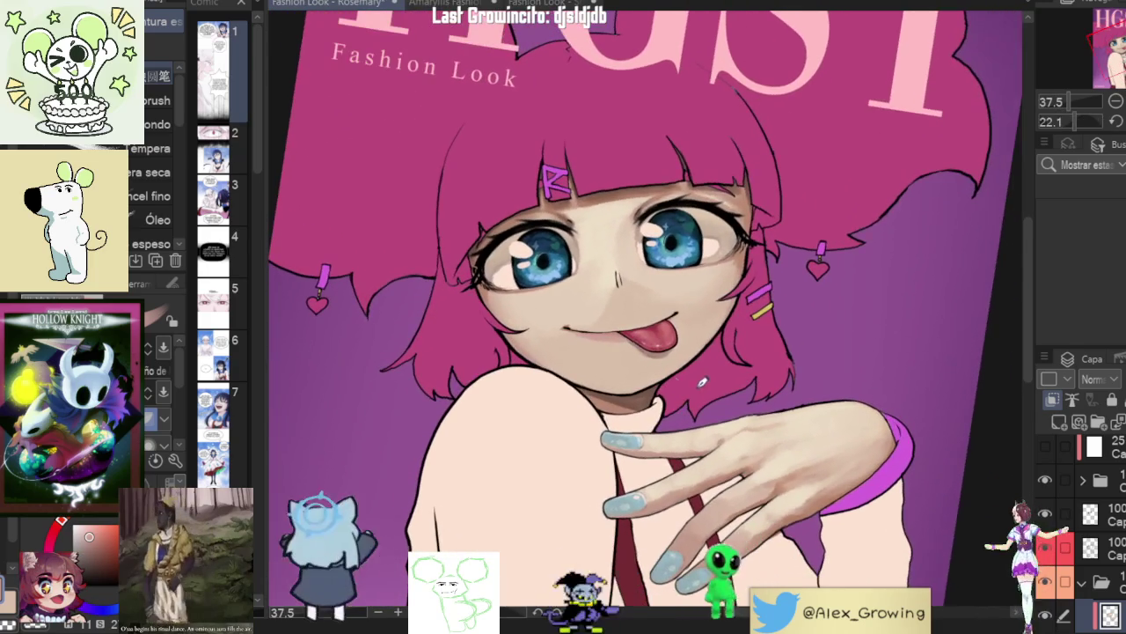
mouse_move(718, 370)
left_mouse_down()
mouse_move(728, 396)
mouse_move(713, 290)
left_mouse_up()
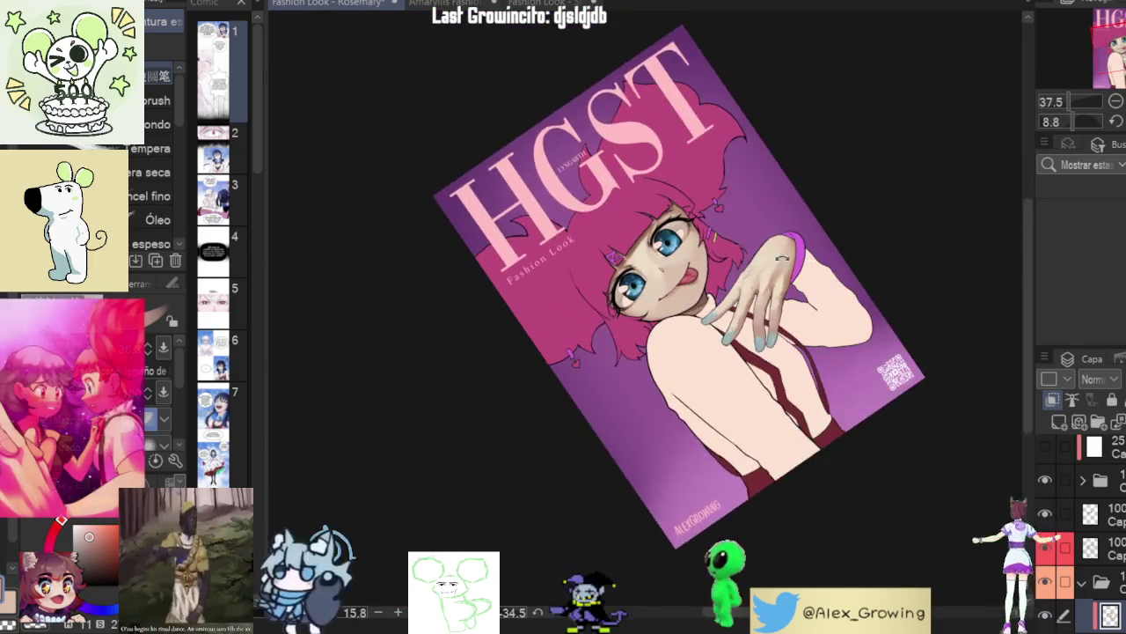
scroll(711, 274, "up", 2)
scroll(711, 275, "up", 3)
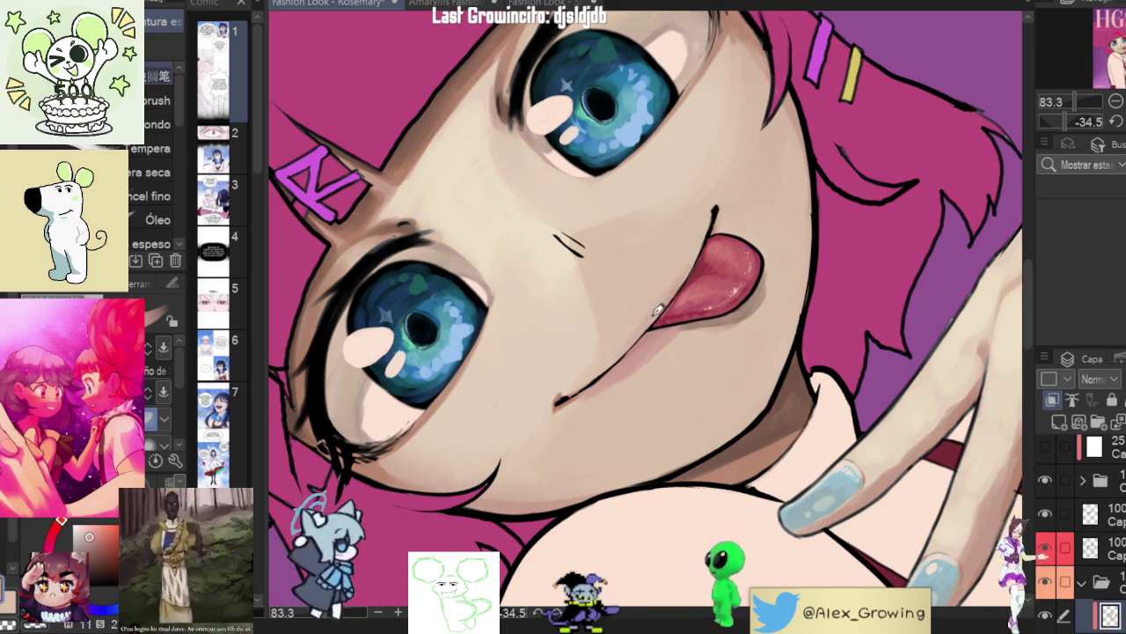
scroll(649, 346, "down", 3)
- Rotate the face sideways, then zoom back in on the tongue area
left_click_drag(649, 346, 637, 250)
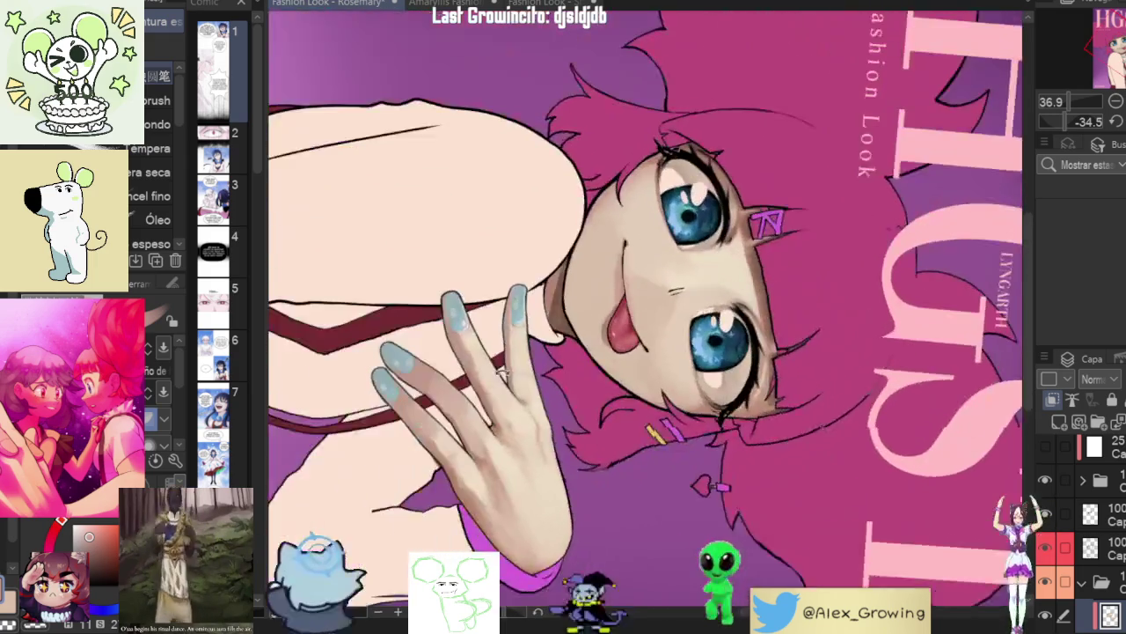
scroll(637, 250, "up", 2)
scroll(637, 250, "up", 1)
scroll(637, 250, "up", 2)
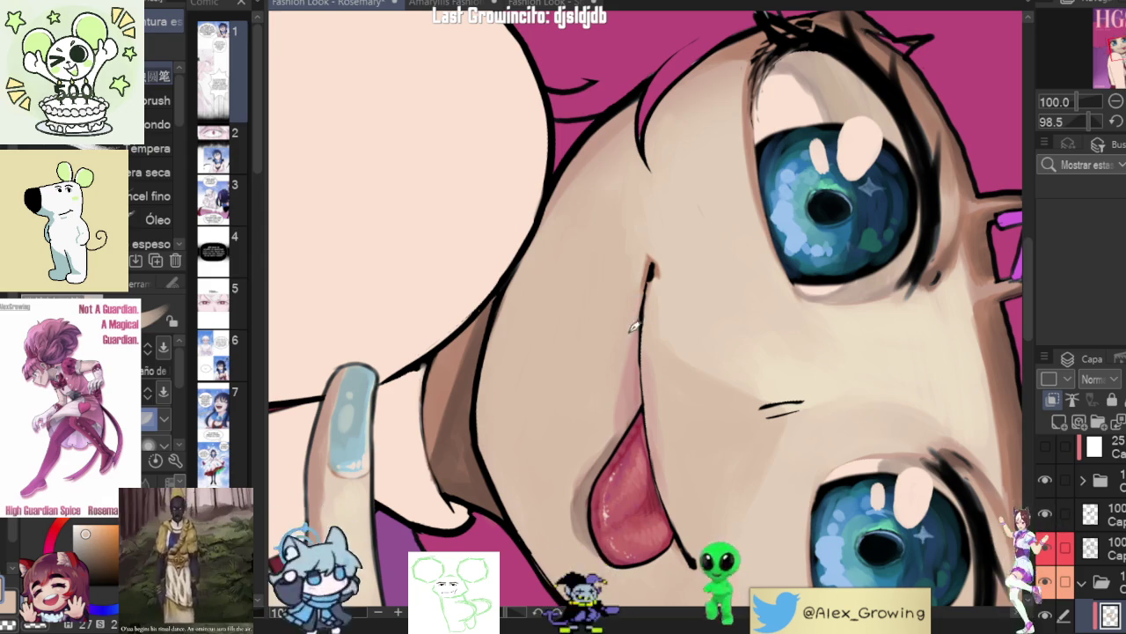
scroll(630, 329, "down", 3)
mouse_move(630, 328)
left_mouse_down()
mouse_move(742, 242)
mouse_move(675, 271)
left_mouse_up()
scroll(742, 241, "up", 3)
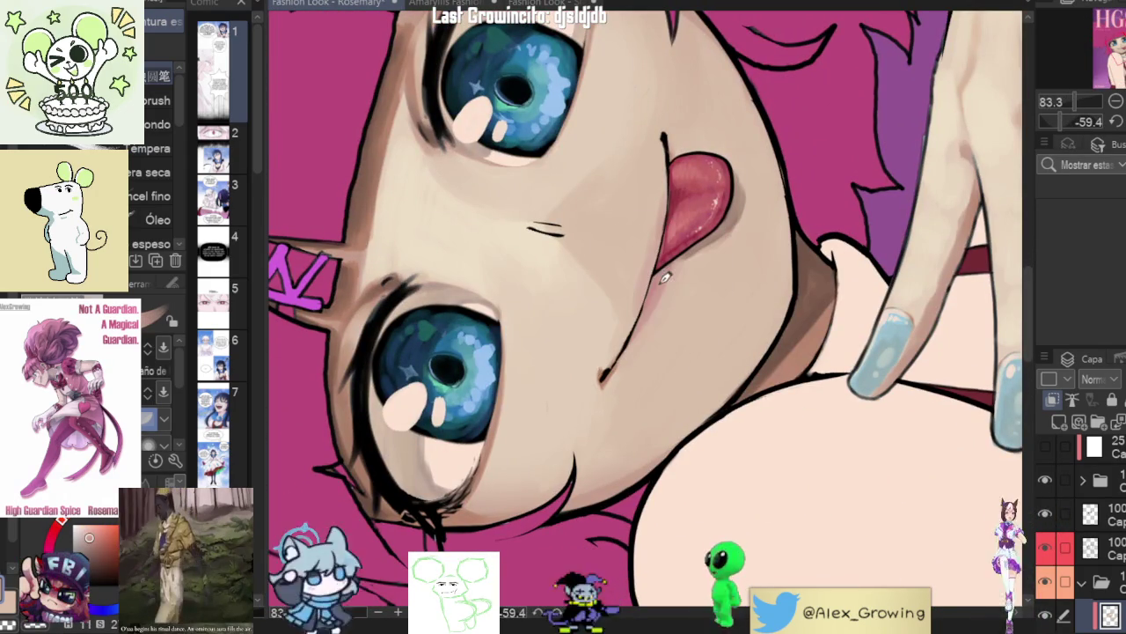
scroll(677, 303, "up", 3)
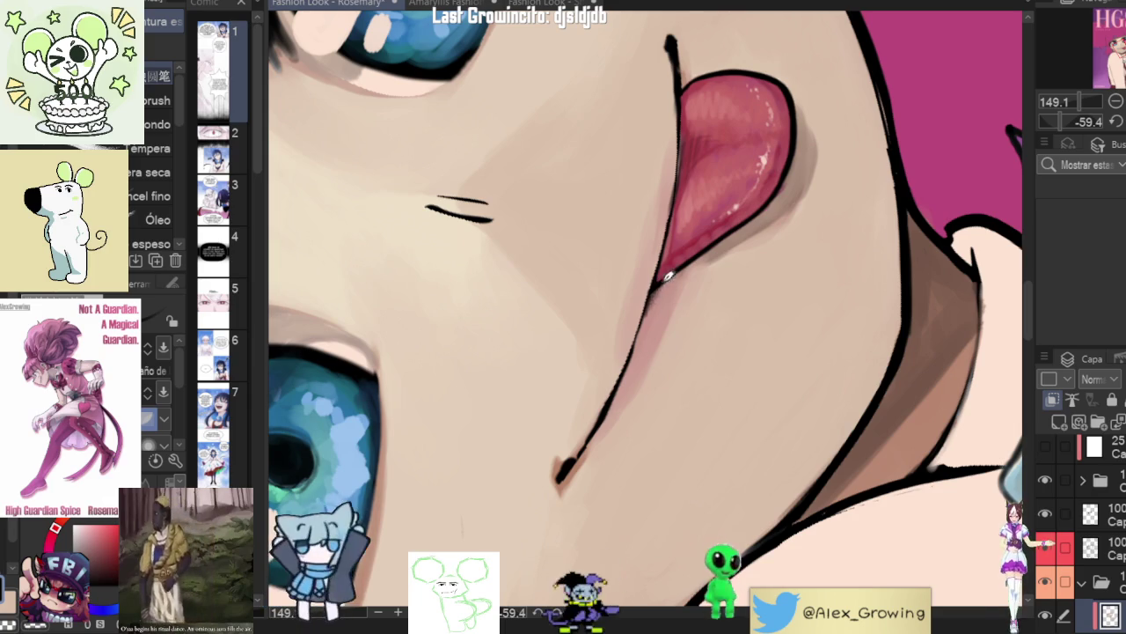
- Sample the dark line colour and thicken the cheek line from the lip corner to below the tongue
left_click_drag(669, 276, 635, 354)
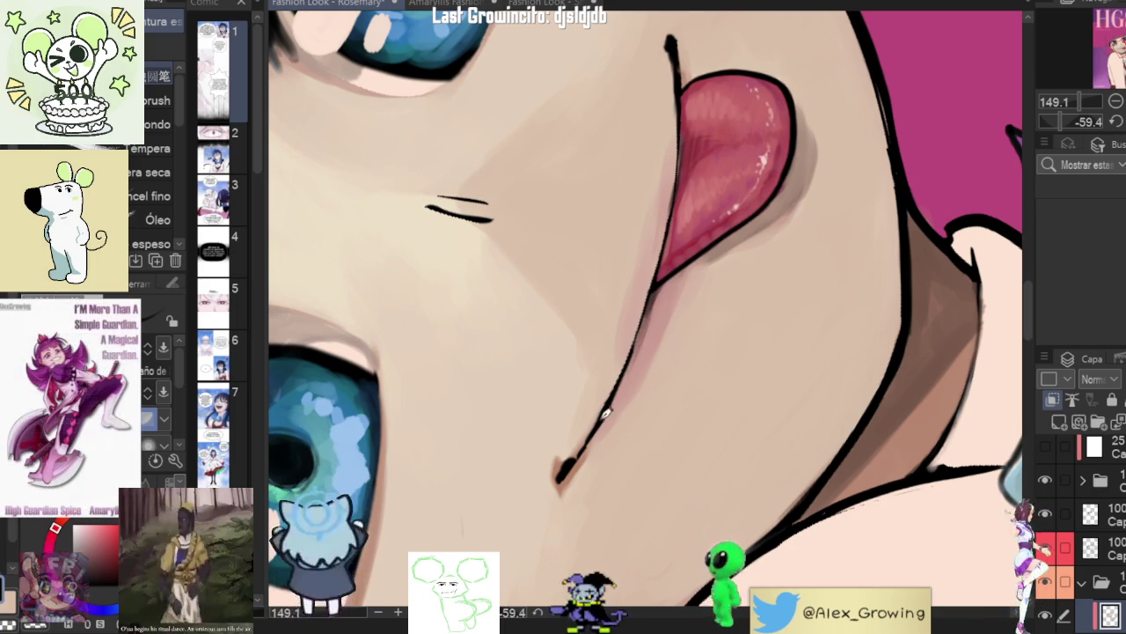
left_click_drag(607, 410, 580, 461)
left_click(572, 440, "alt")
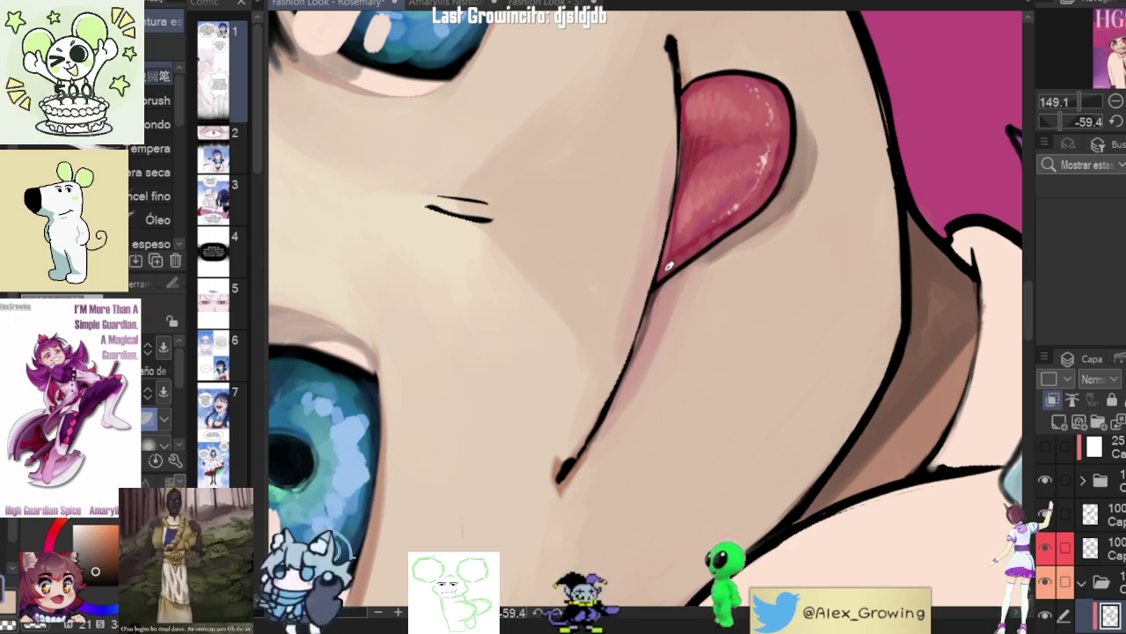
left_click_drag(618, 395, 621, 378)
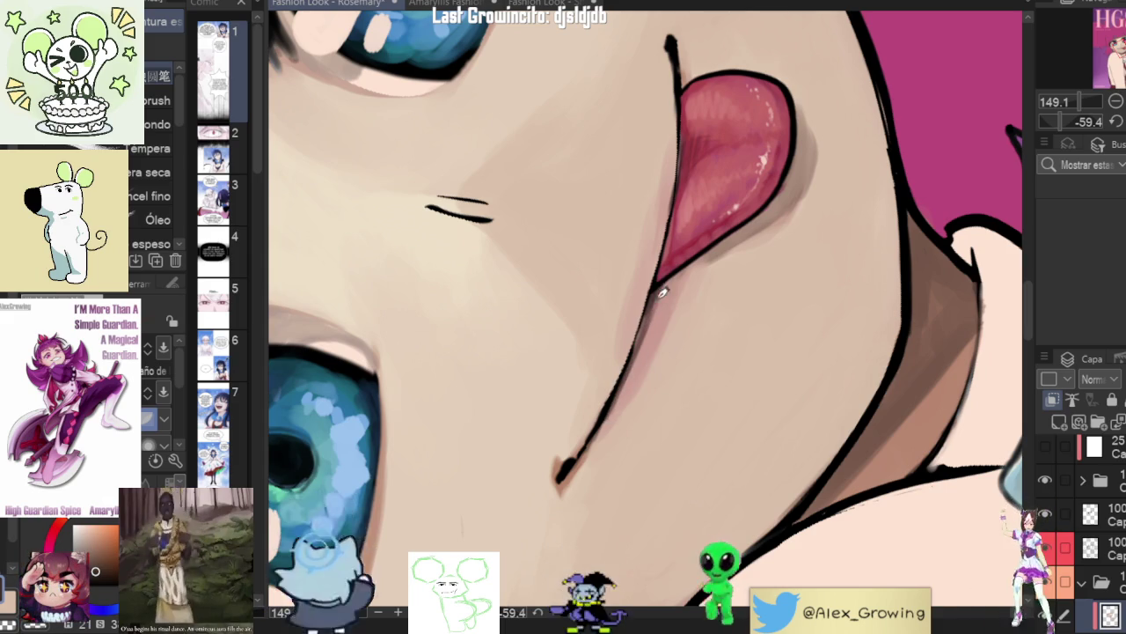
key("ctrl+0")
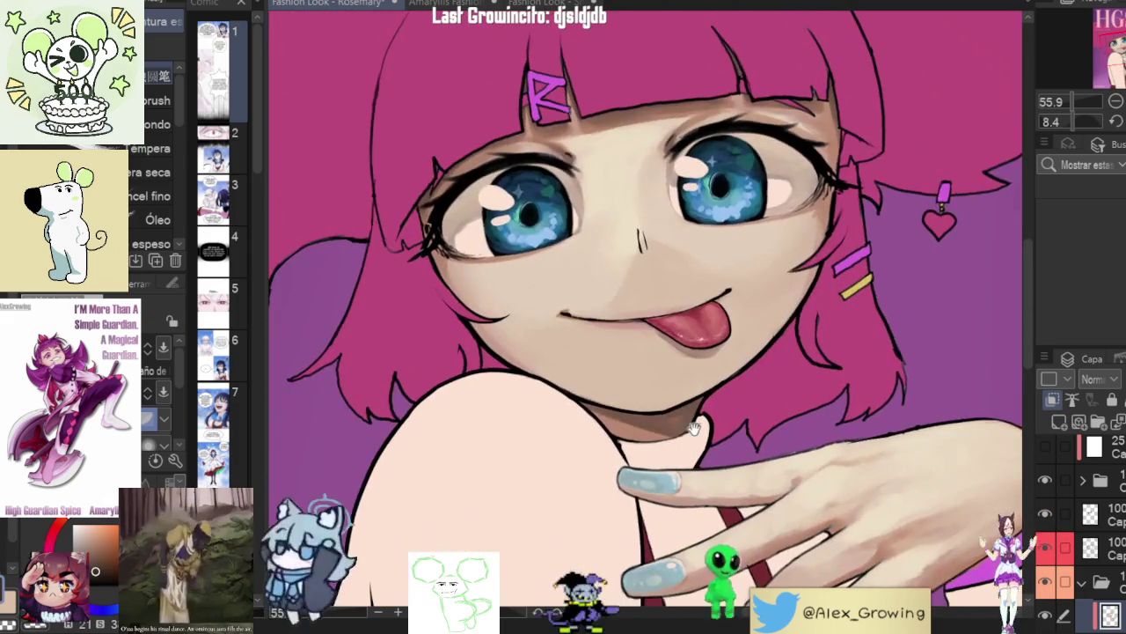
scroll(682, 324, "up", 5)
scroll(682, 325, "up", 1)
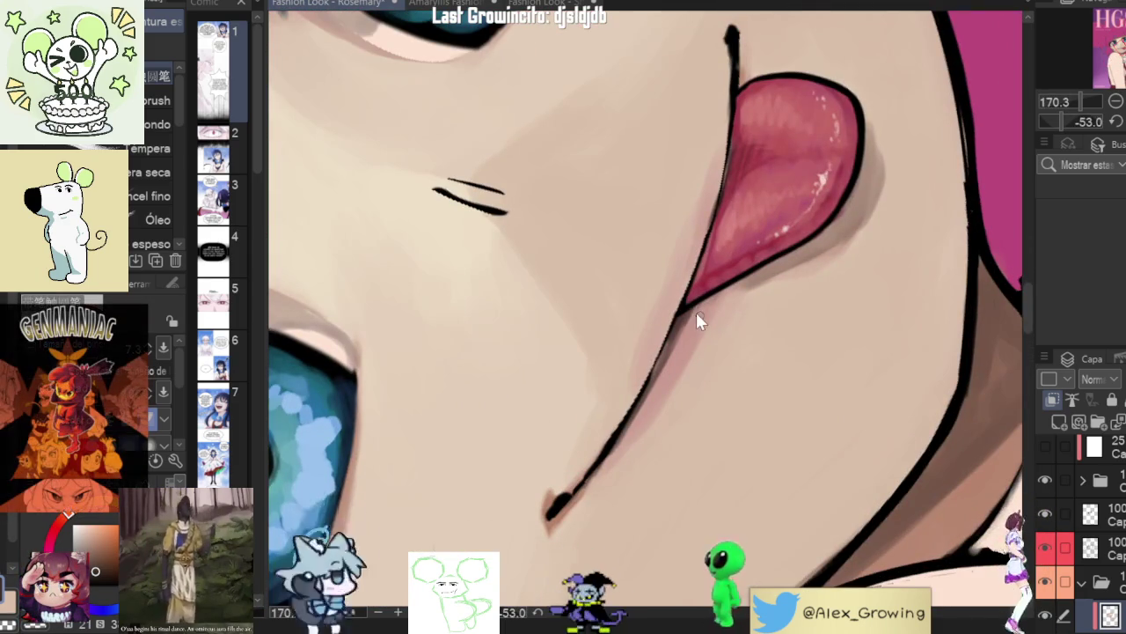
left_click_drag(691, 304, 649, 386)
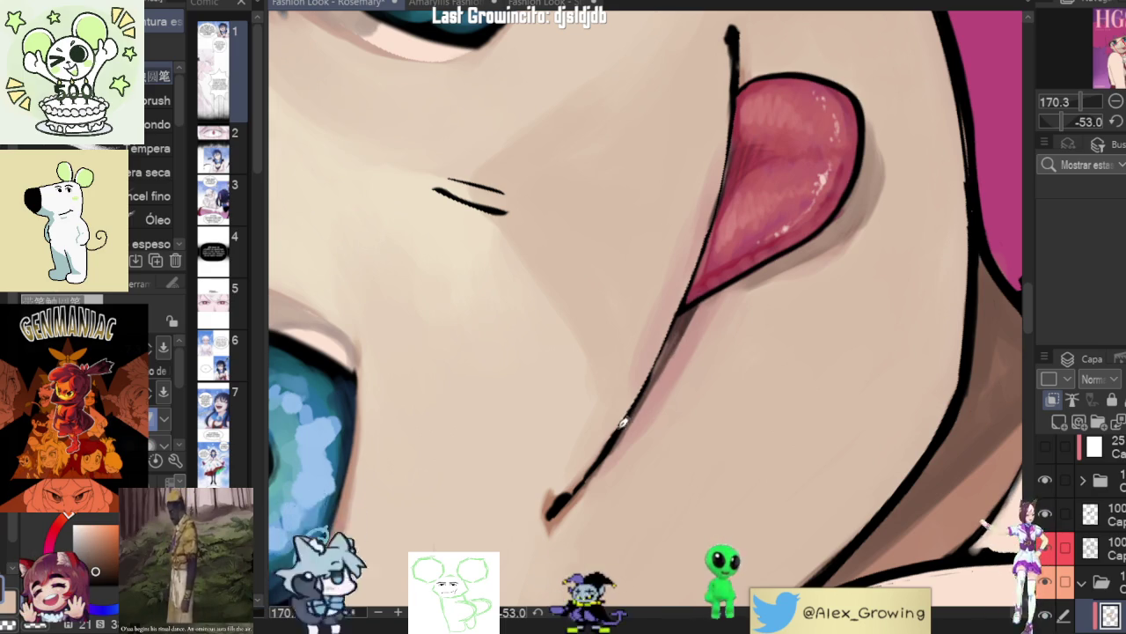
- Zoom and rotate around the face, then turn it upright and pull back
scroll(639, 406, "down", 2)
scroll(684, 352, "up", 2)
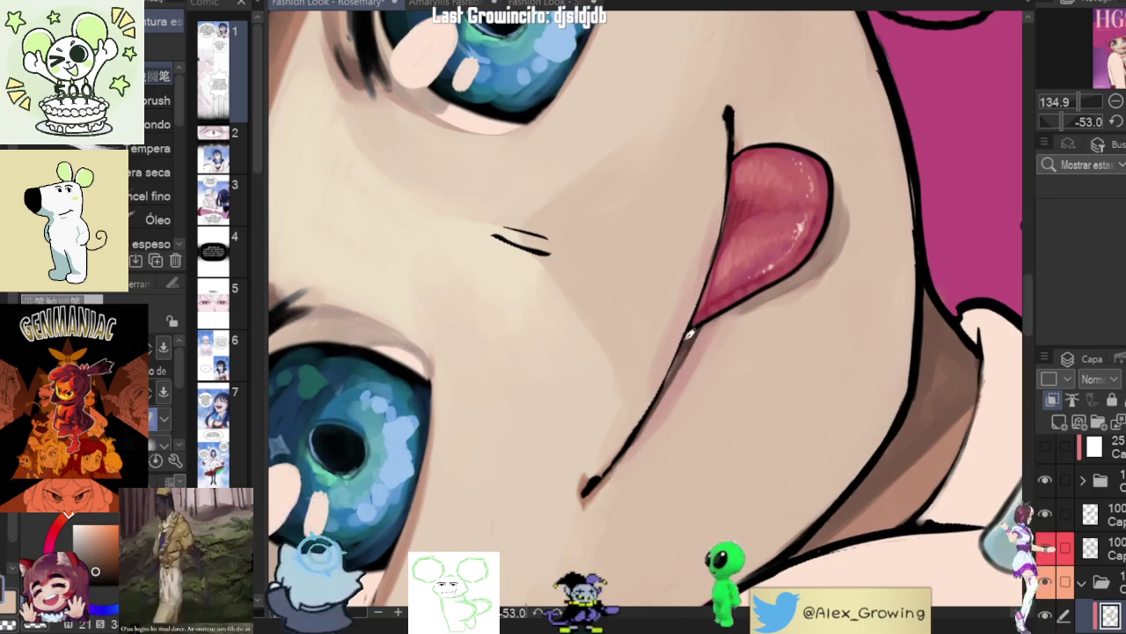
scroll(697, 325, "up", 1)
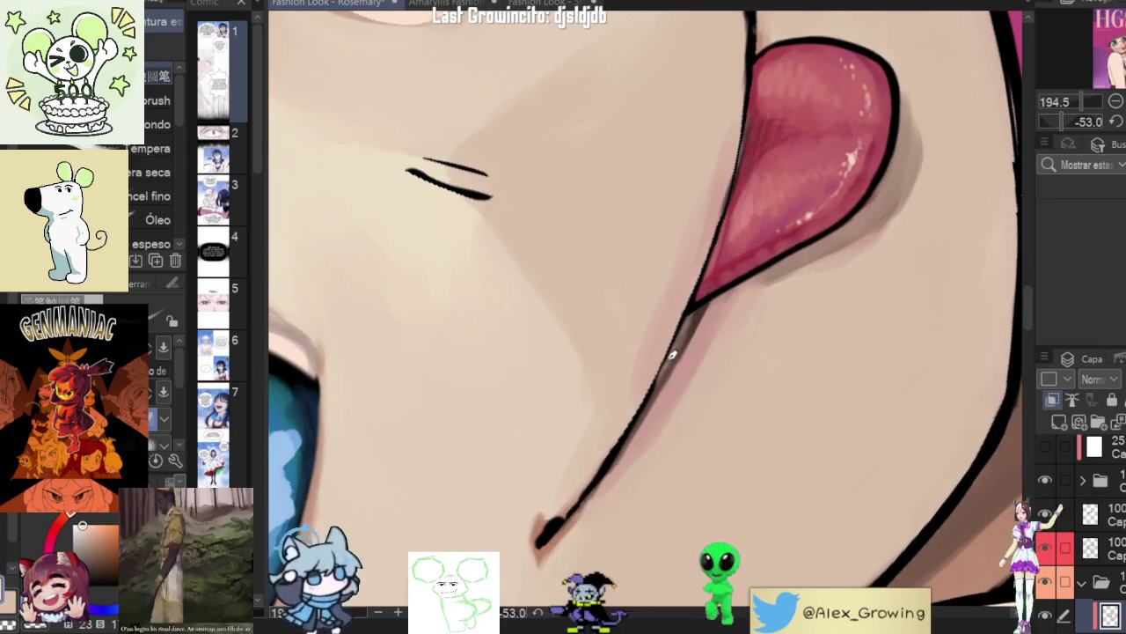
scroll(669, 366, "down", 3)
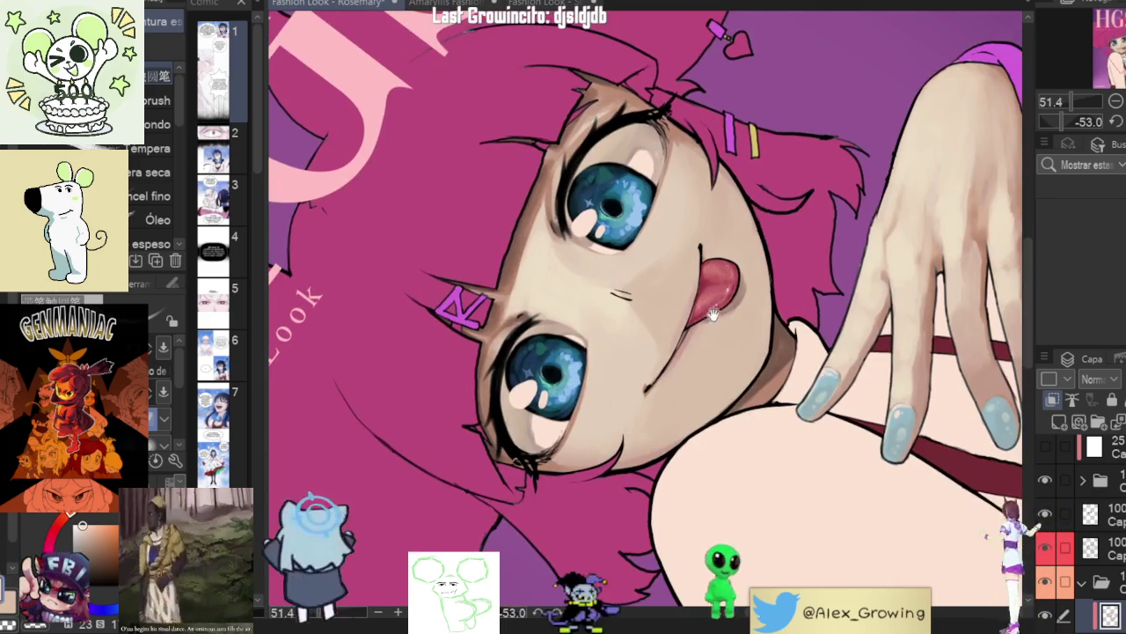
scroll(671, 437, "down", 2)
mouse_move(671, 437)
left_mouse_down()
mouse_move(652, 442)
mouse_move(722, 370)
left_mouse_up()
scroll(754, 334, "up", 2)
scroll(774, 310, "down", 3)
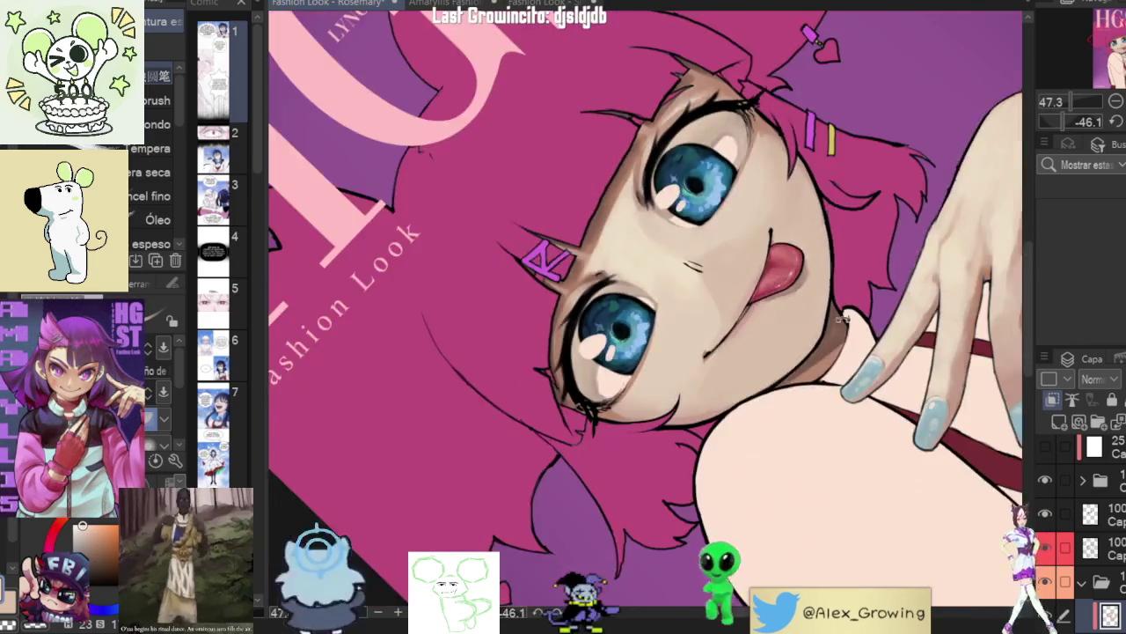
left_click_drag(775, 310, 781, 380)
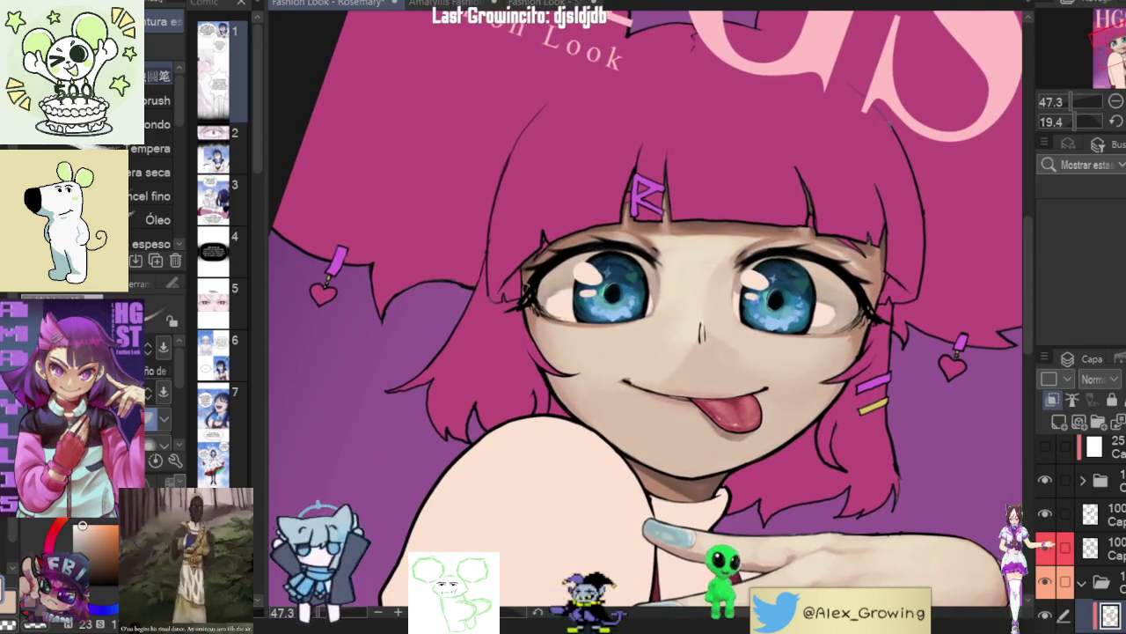
- Mirror the view to check the drawing, unmirror it, and sample the tongue's pink-red colour
key("h")
key("h")
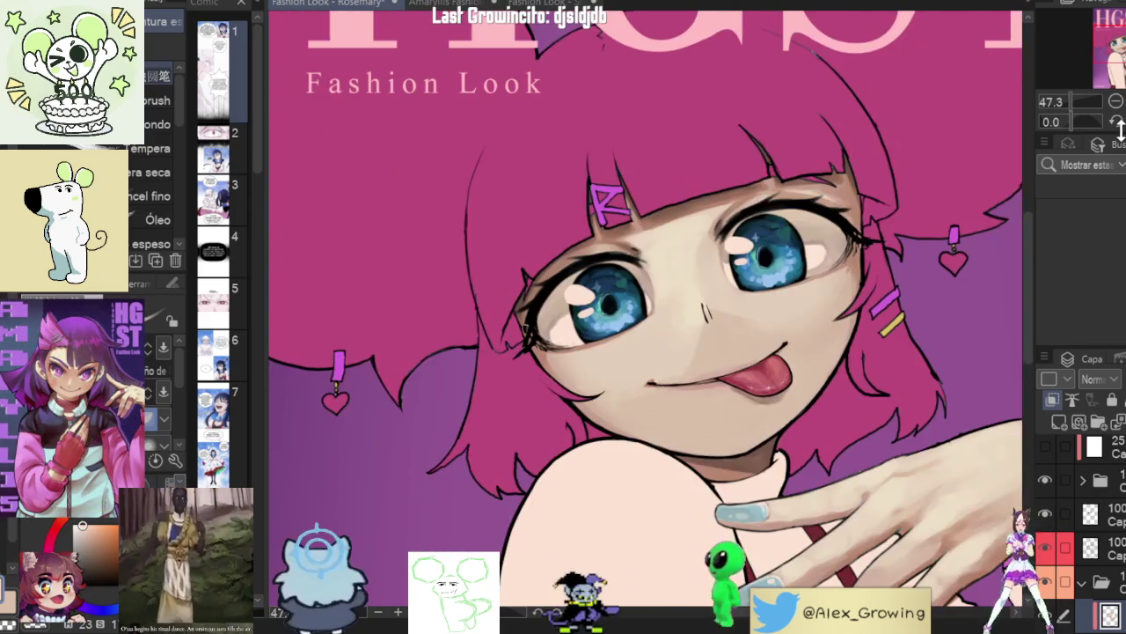
scroll(811, 294, "down", 2)
left_click_drag(810, 294, 863, 311)
scroll(704, 311, "up", 3)
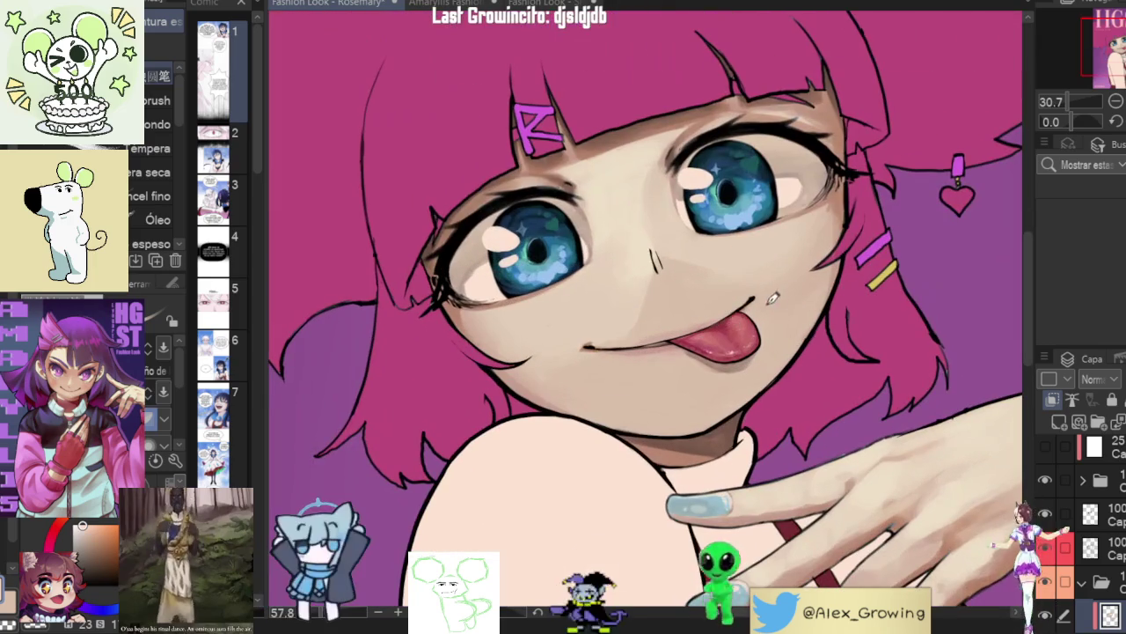
left_click_drag(774, 264, 810, 214)
scroll(810, 214, "up", 4)
left_click(737, 287, "alt")
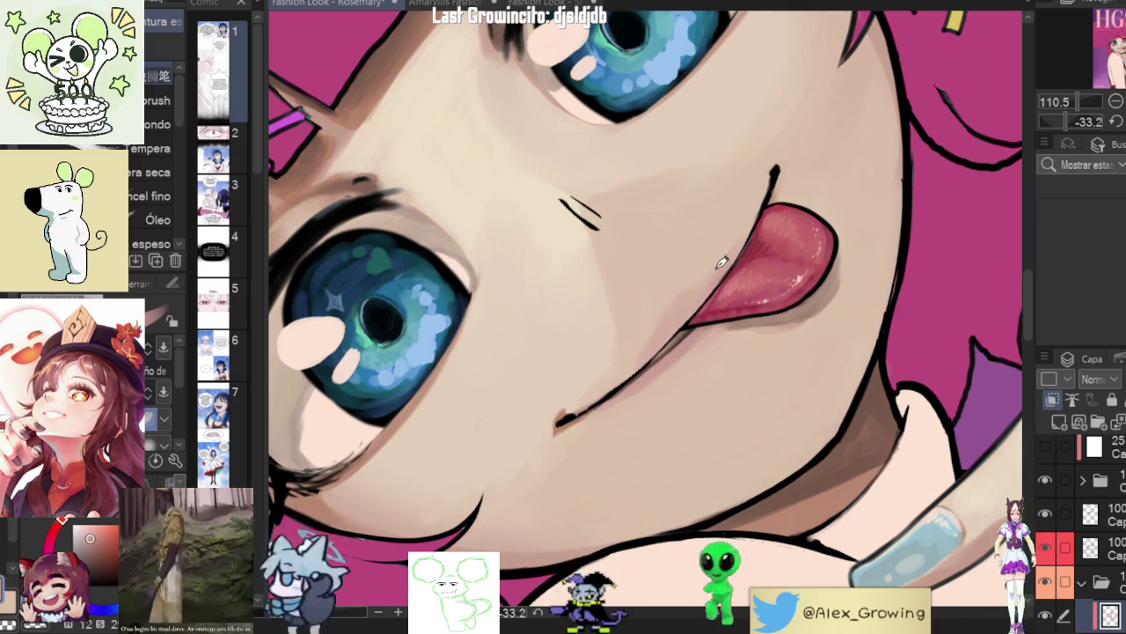
key("ctrl+0")
scroll(786, 282, "up", 3)
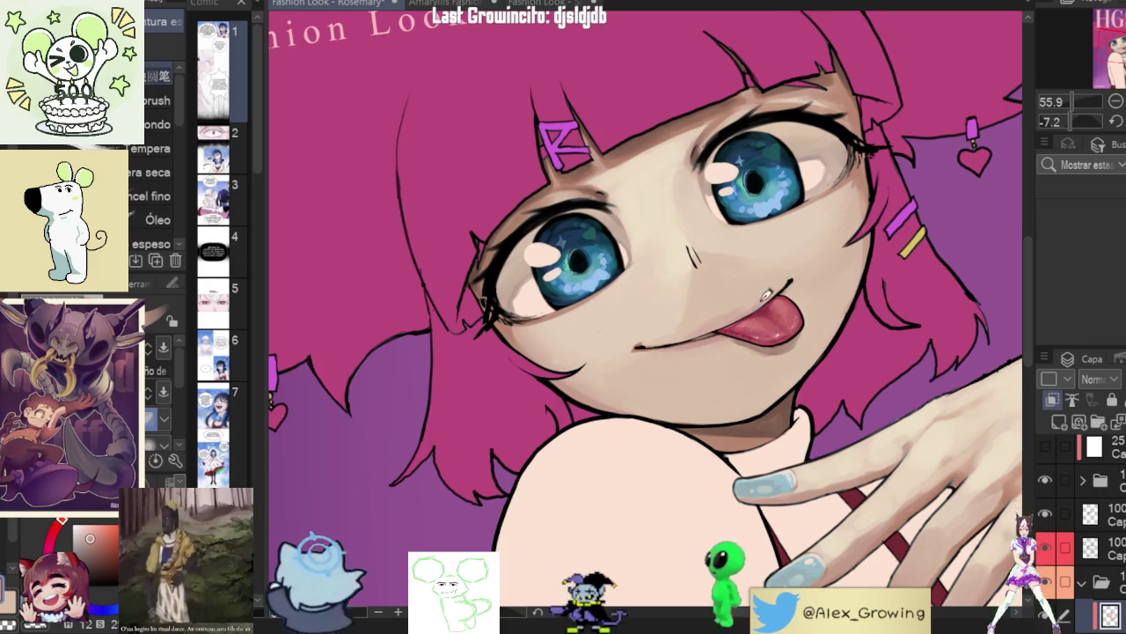
key("ctrl+0")
left_click_drag(752, 307, 746, 258)
scroll(746, 258, "up", 3)
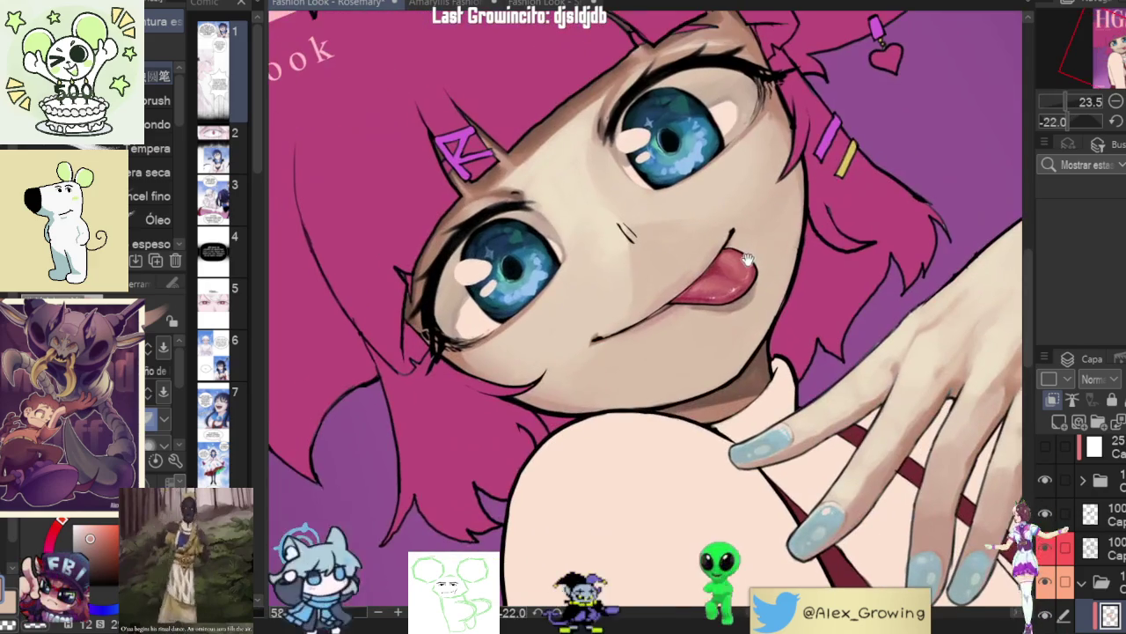
key("ctrl+0")
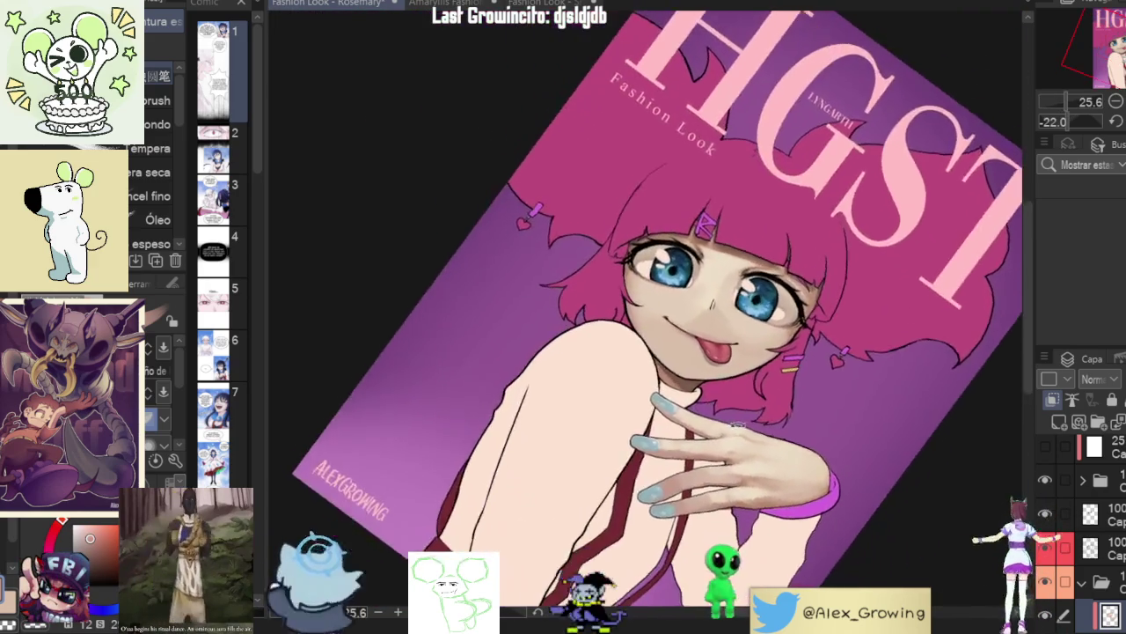
left_click_drag(701, 263, 730, 278)
scroll(731, 278, "up", 3)
scroll(695, 299, "up", 2)
scroll(673, 322, "up", 1)
scroll(678, 321, "up", 2)
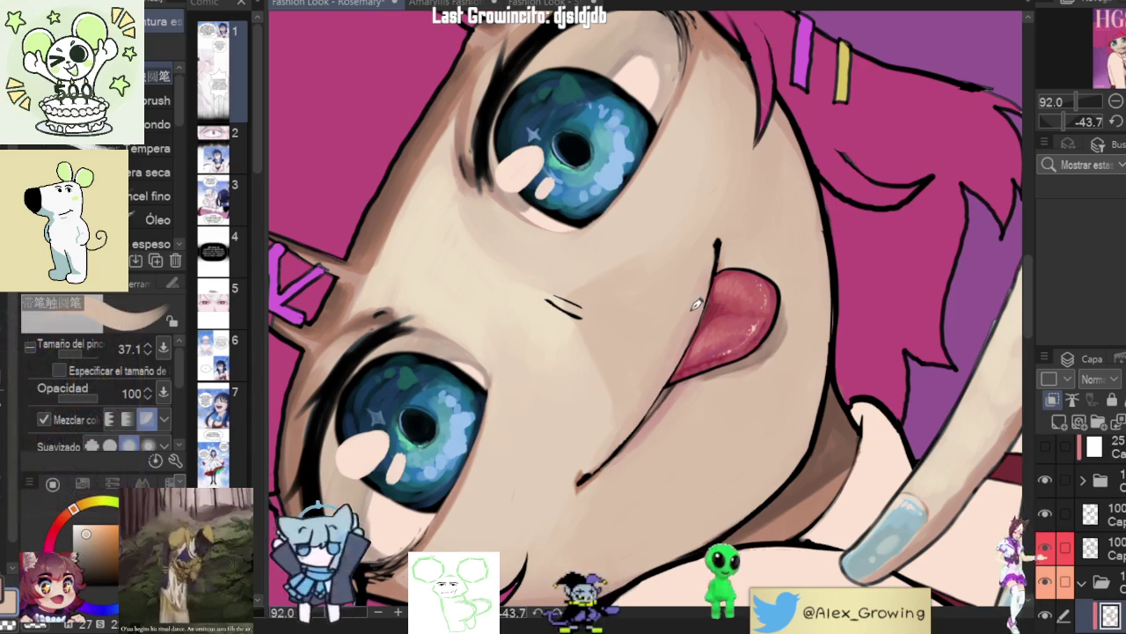
left_click_drag(638, 417, 695, 311)
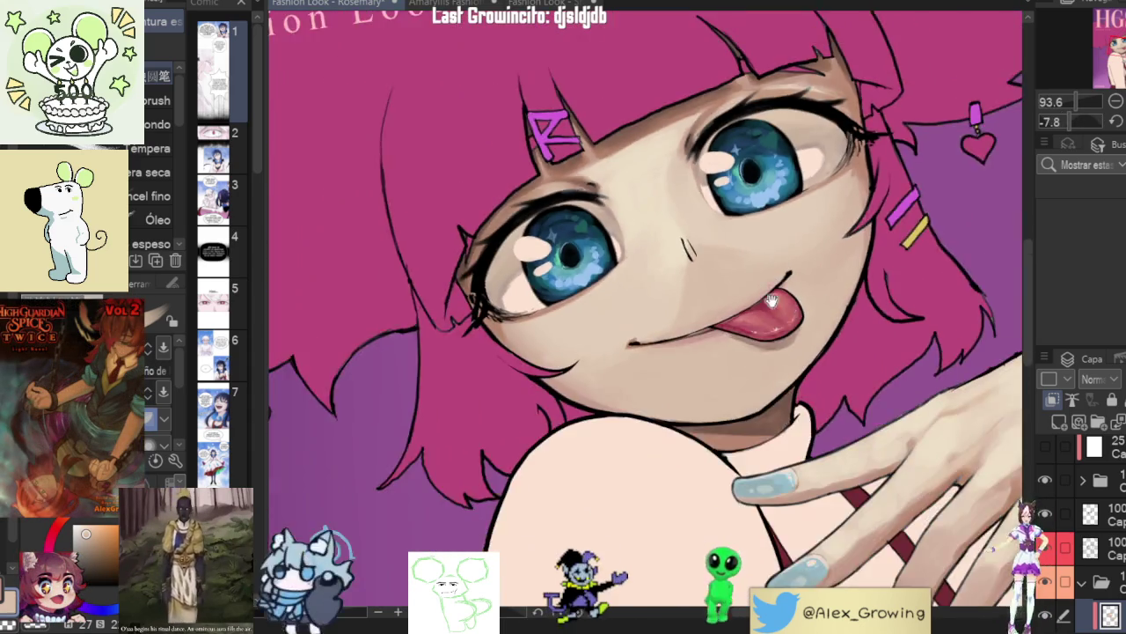
left_click_drag(760, 274, 687, 201)
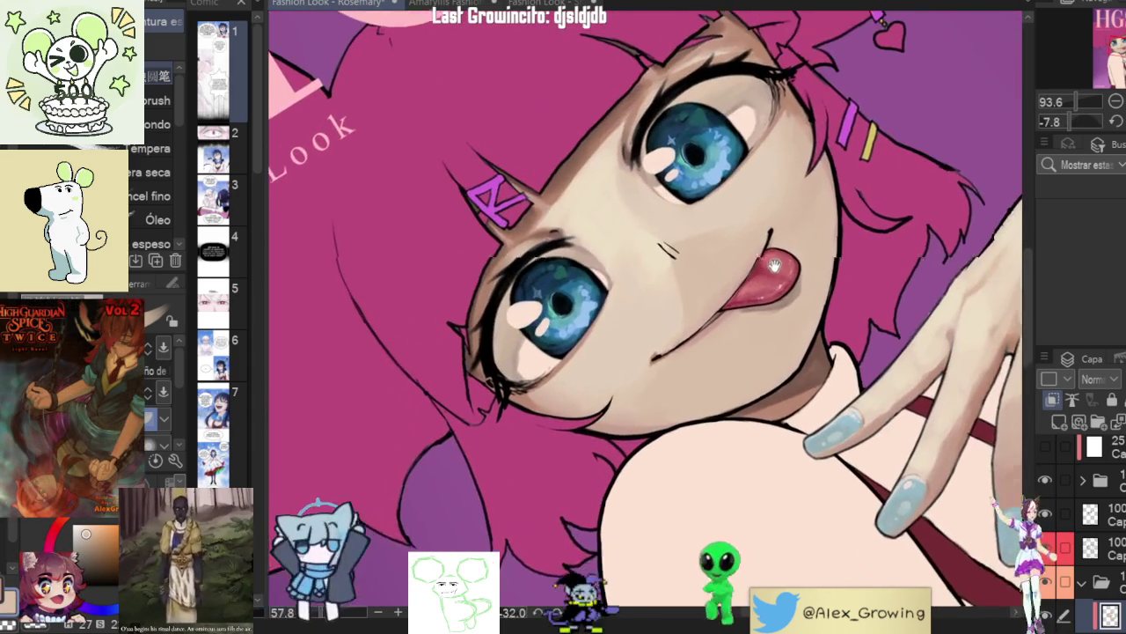
scroll(745, 324, "up", 3)
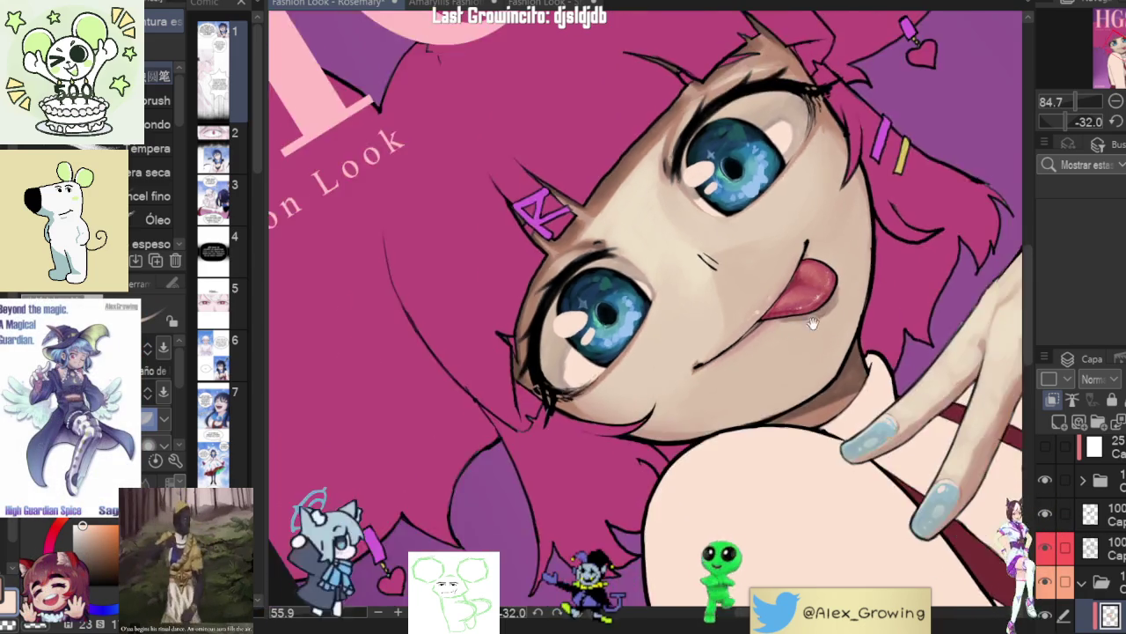
mouse_move(763, 294)
left_mouse_down()
mouse_move(813, 359)
mouse_move(769, 299)
mouse_move(756, 330)
mouse_move(769, 260)
left_mouse_up()
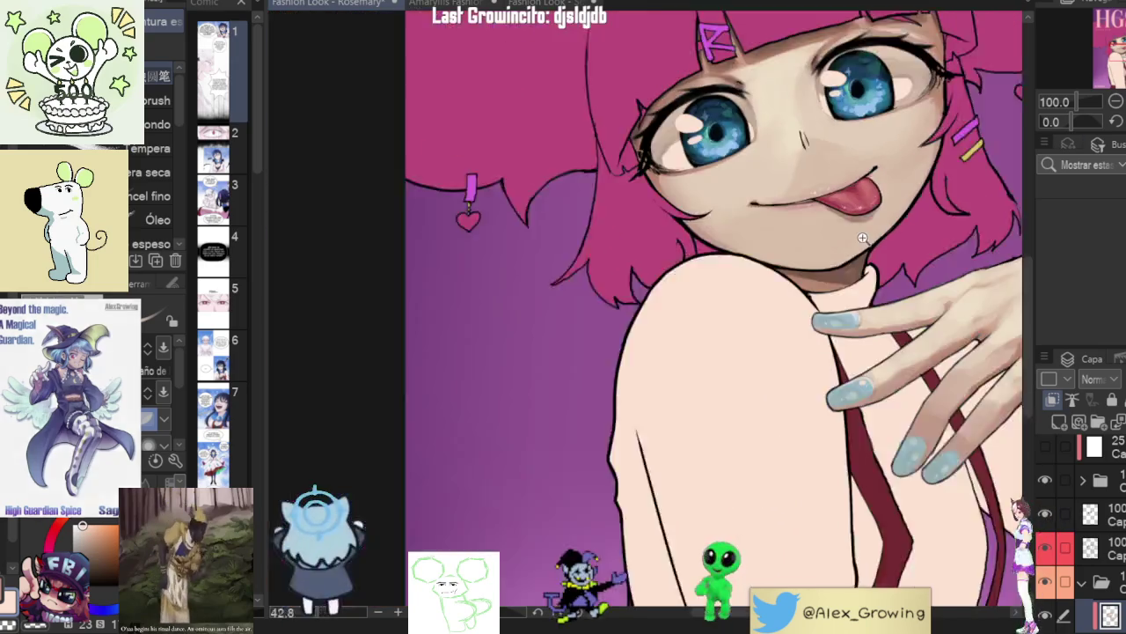
left_click_drag(768, 261, 884, 288)
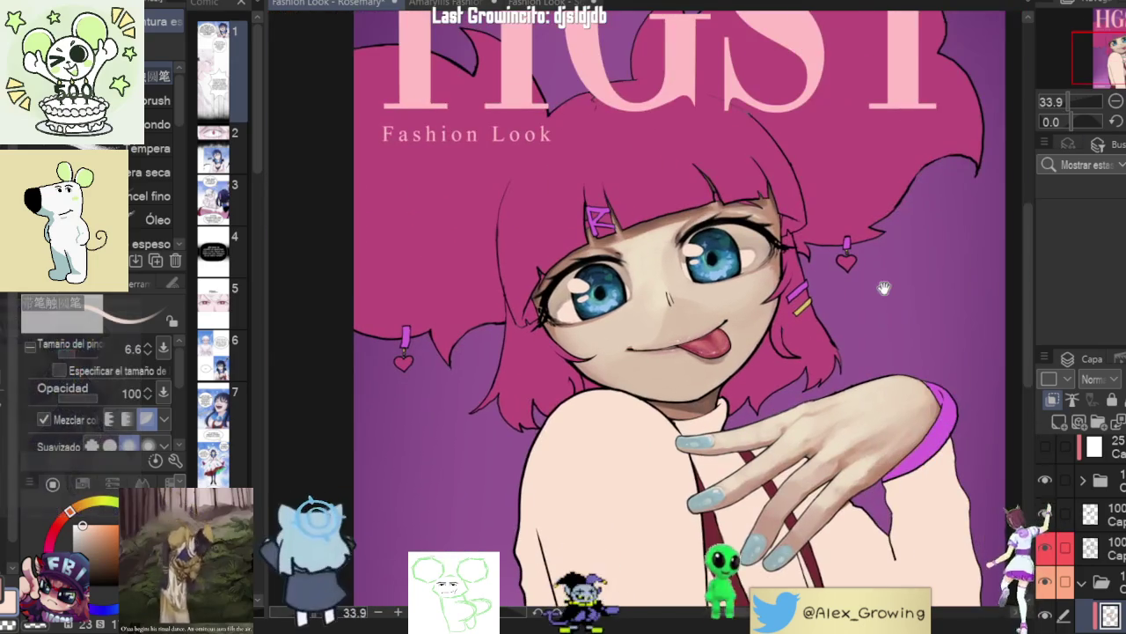
key("ctrl+0")
key("h")
key("h")
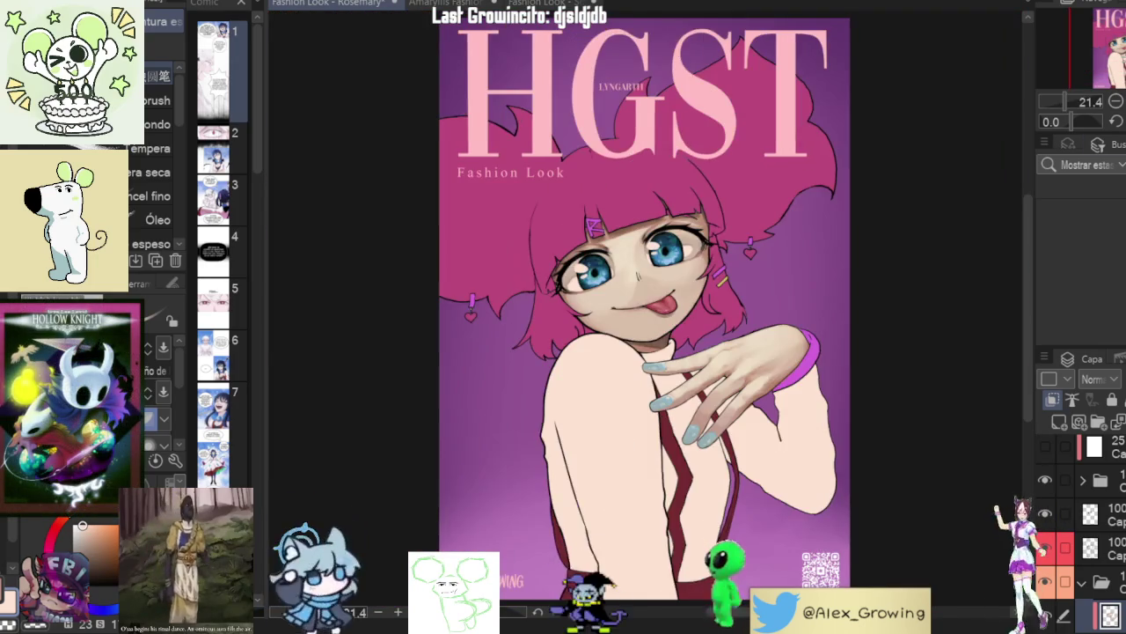
scroll(719, 312, "up", 3)
scroll(810, 284, "down", 2)
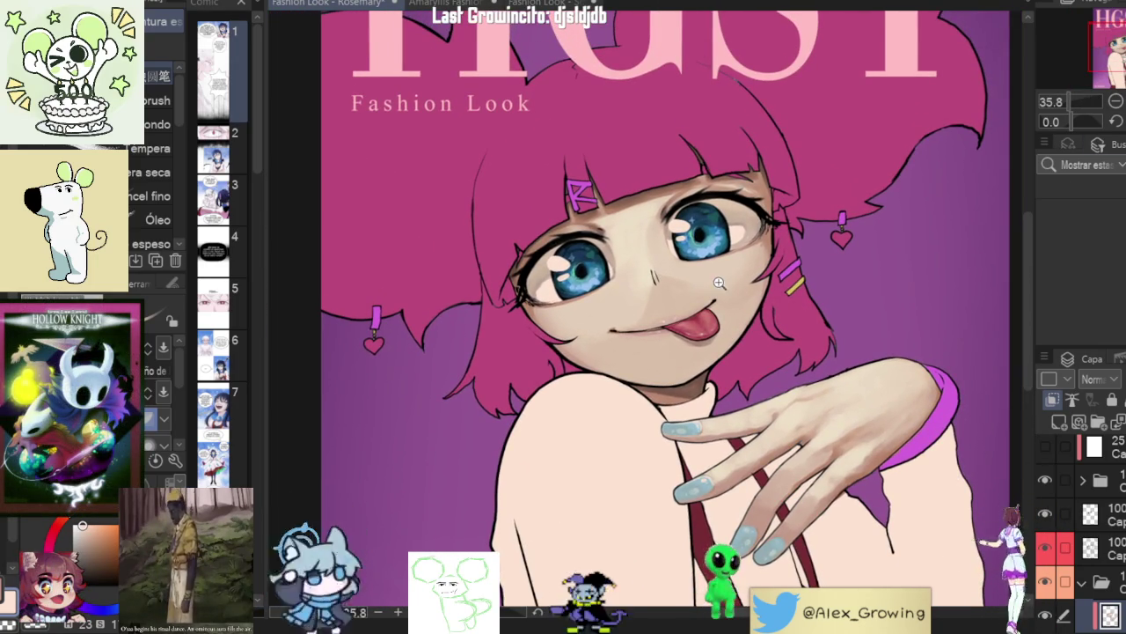
scroll(720, 281, "up", 3)
scroll(785, 324, "down", 2)
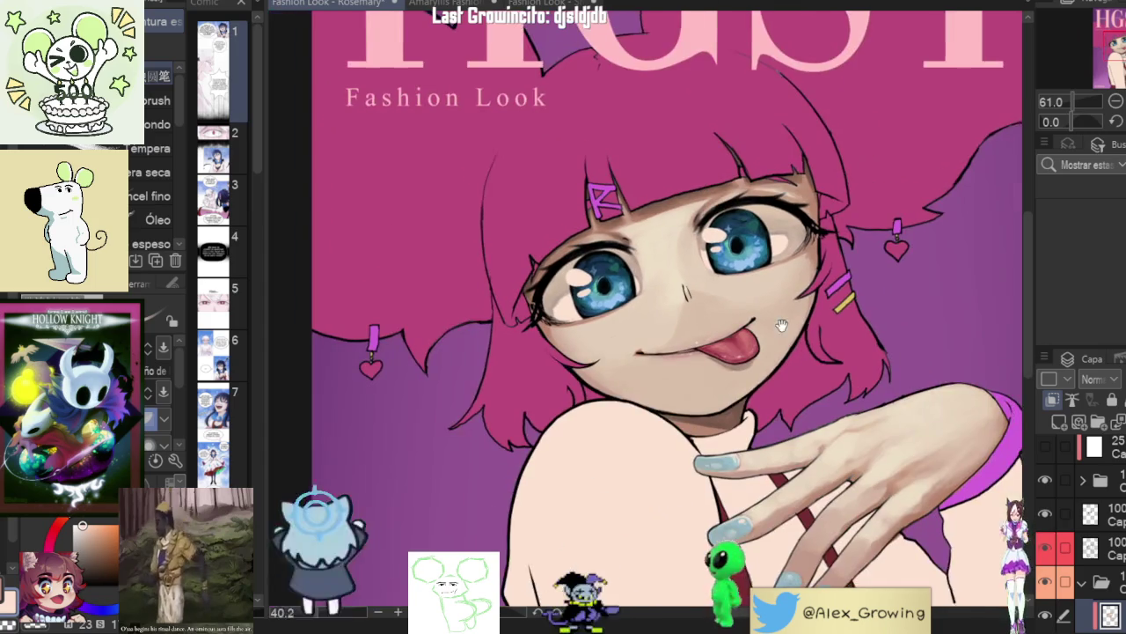
scroll(785, 323, "down", 1)
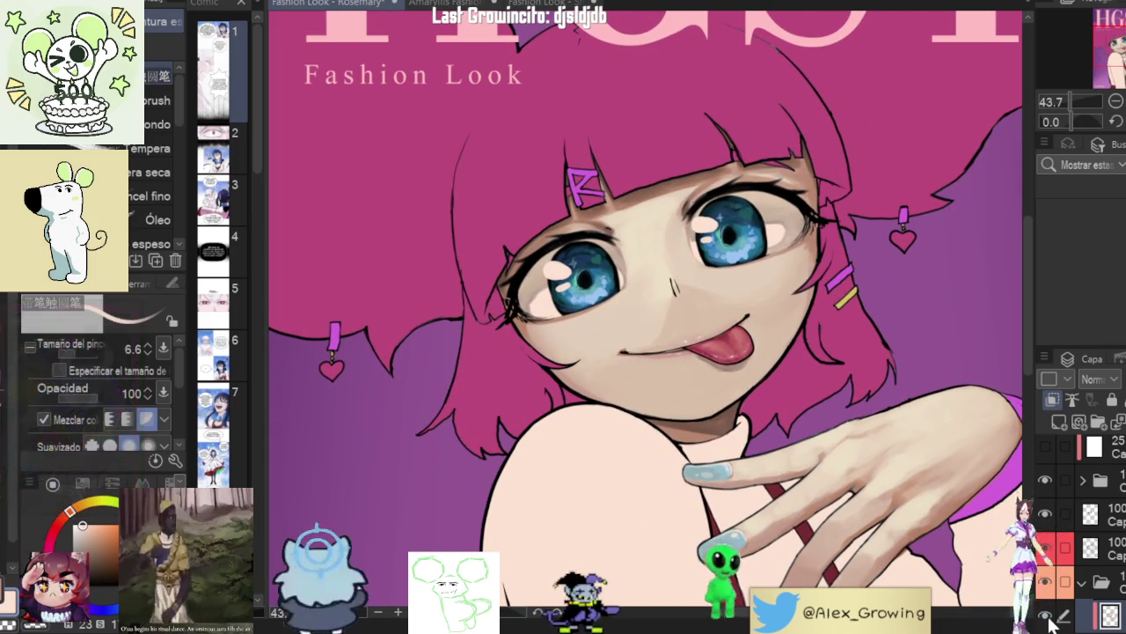
scroll(784, 321, "up", 2)
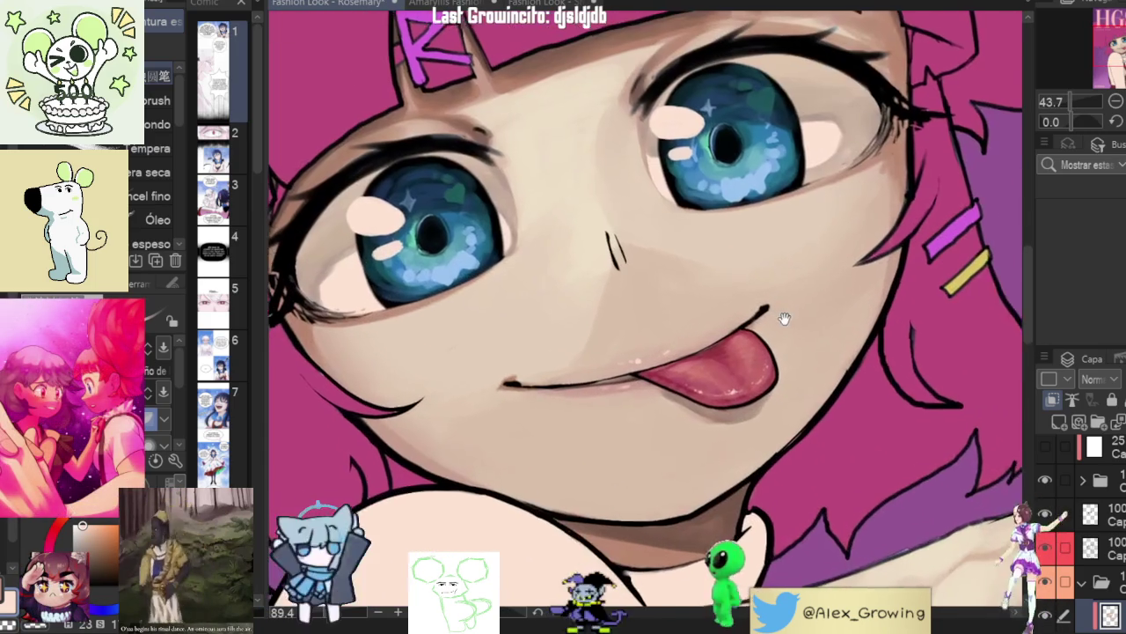
scroll(837, 325, "up", 1)
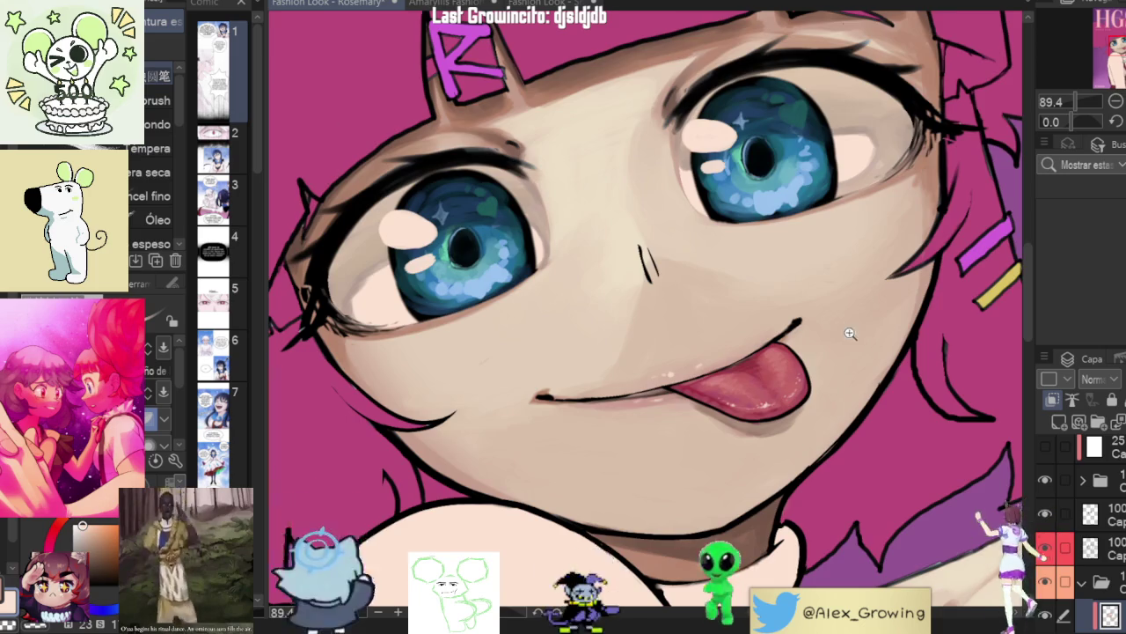
scroll(848, 333, "down", 4)
scroll(847, 332, "up", 4)
scroll(850, 335, "up", 1)
scroll(851, 337, "up", 2)
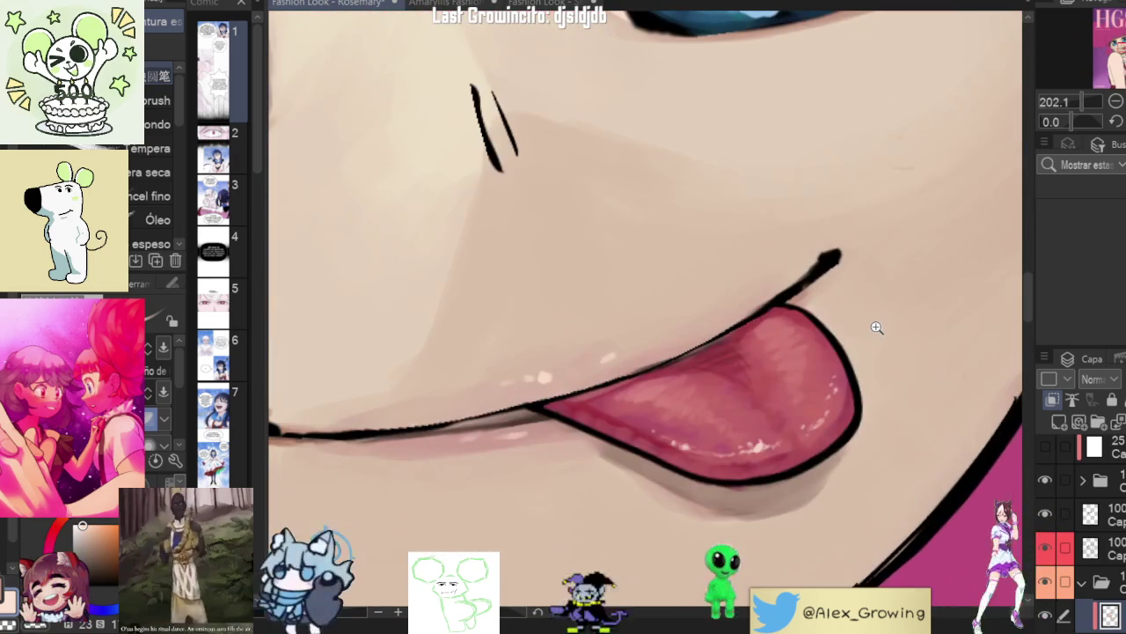
scroll(871, 330, "down", 5)
scroll(807, 363, "down", 4)
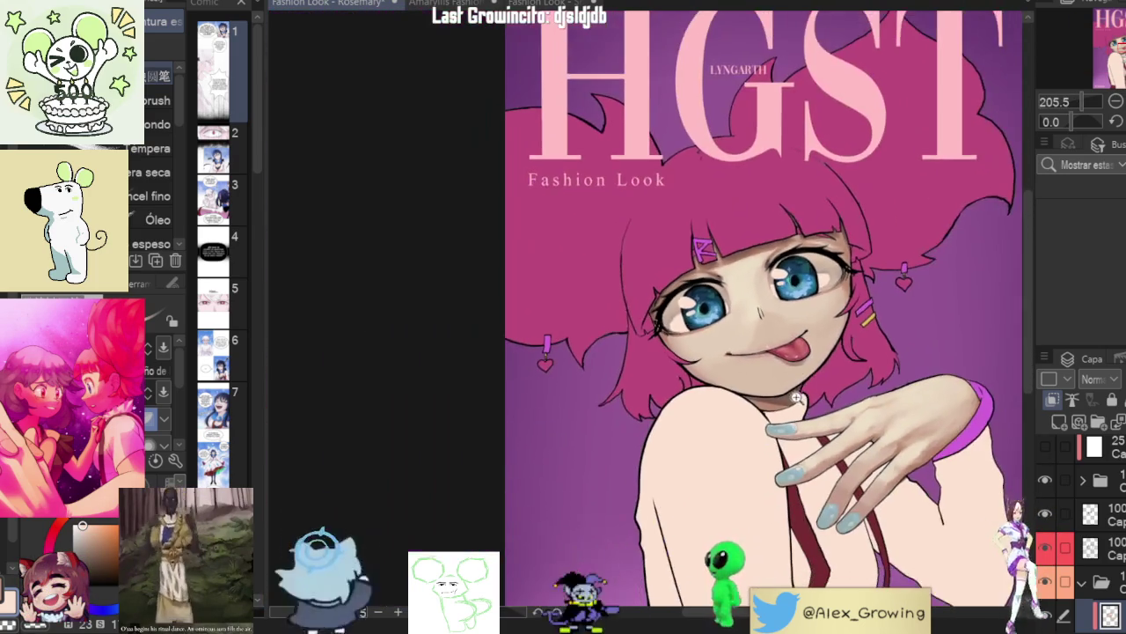
left_click_drag(808, 363, 730, 264)
scroll(843, 295, "up", 1)
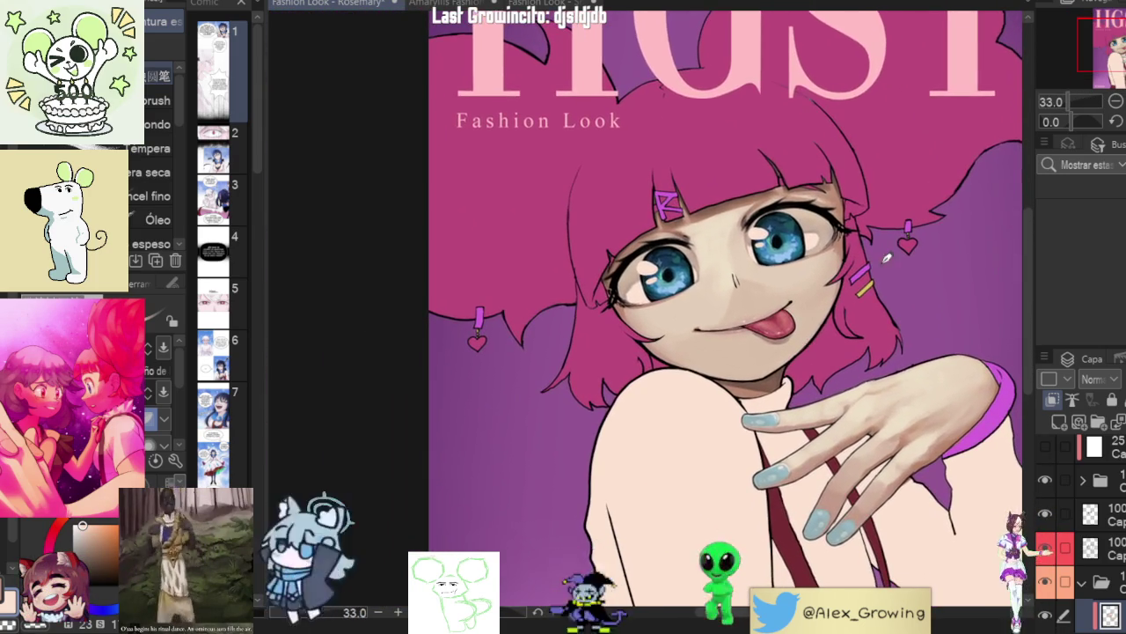
key("ctrl+0")
key("h")
key("h")
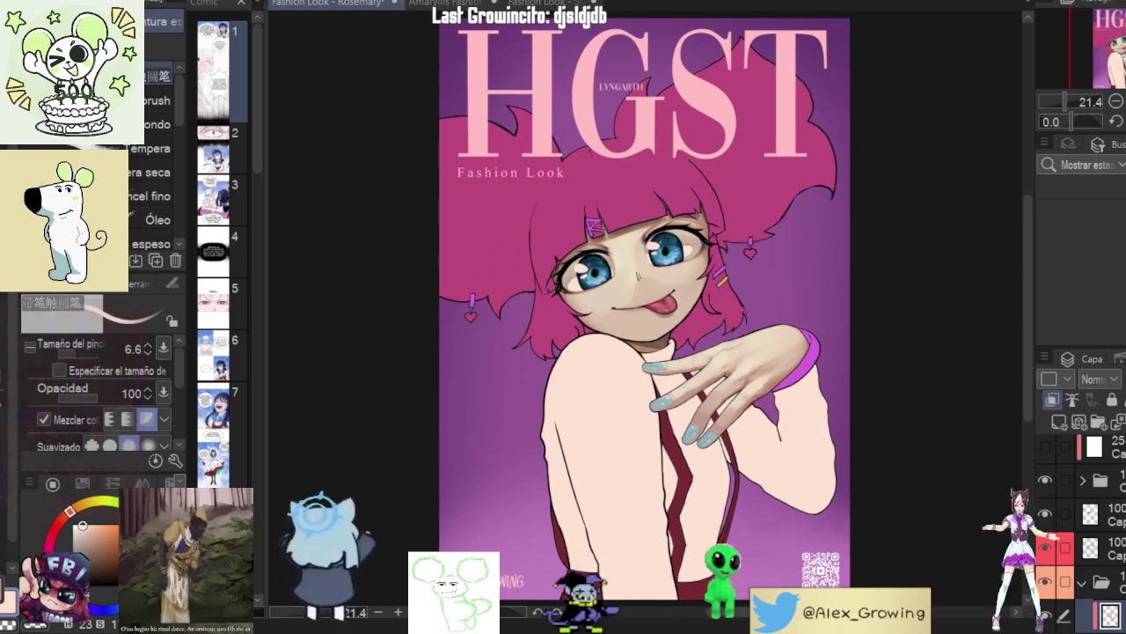
scroll(842, 164, "up", 4)
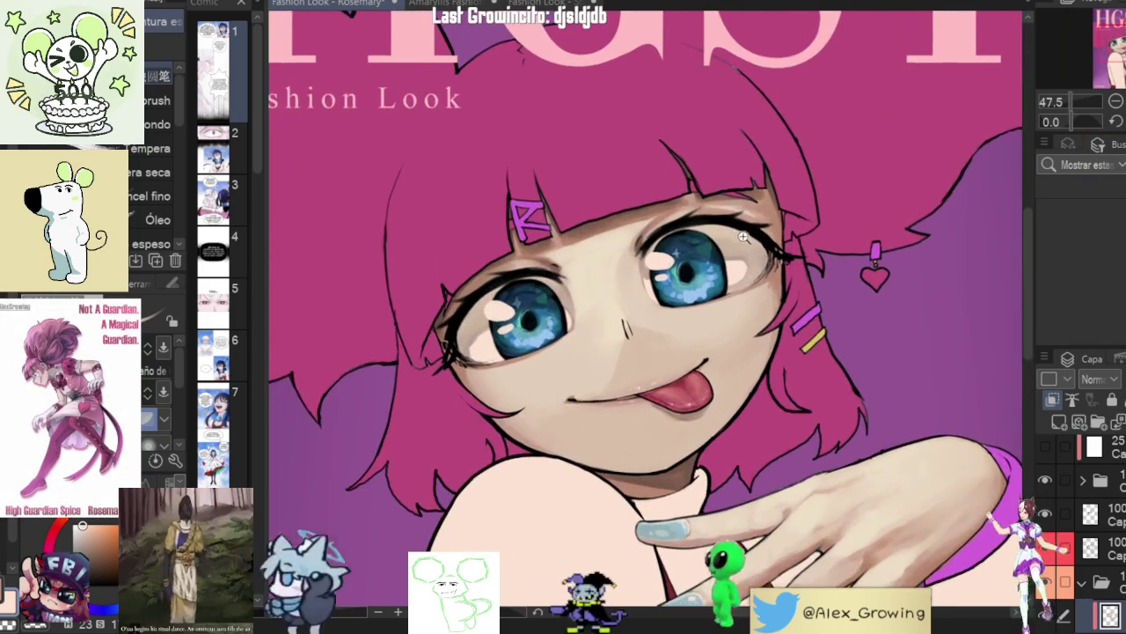
scroll(754, 290, "down", 1)
left_click_drag(754, 290, 759, 222)
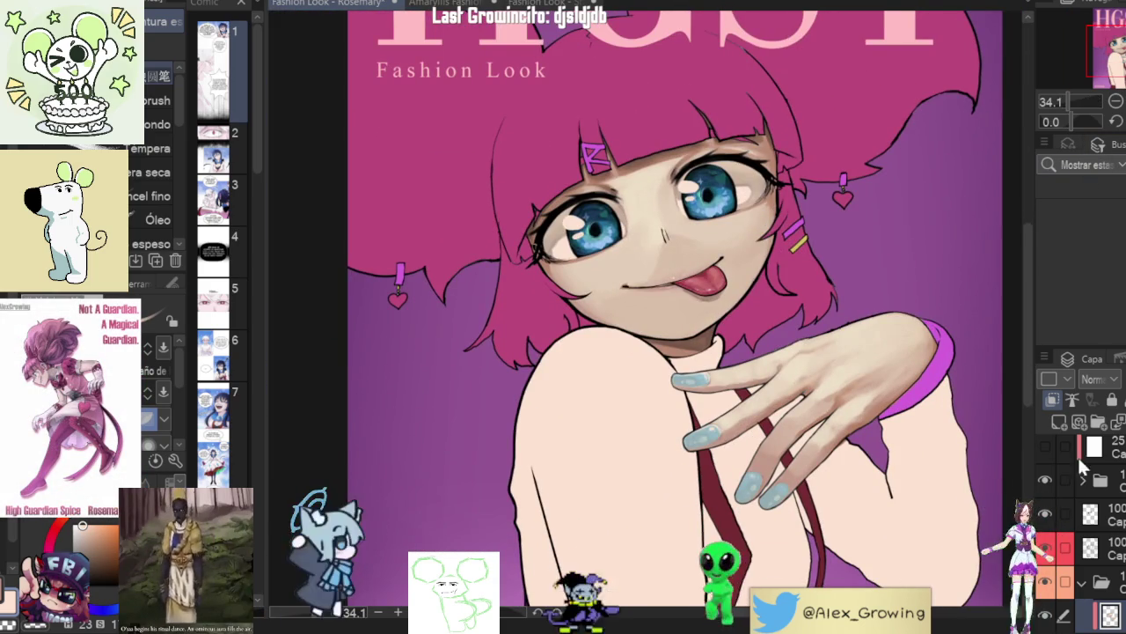
left_click_drag(886, 253, 931, 316)
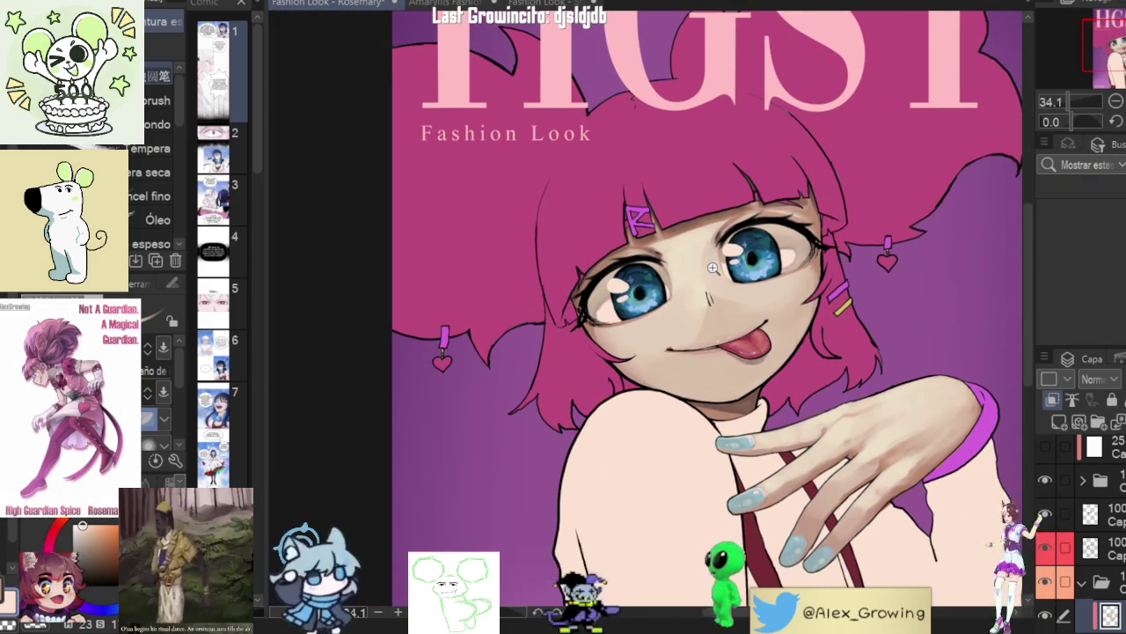
scroll(728, 261, "up", 3)
scroll(728, 262, "up", 2)
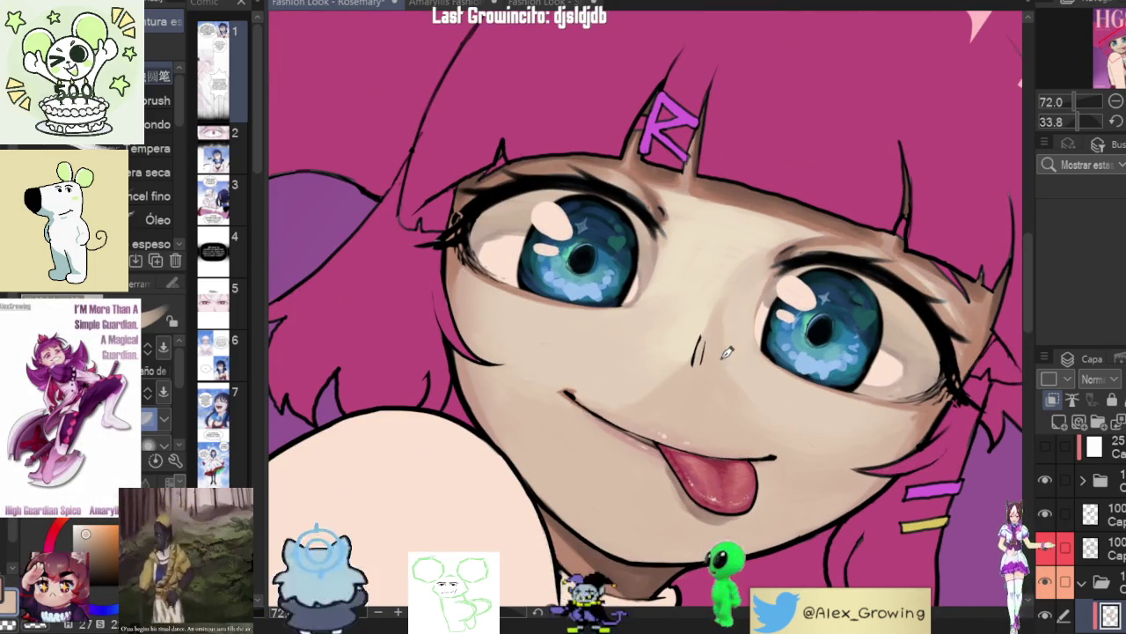
scroll(718, 355, "down", 3)
scroll(718, 354, "down", 1)
scroll(792, 343, "down", 3)
scroll(889, 321, "down", 1)
scroll(889, 322, "up", 3)
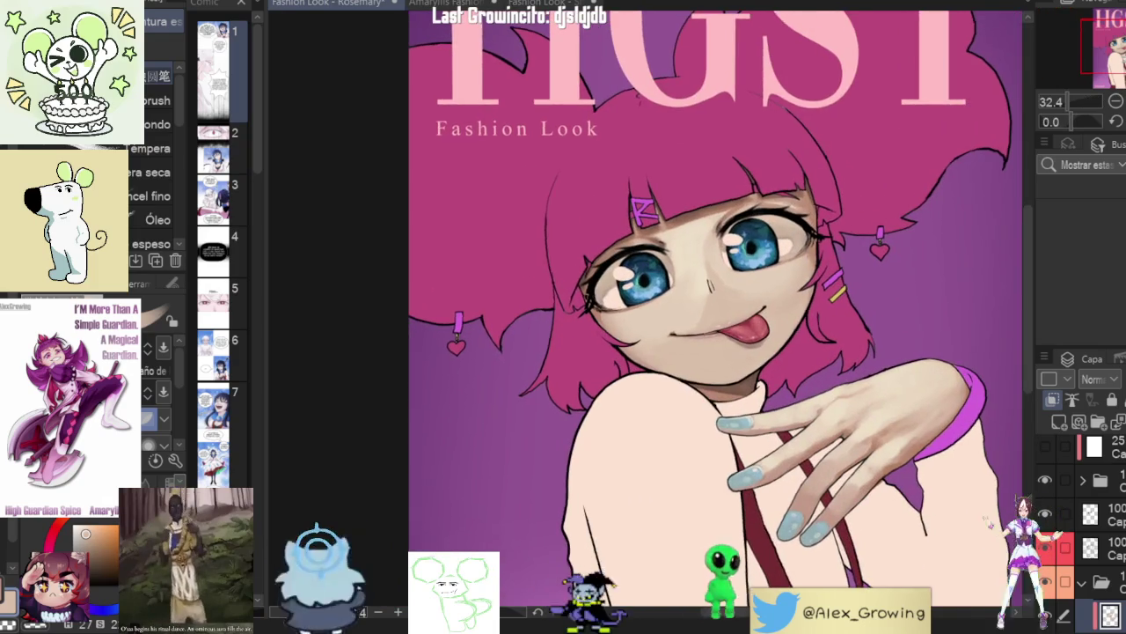
key("h")
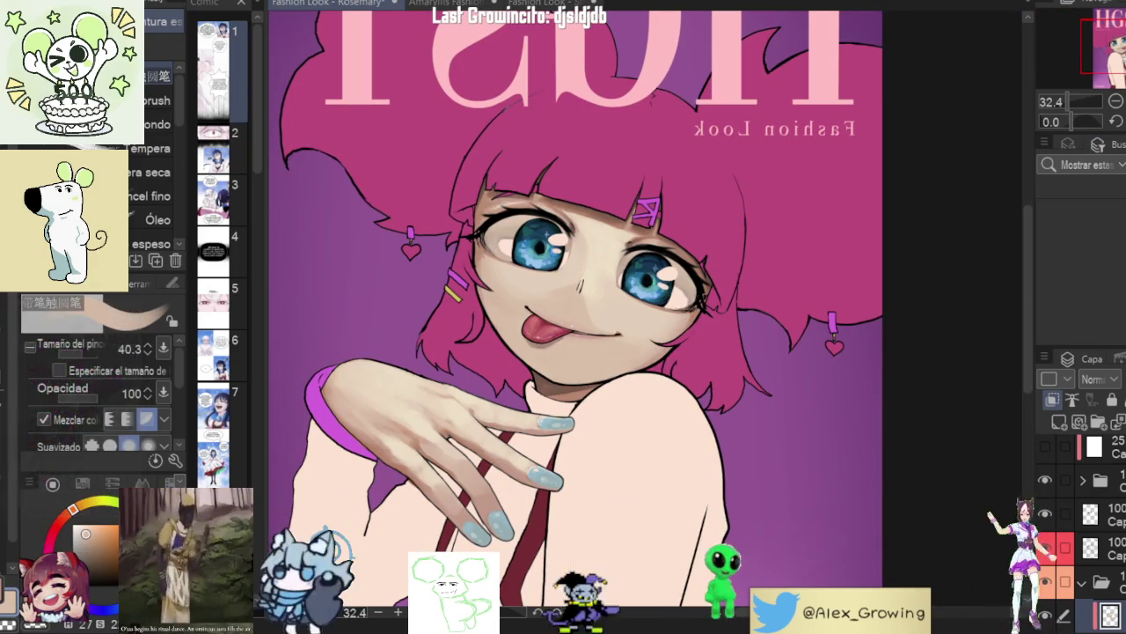
key("h")
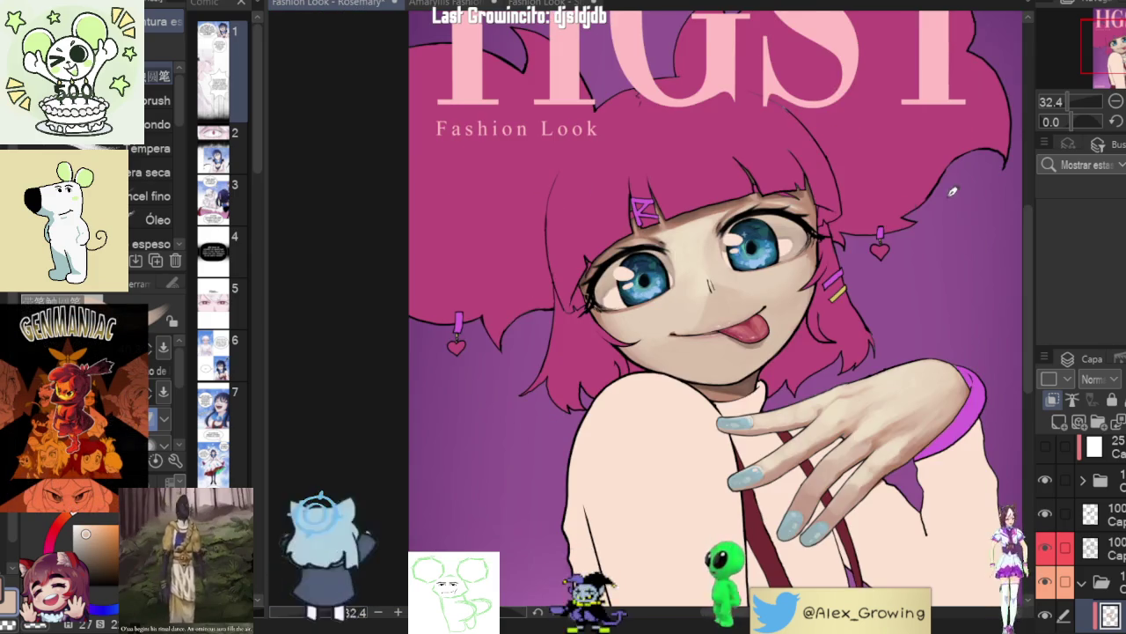
scroll(880, 211, "down", 5)
scroll(789, 231, "up", 1)
scroll(789, 231, "up", 1)
scroll(789, 230, "up", 1)
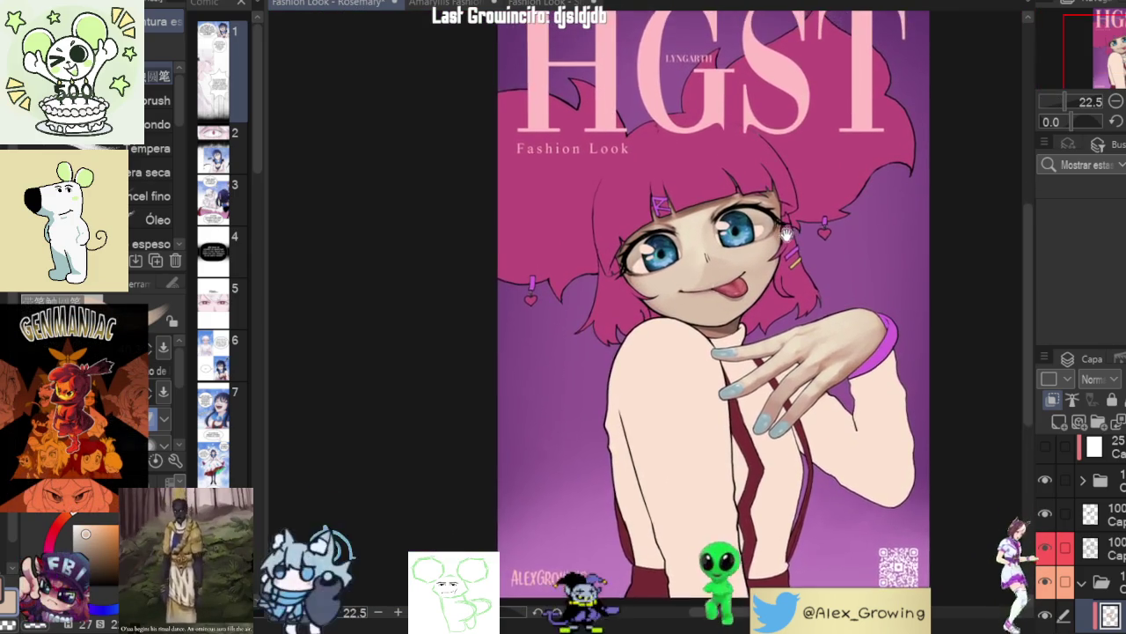
scroll(789, 231, "up", 1)
scroll(801, 246, "up", 1)
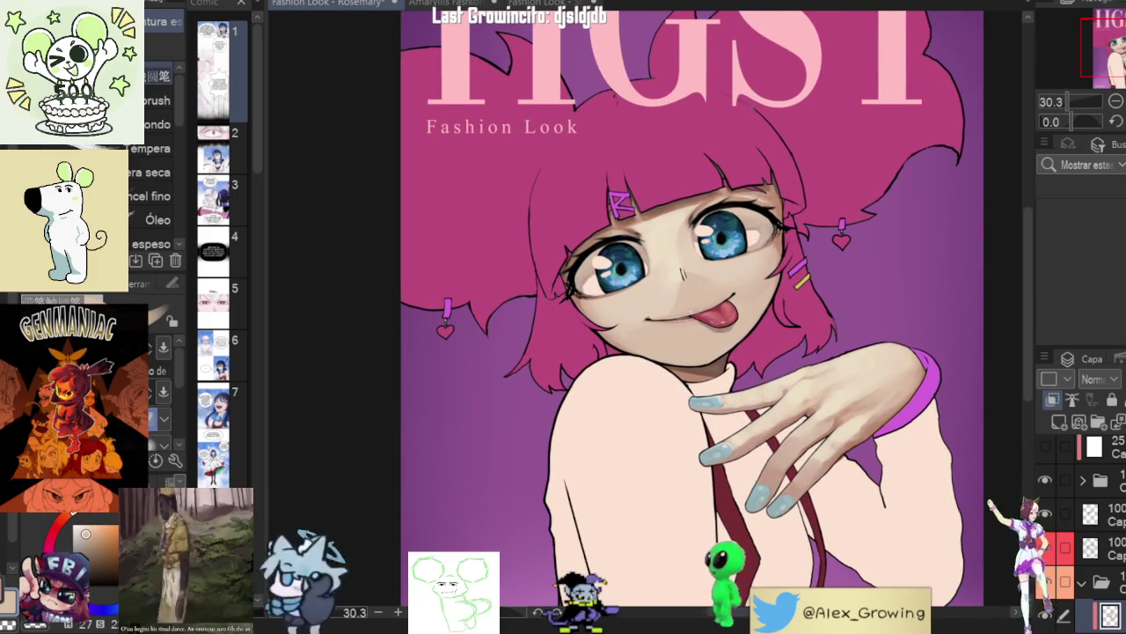
scroll(713, 316, "up", 3)
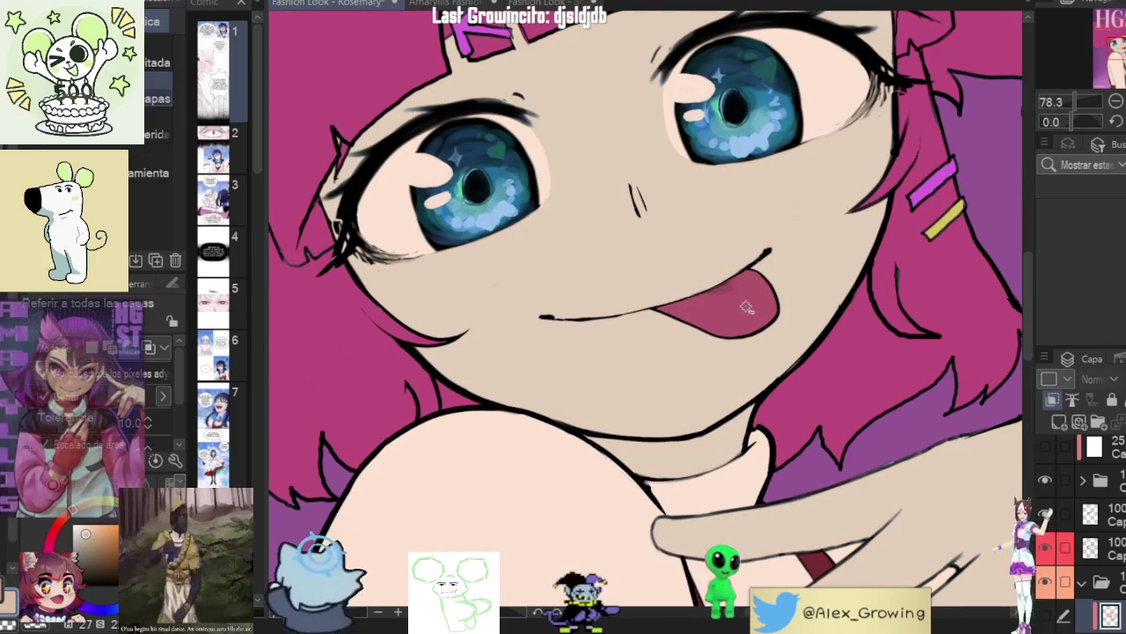
left_click(739, 306)
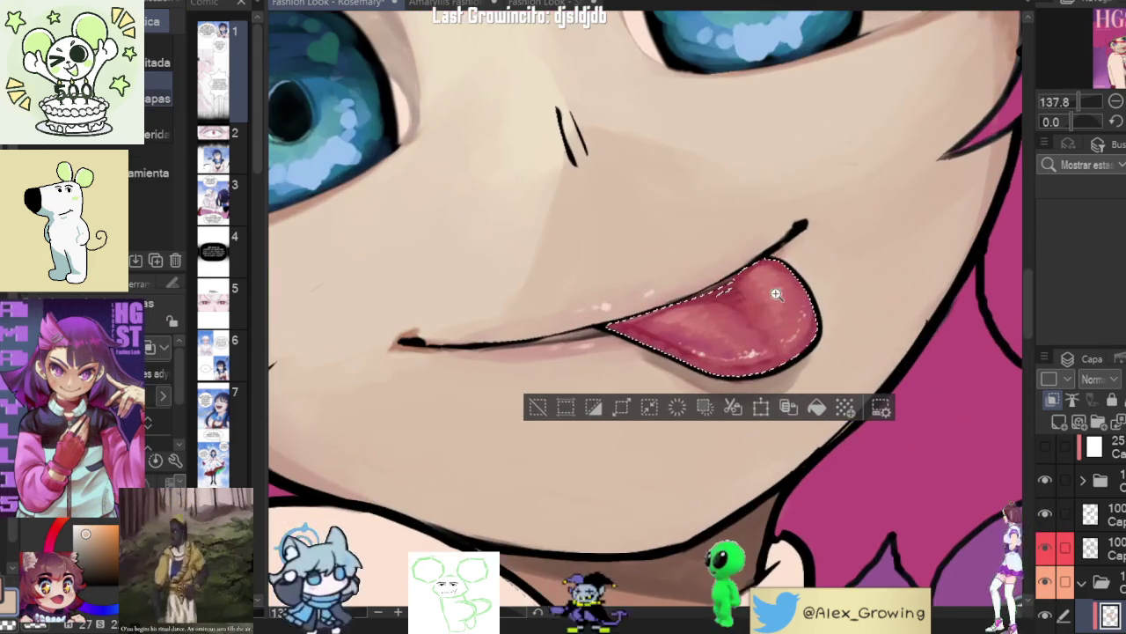
key("space")
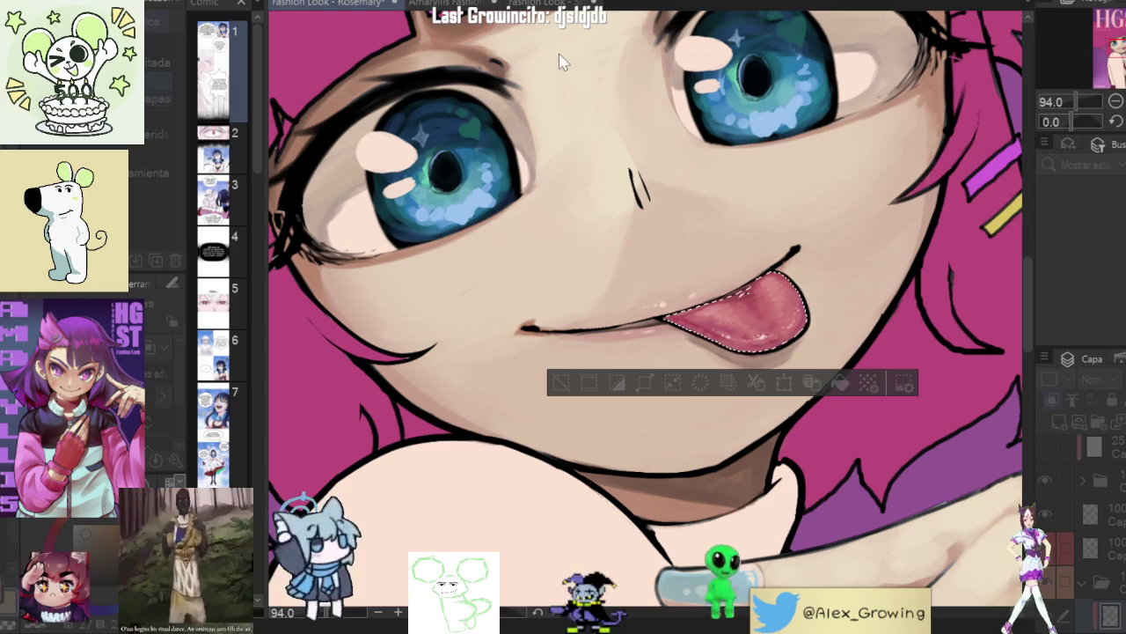
scroll(856, 129, "down", 5)
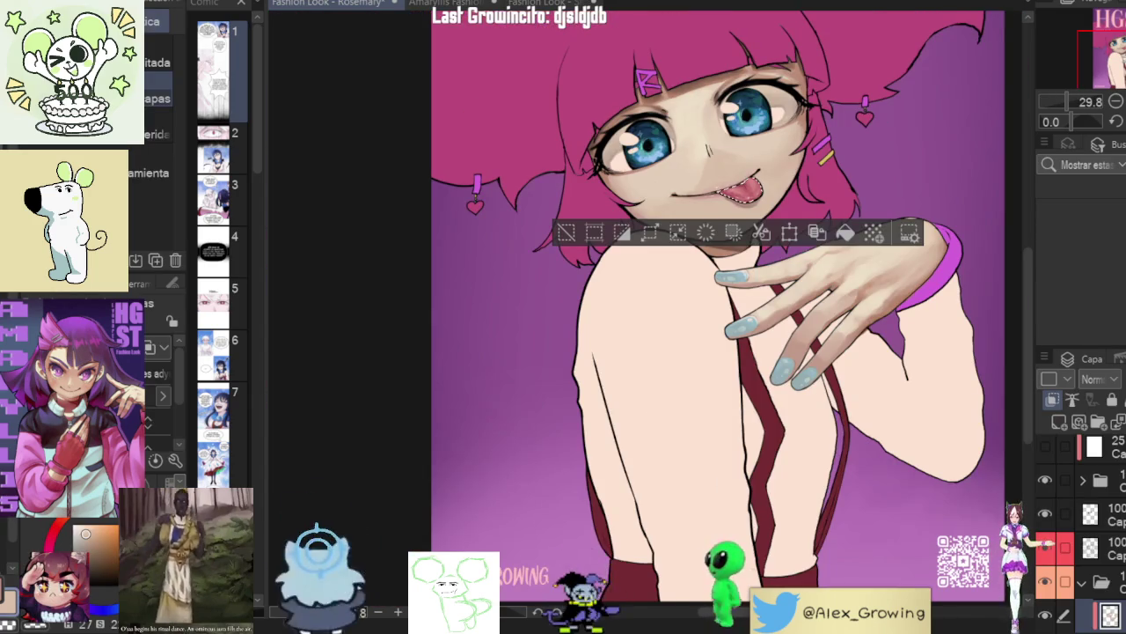
scroll(721, 352, "up", 3)
scroll(722, 352, "down", 6)
scroll(721, 317, "up", 3)
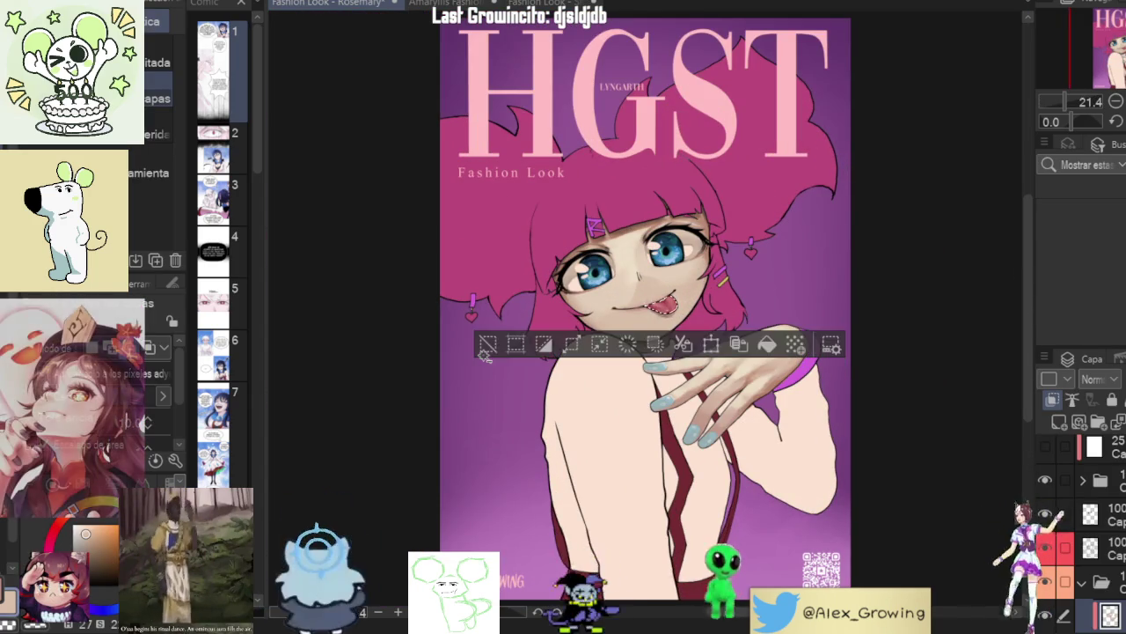
scroll(485, 352, "up", 4)
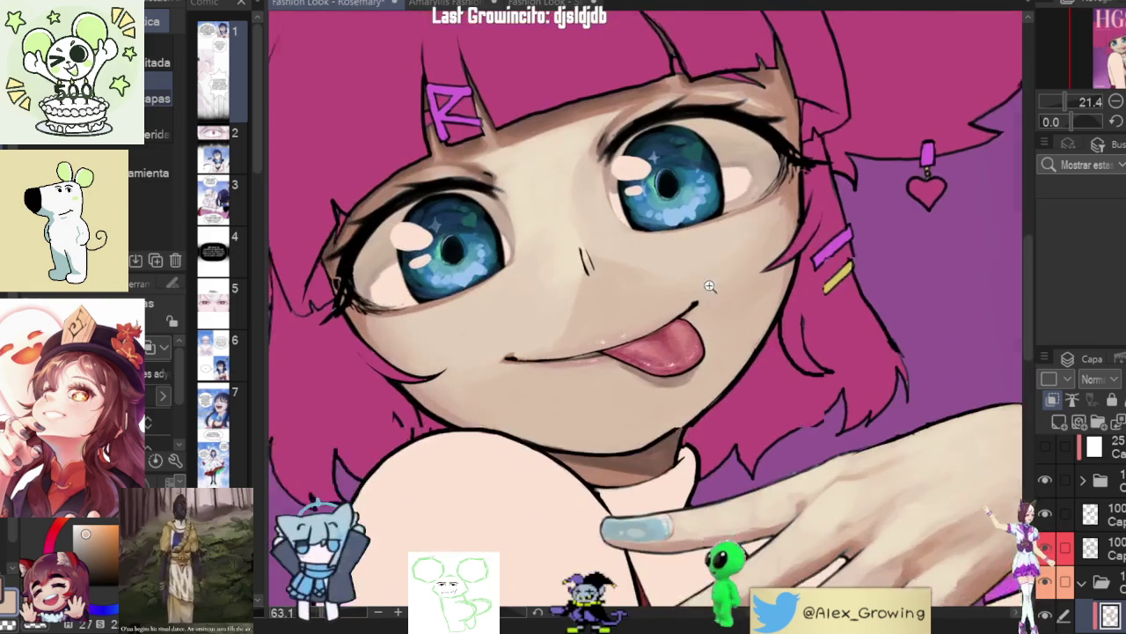
scroll(725, 289, "down", 2)
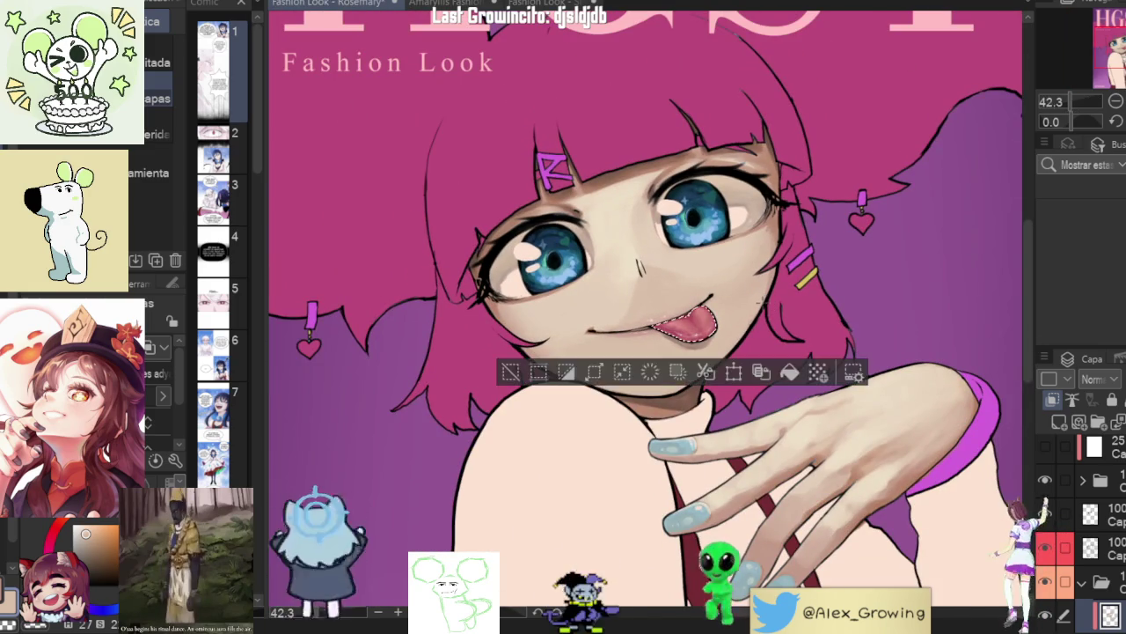
scroll(755, 314, "down", 1)
scroll(759, 321, "up", 3)
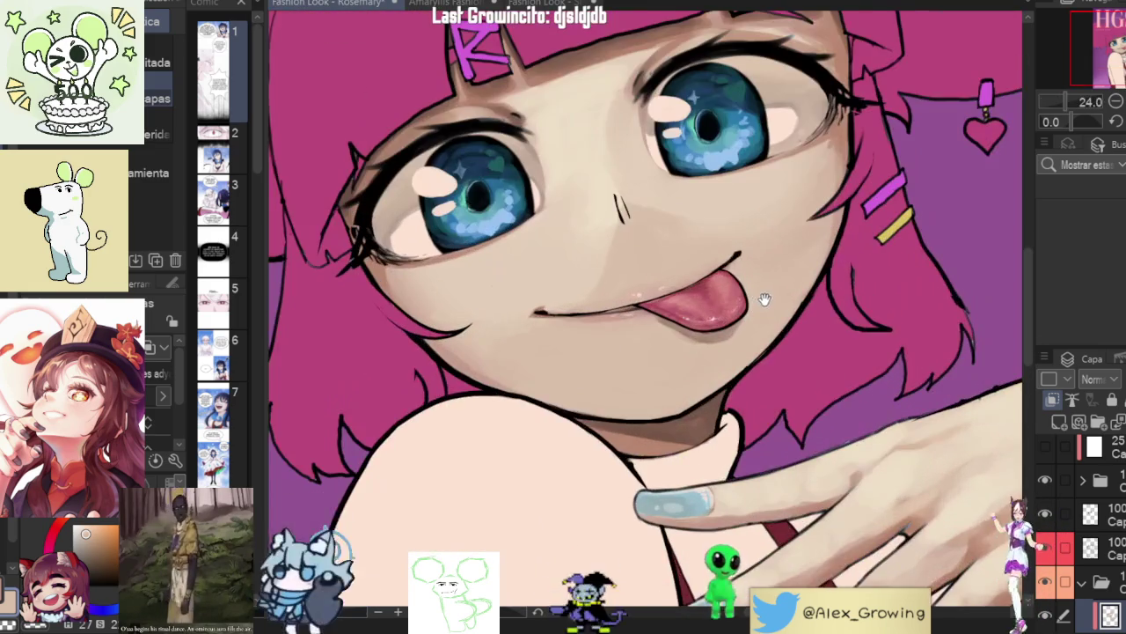
scroll(767, 349, "down", 1)
scroll(766, 350, "down", 2)
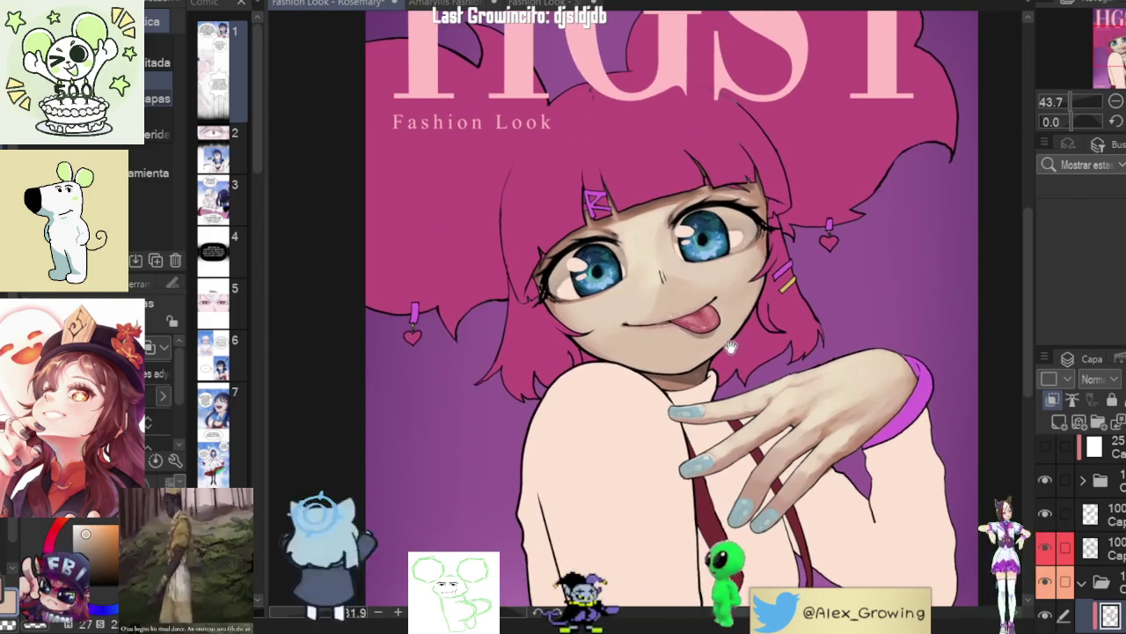
scroll(642, 308, "down", 2)
key("h")
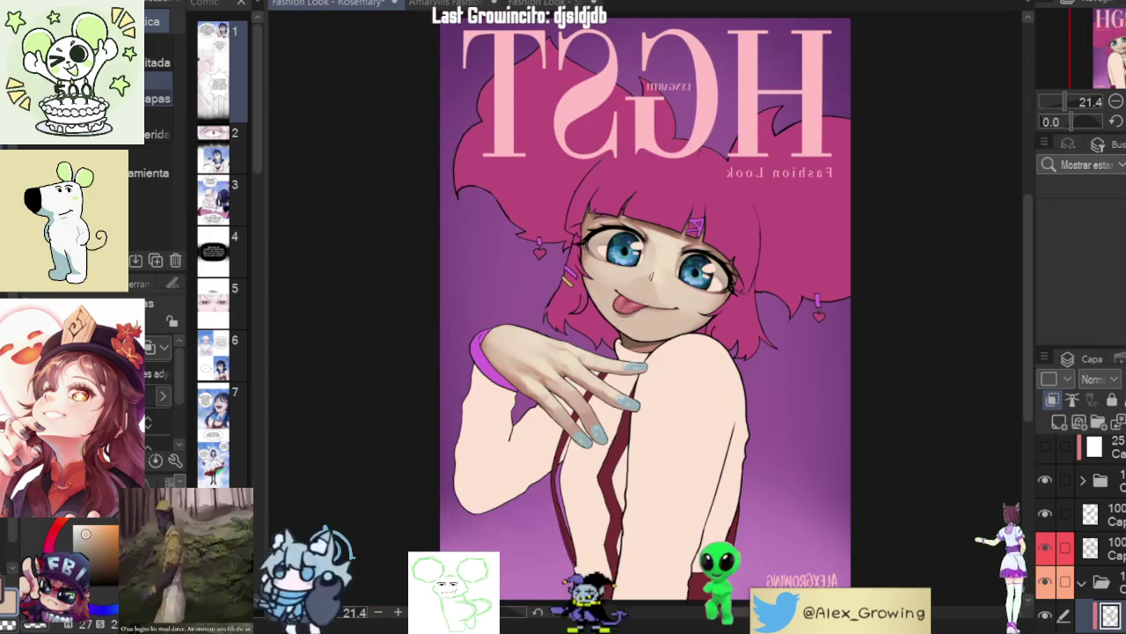
key("h")
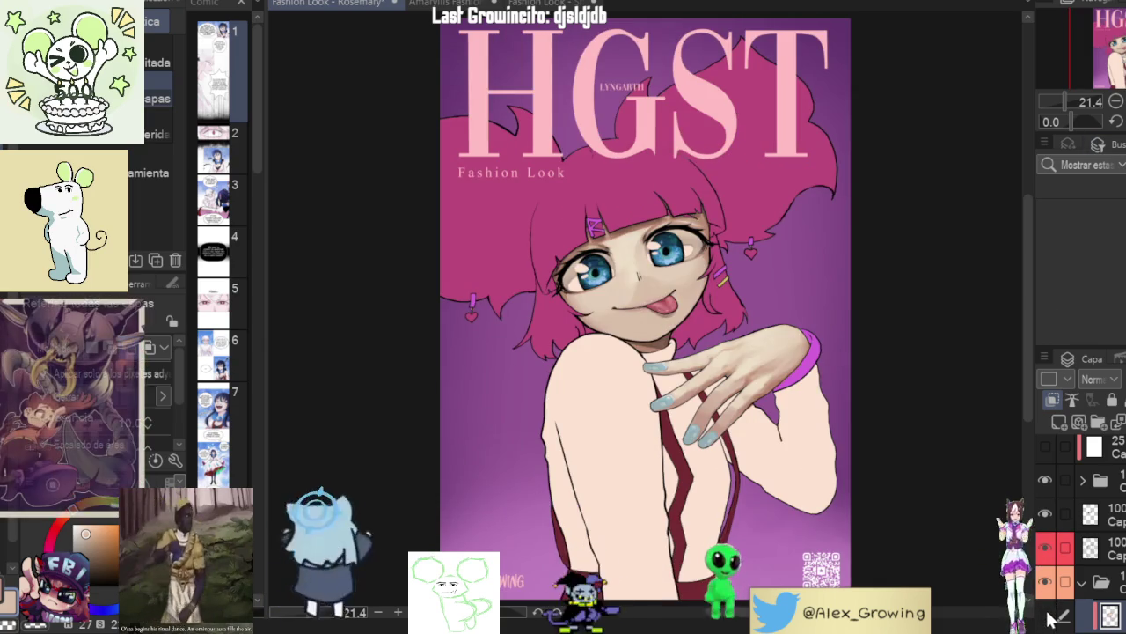
scroll(951, 460, "up", 6)
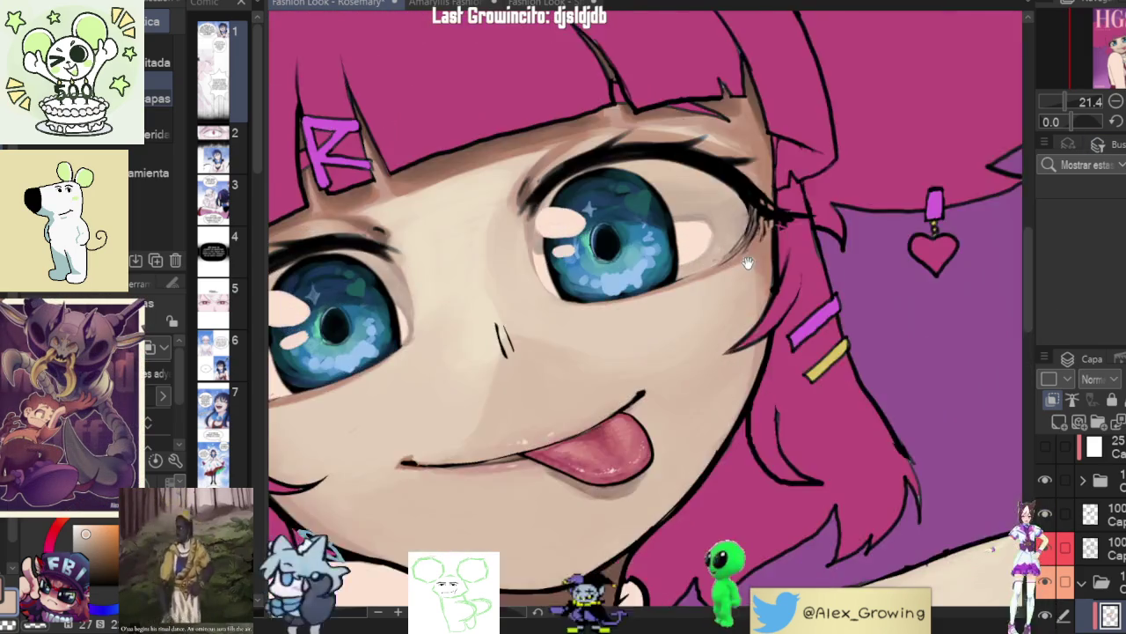
scroll(874, 246, "down", 2)
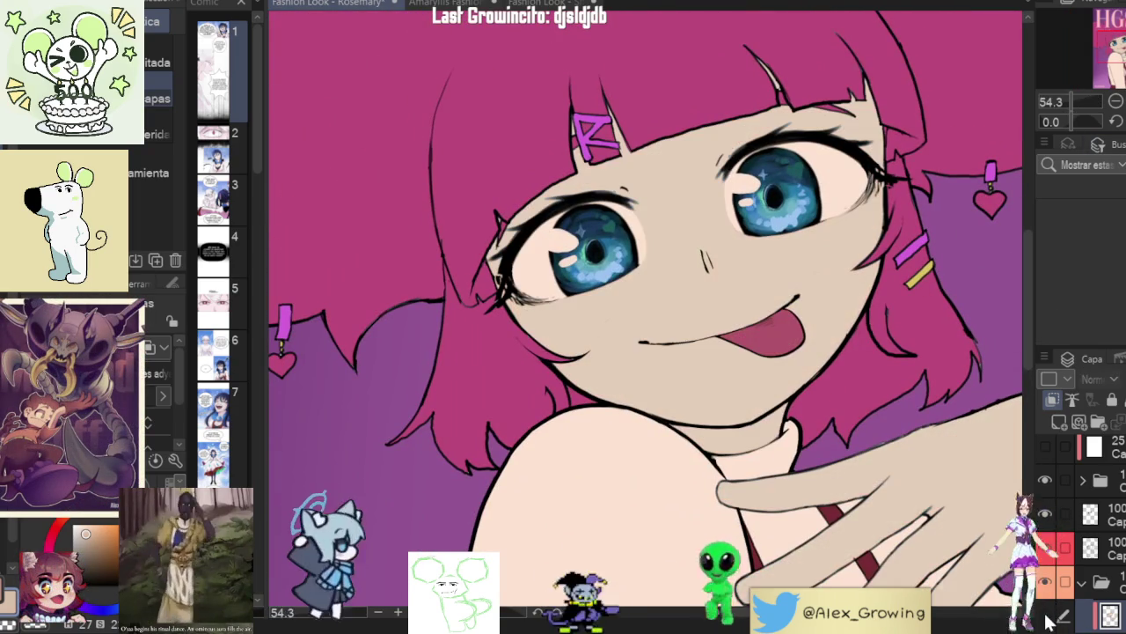
left_click(1045, 618)
left_click(1046, 618)
left_click(1045, 617)
left_click(1046, 620)
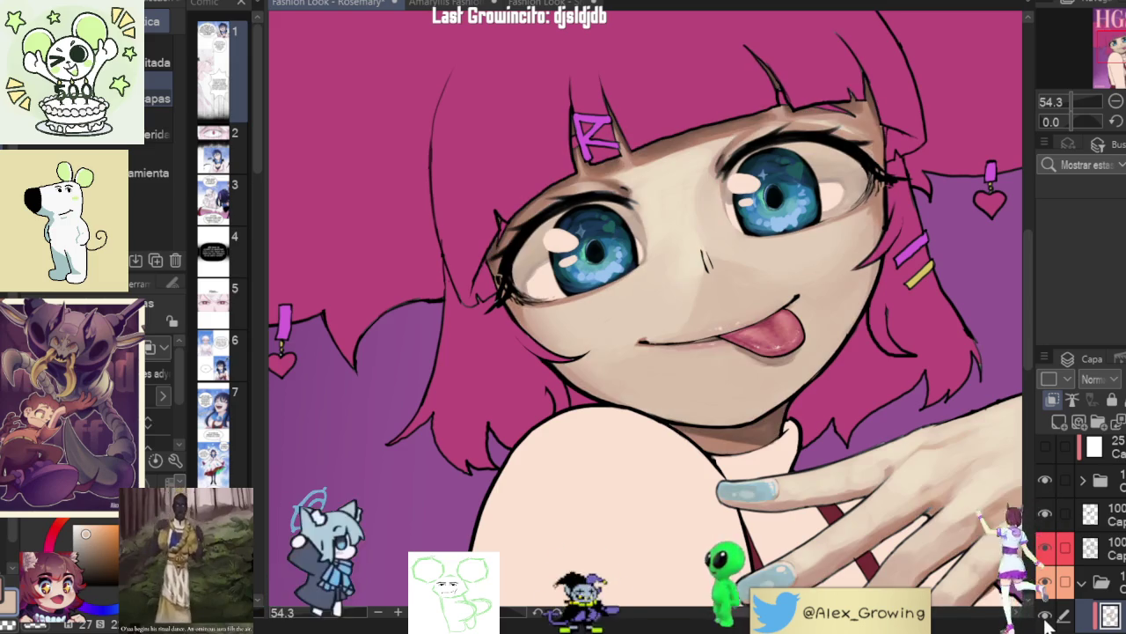
left_click(1045, 618)
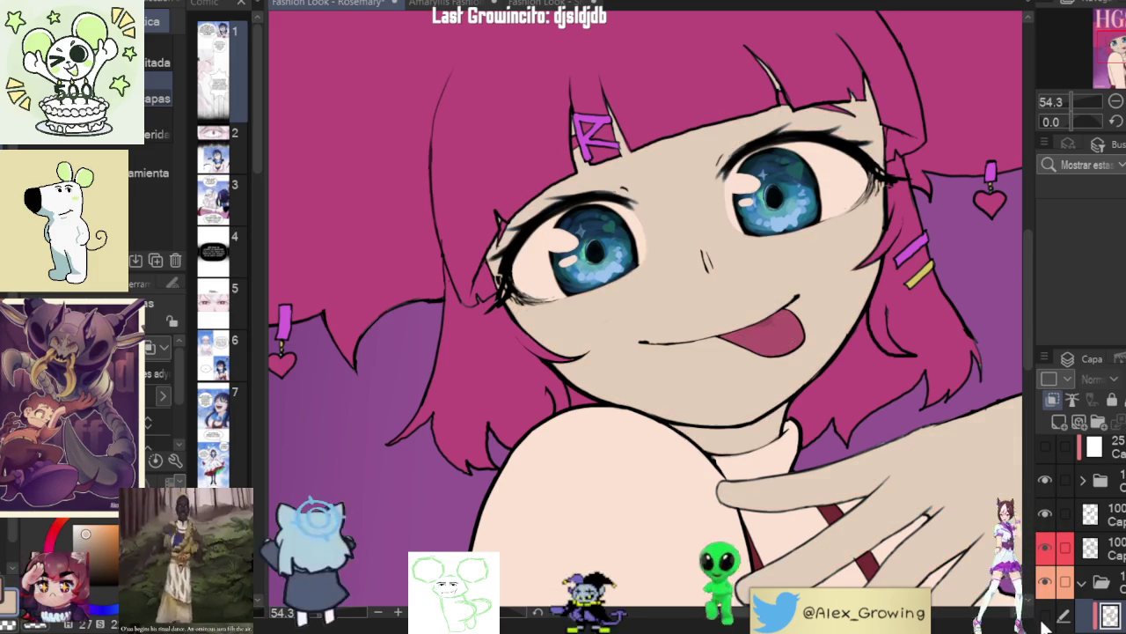
key("ctrl+0")
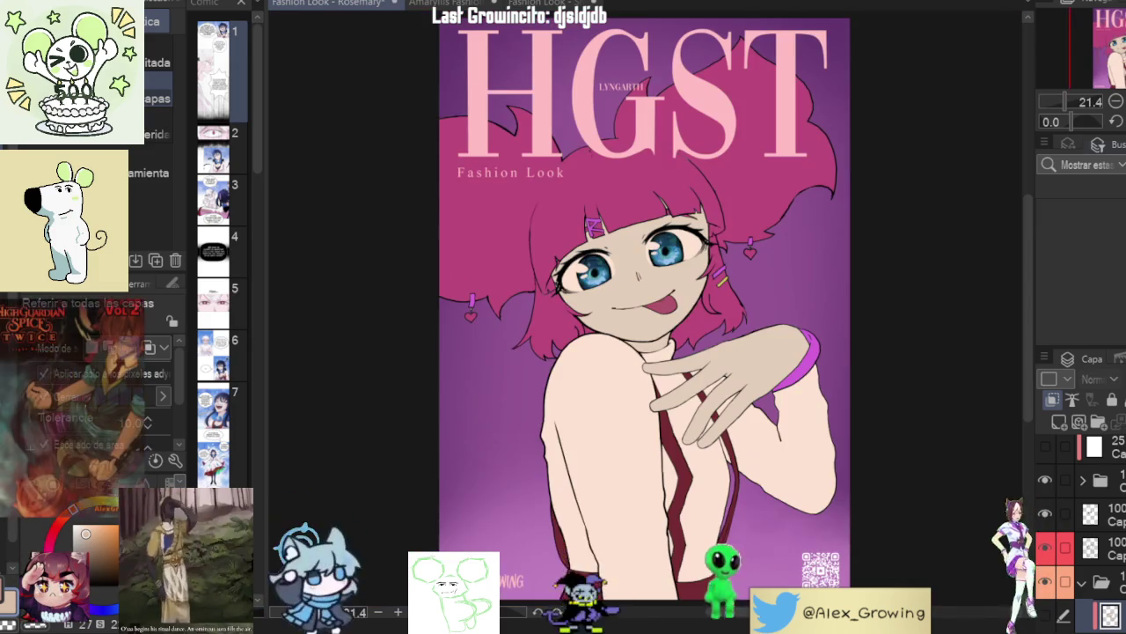
left_click(1046, 618)
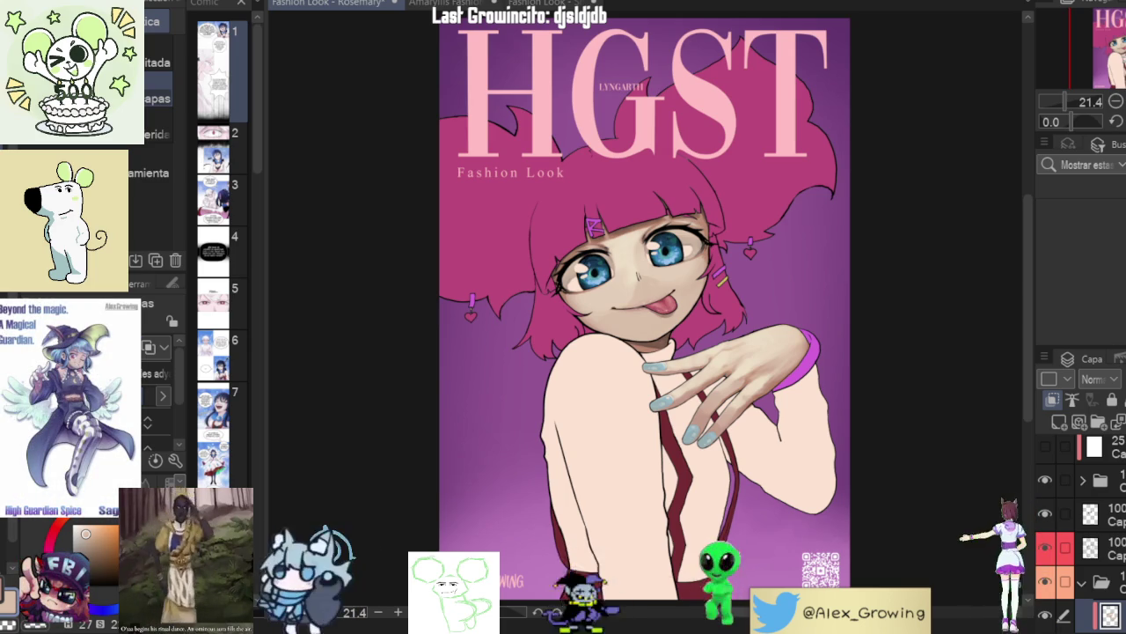
scroll(801, 273, "up", 5)
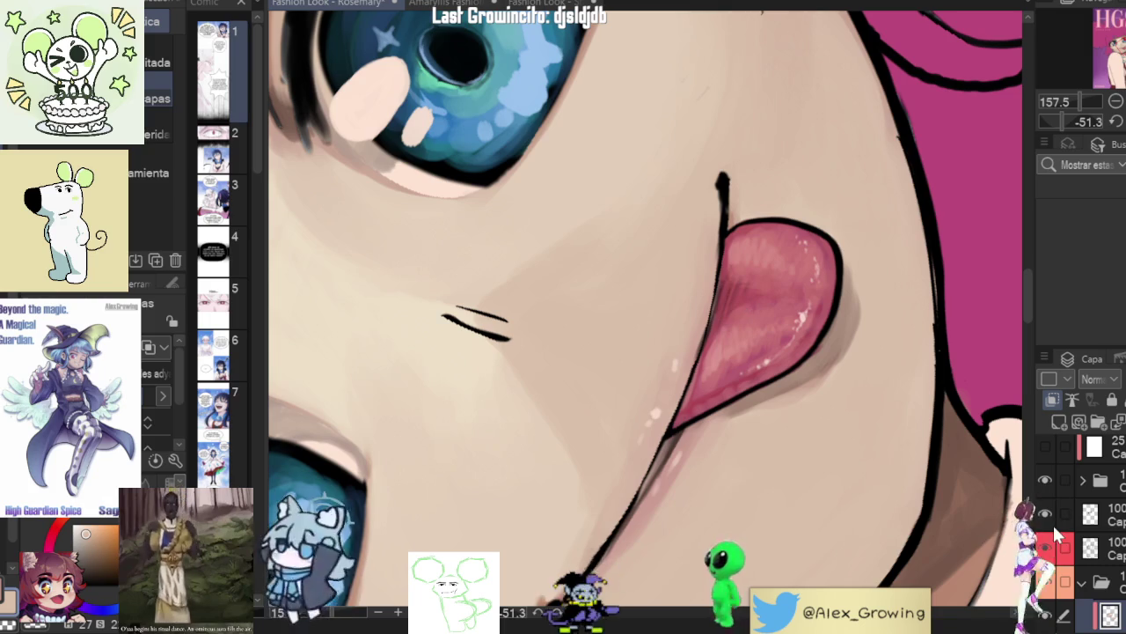
key("b")
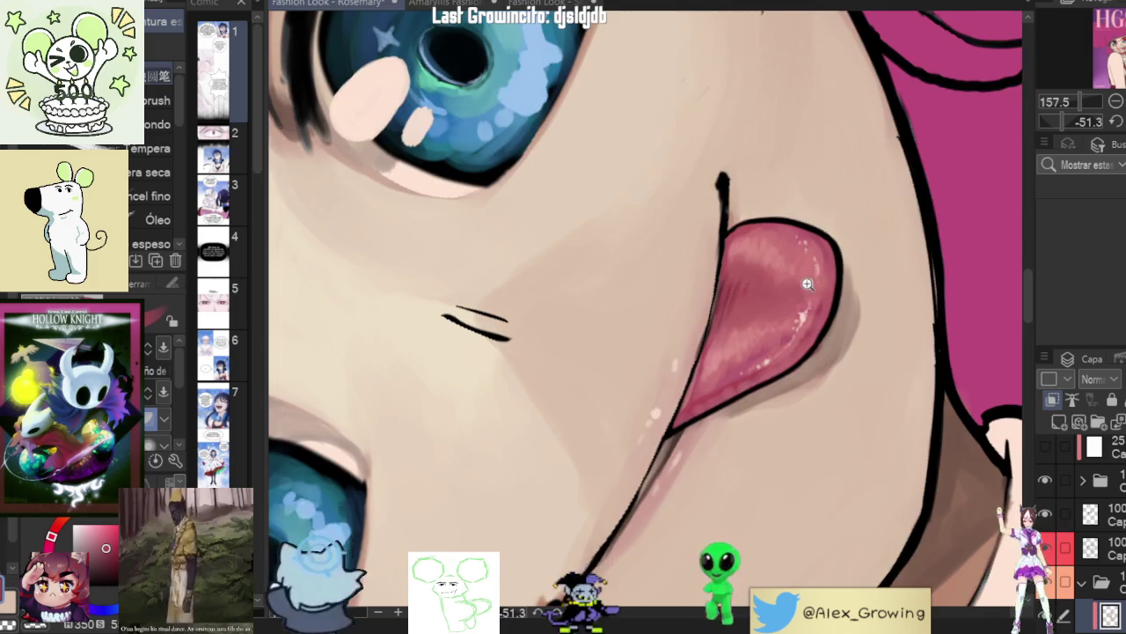
scroll(781, 255, "down", 8)
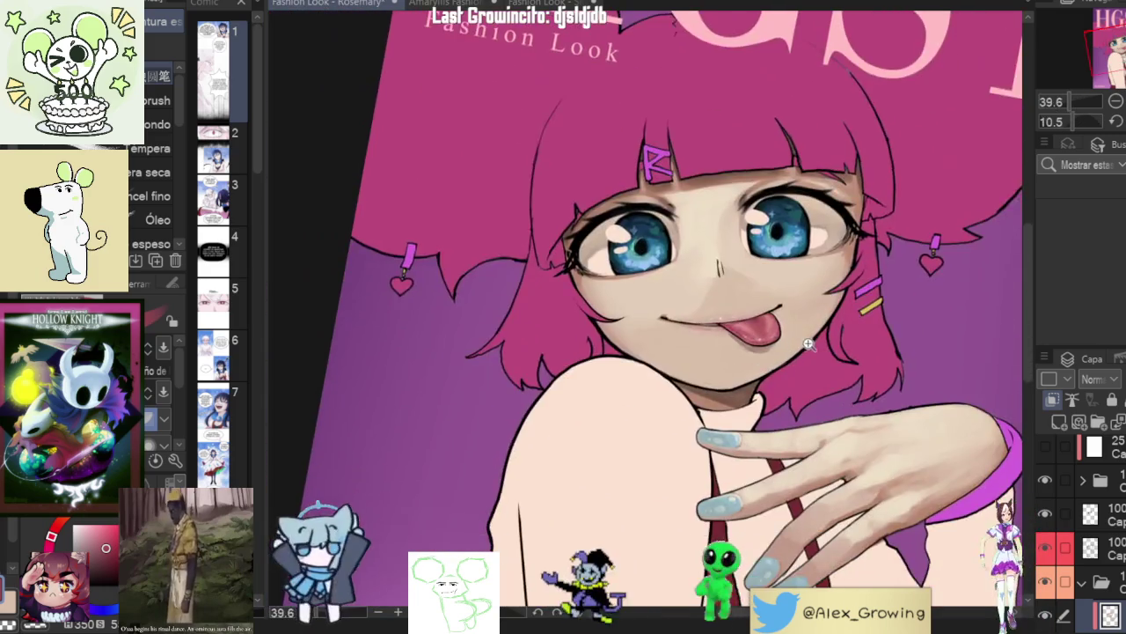
scroll(808, 345, "down", 3)
scroll(845, 308, "up", 3)
mouse_move(862, 299)
left_mouse_down()
mouse_move(904, 263)
mouse_move(885, 259)
left_mouse_up()
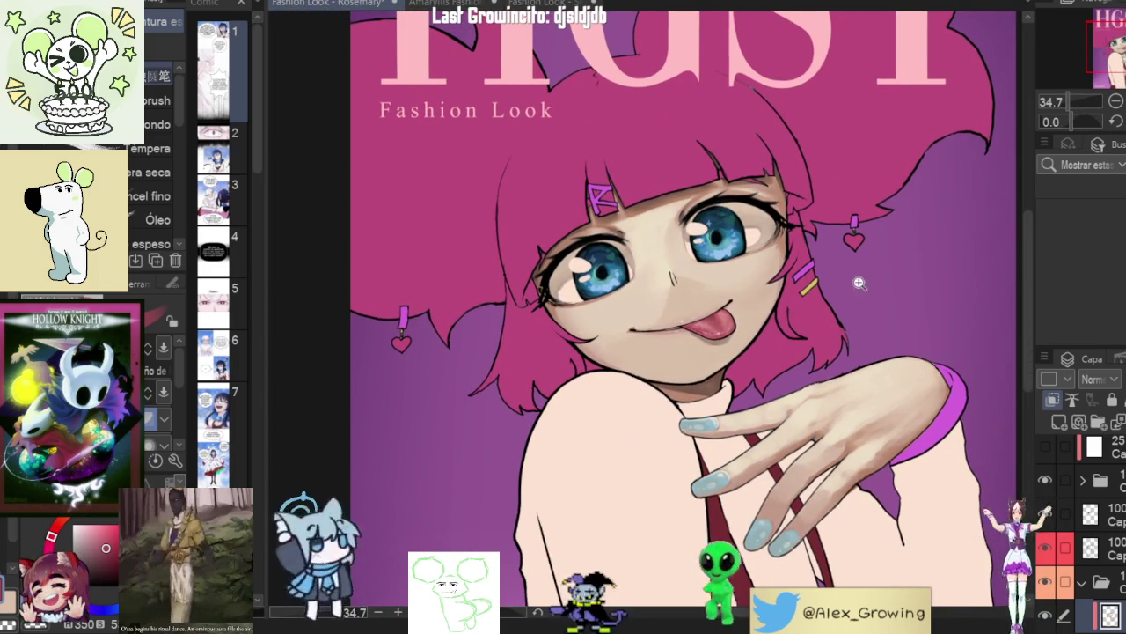
scroll(725, 317, "up", 4)
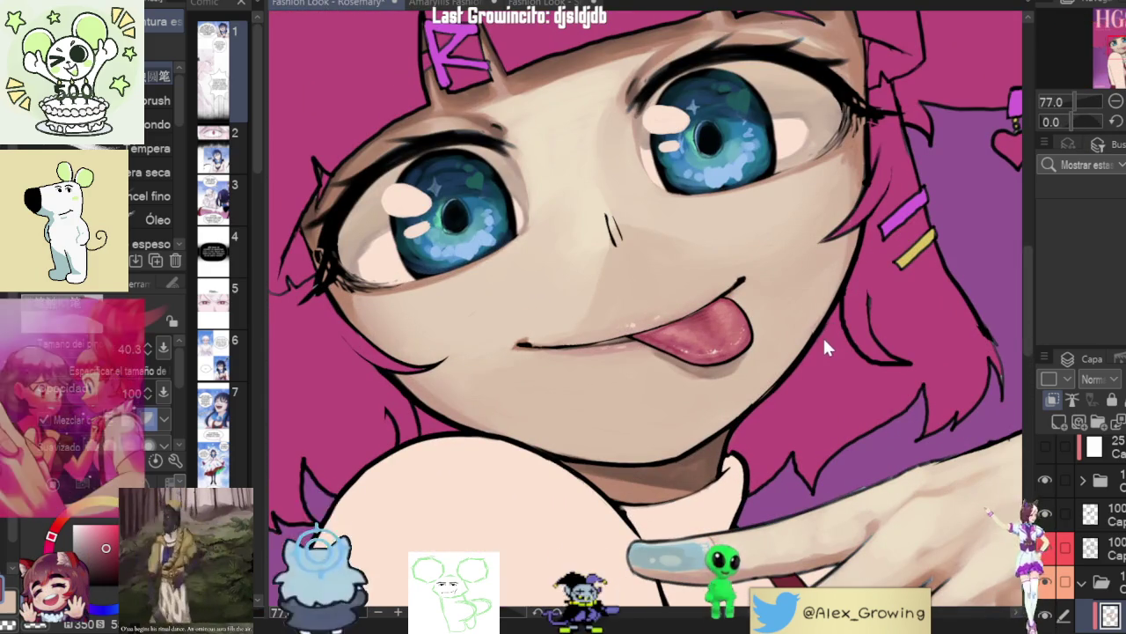
scroll(810, 339, "up", 4)
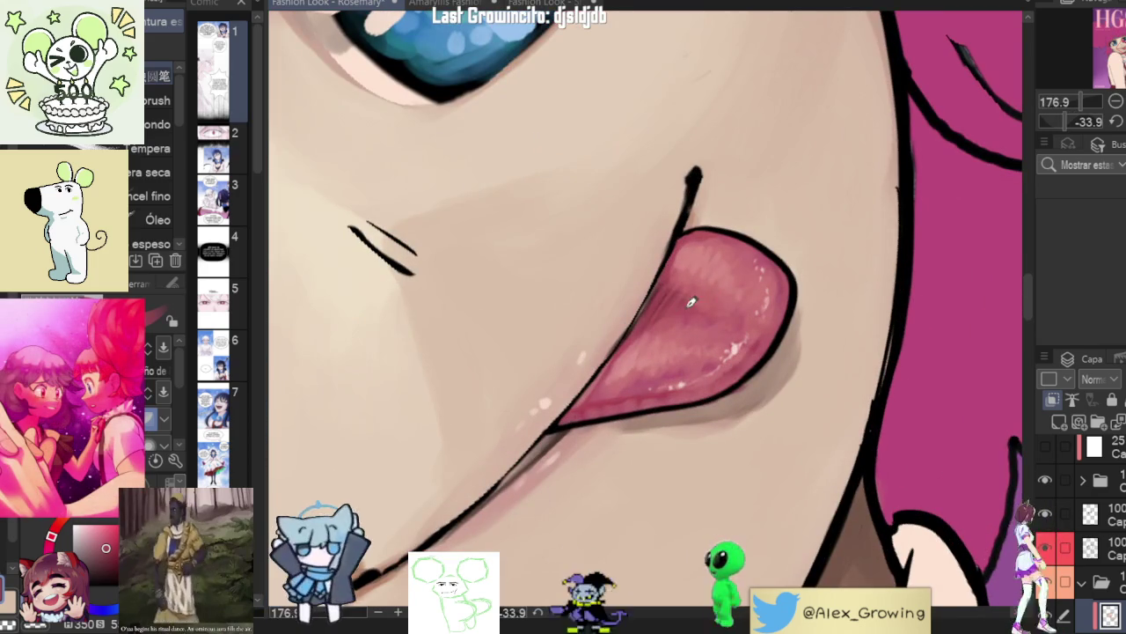
scroll(738, 304, "down", 2)
scroll(748, 326, "down", 2)
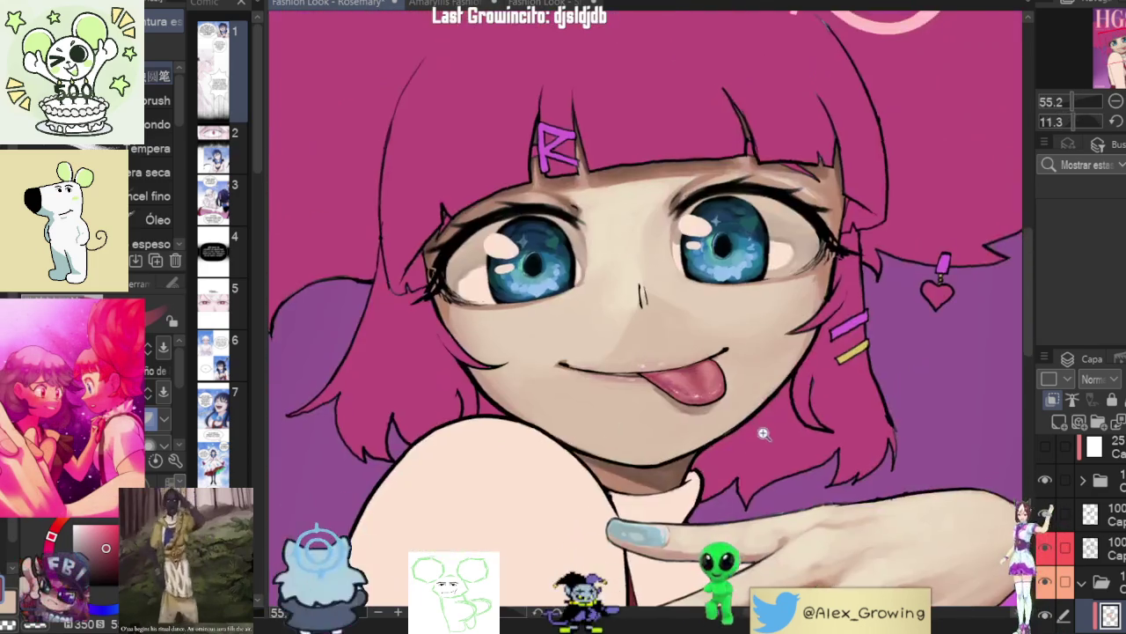
scroll(761, 349, "down", 1)
left_click_drag(832, 354, 746, 227)
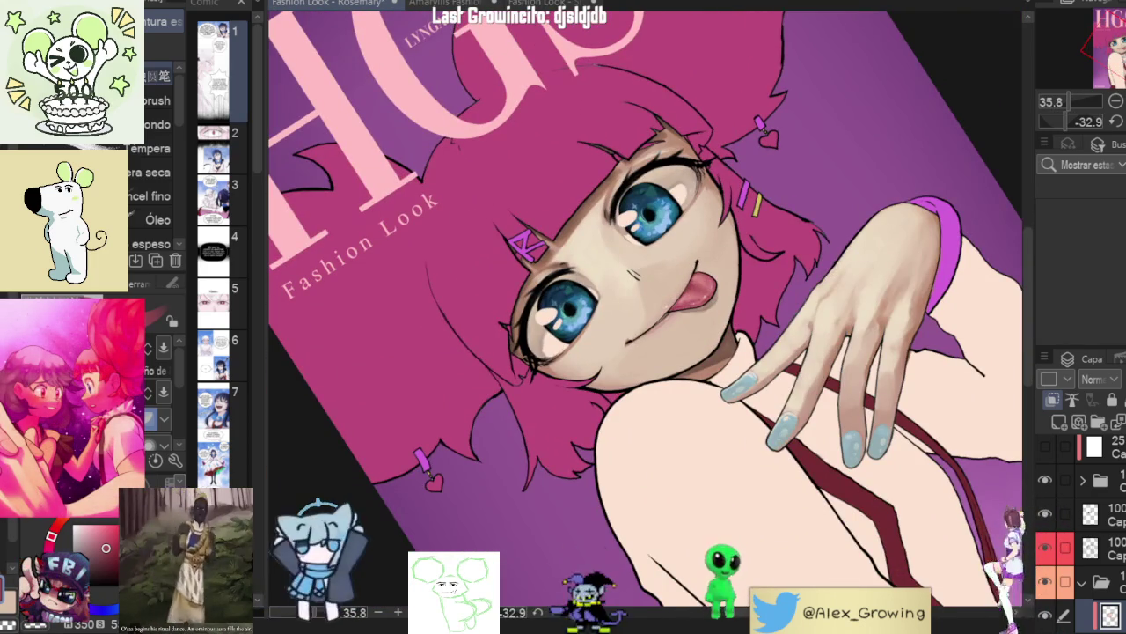
scroll(691, 284, "up", 4)
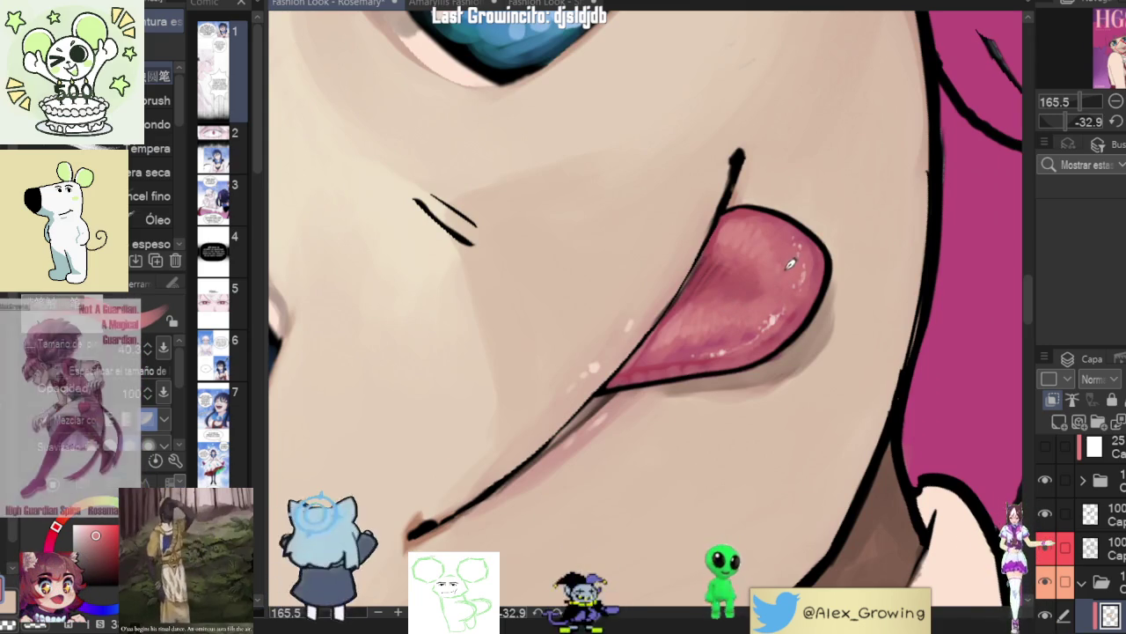
scroll(726, 299, "down", 4)
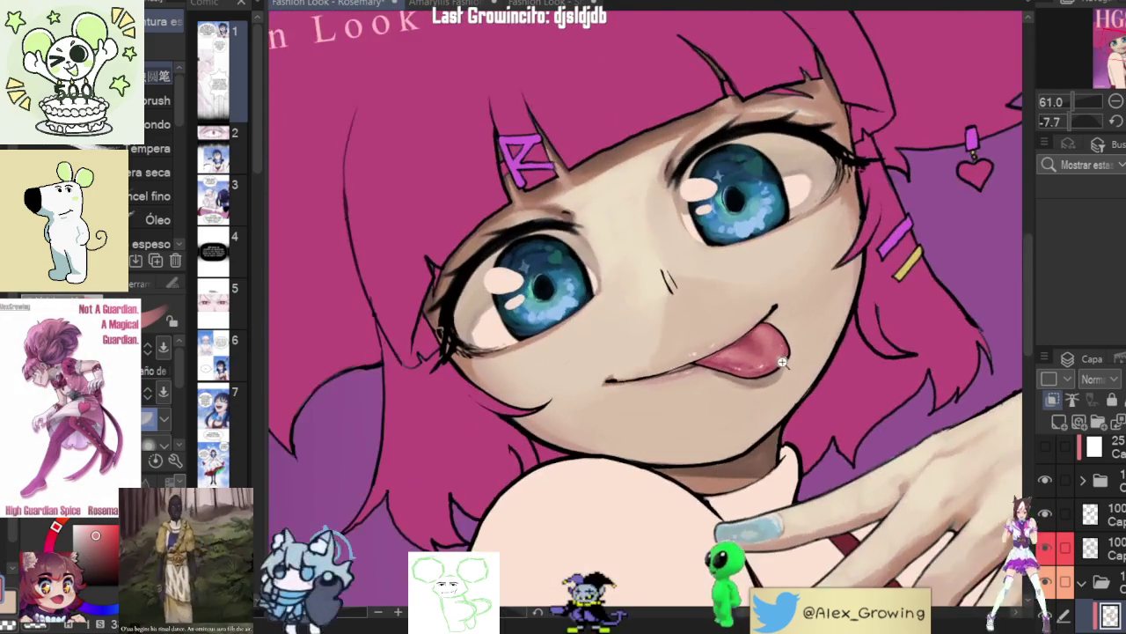
scroll(768, 339, "up", 3)
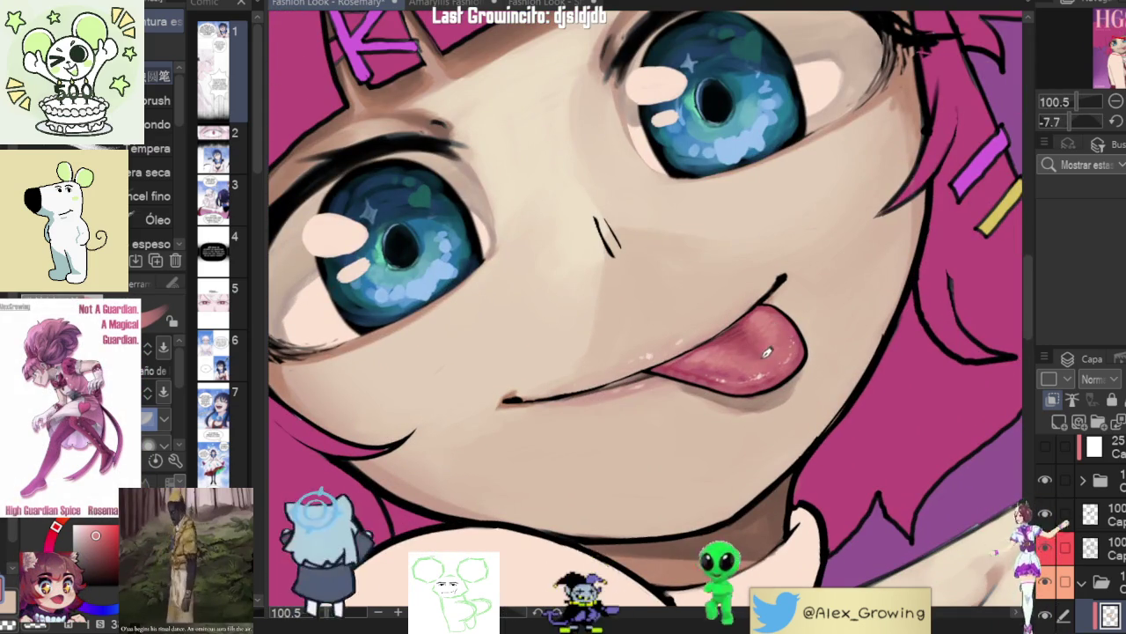
scroll(779, 366, "down", 3)
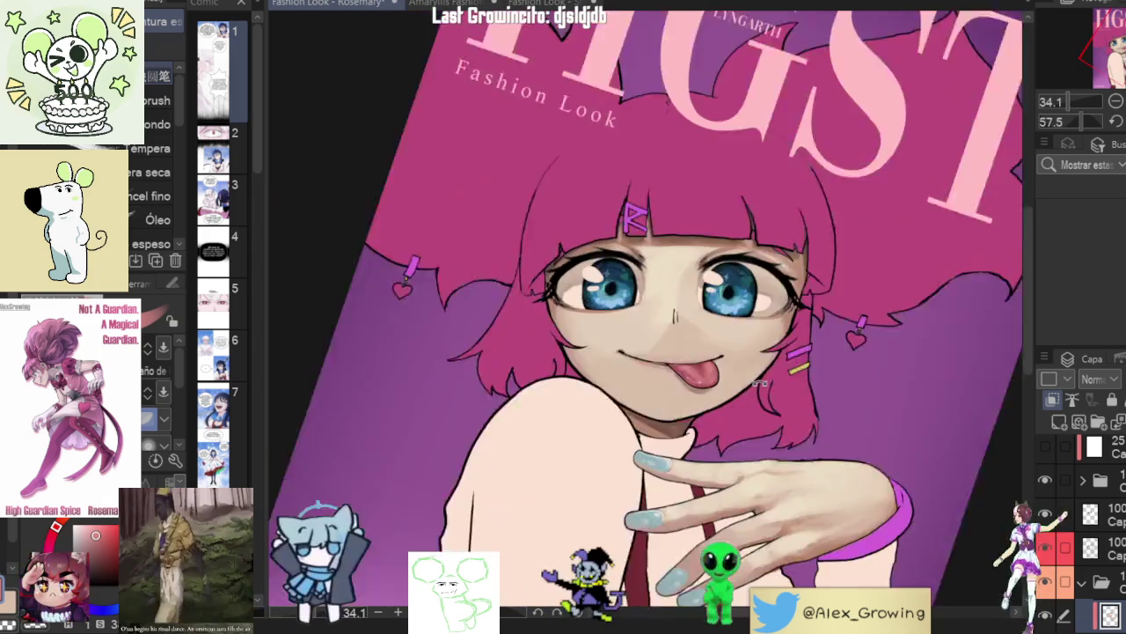
left_click_drag(838, 352, 932, 226)
key("ctrl+at")
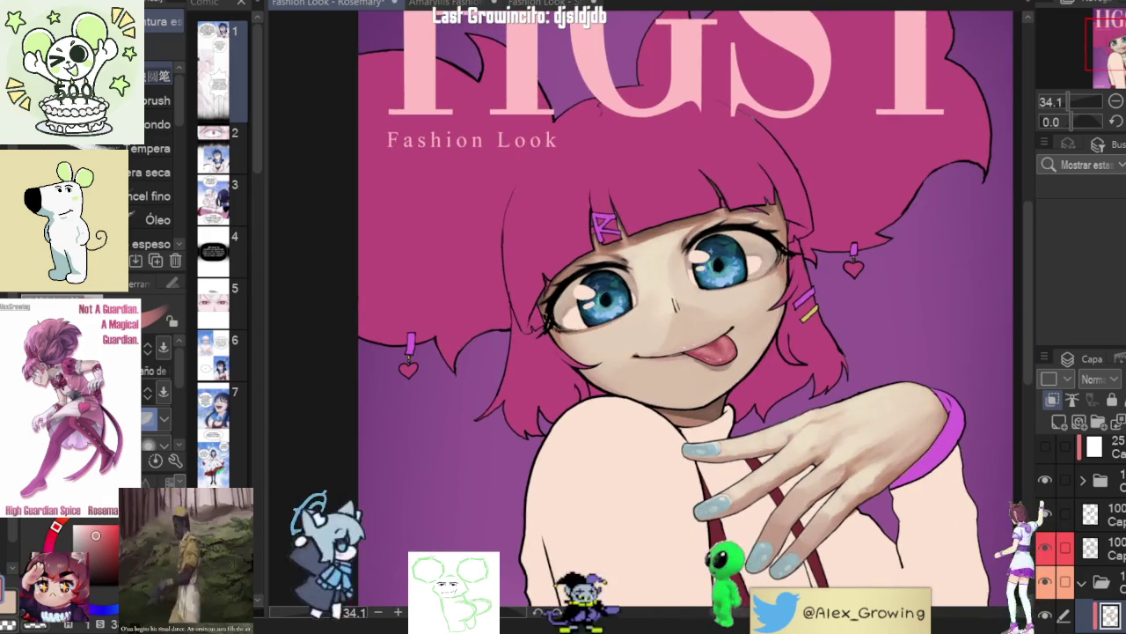
key("h")
key("h")
- Fit the cover in view, select the shading layer above, and choose the oil paint brushes
key("ctrl+0")
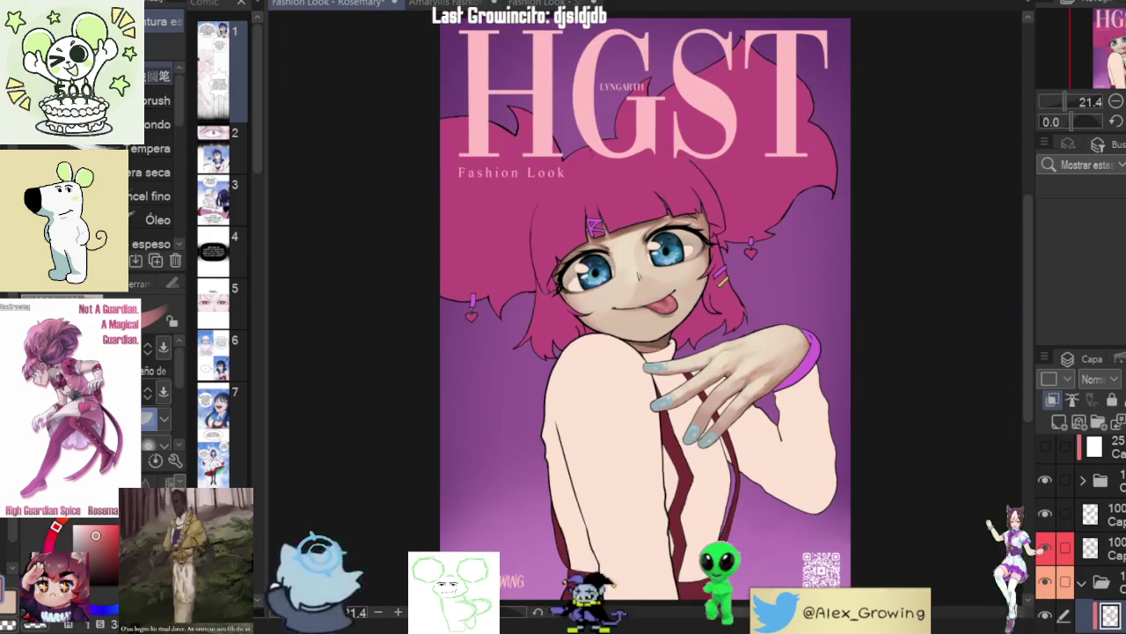
scroll(706, 421, "up", 3)
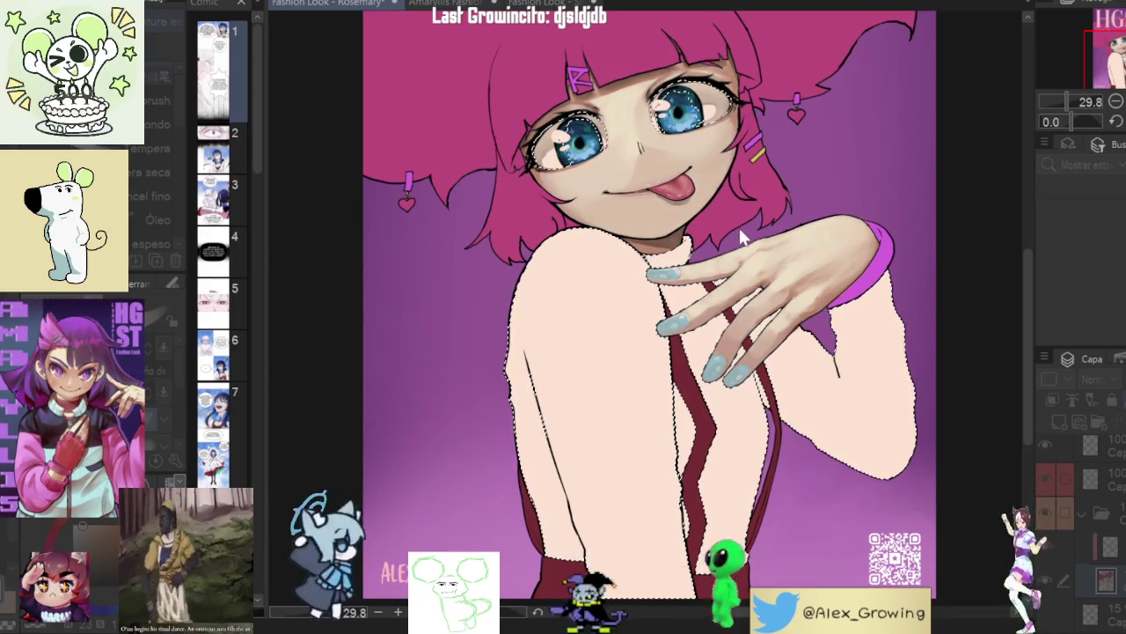
left_click(753, 180)
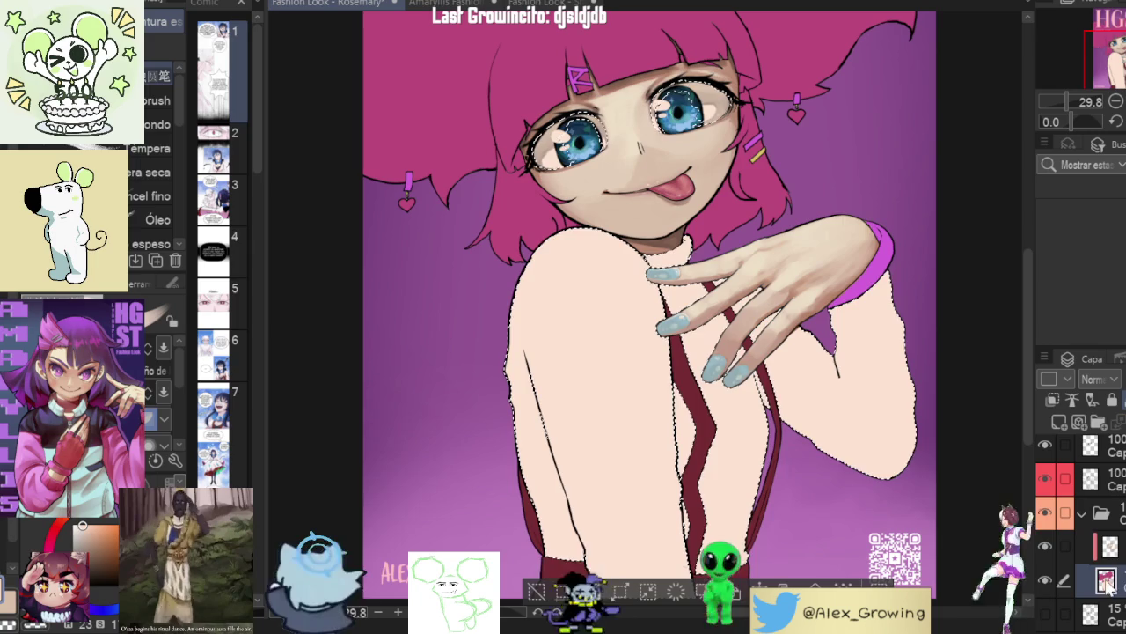
left_click(1100, 546)
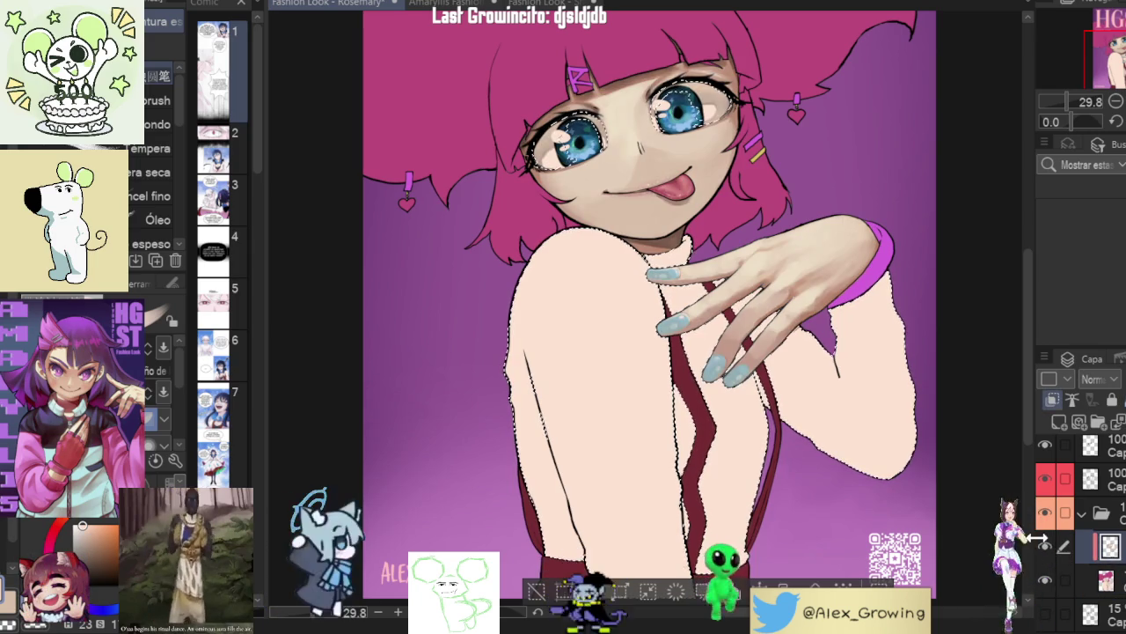
key("b")
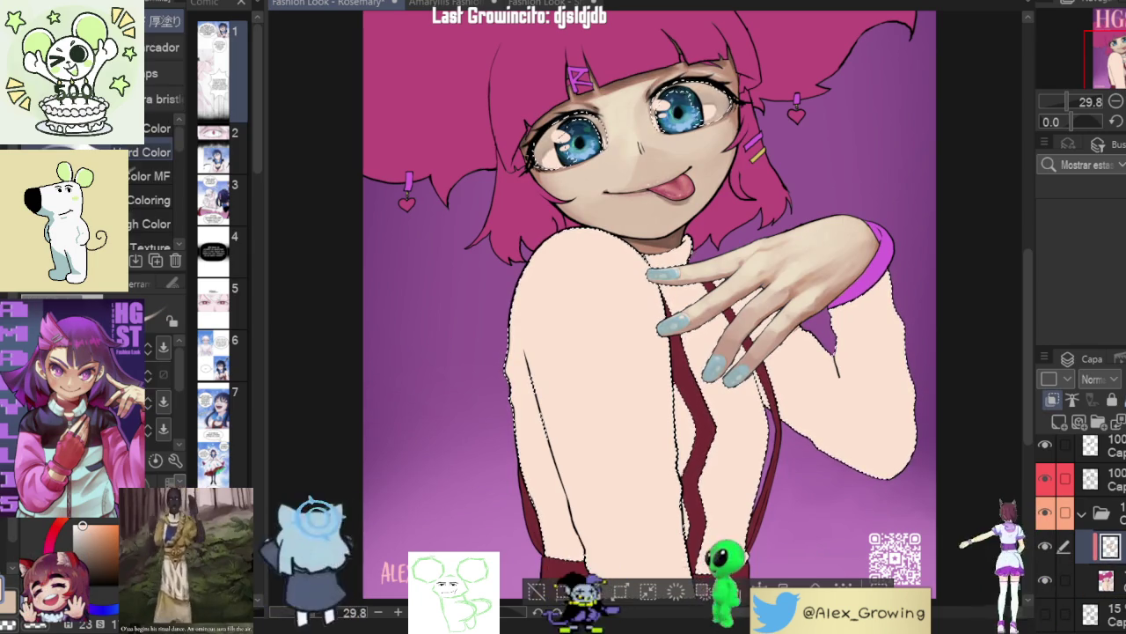
key("b")
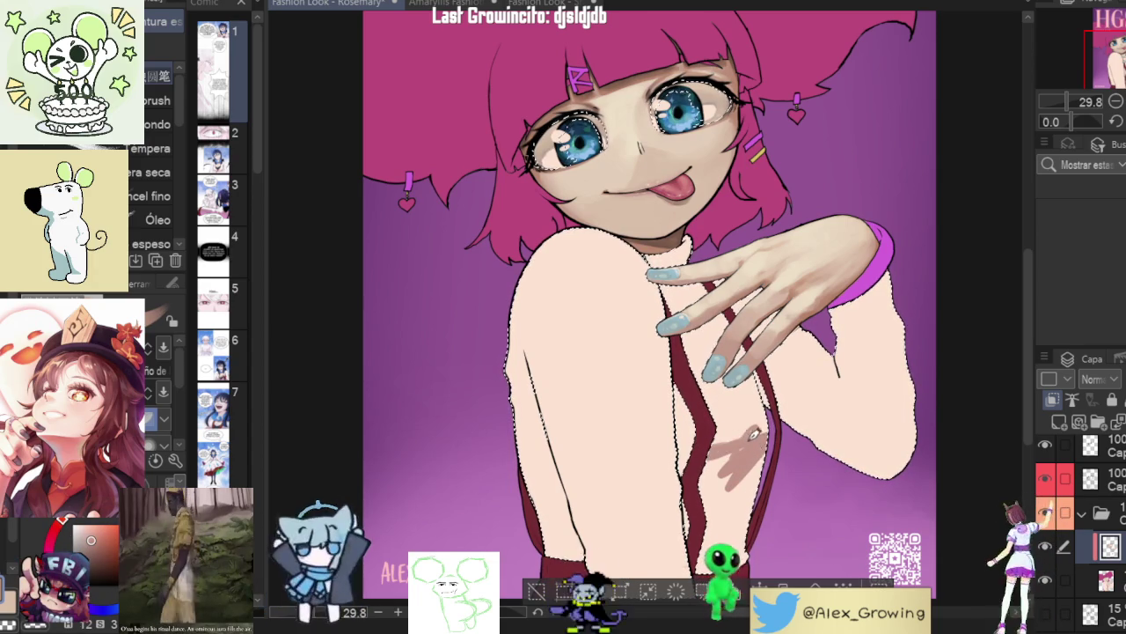
- Paint soft darker shading on the sweater's chest, arm edge and forearm, then fit the whole cover
mouse_move(736, 437)
left_mouse_down()
mouse_move(710, 453)
mouse_move(725, 509)
left_mouse_up()
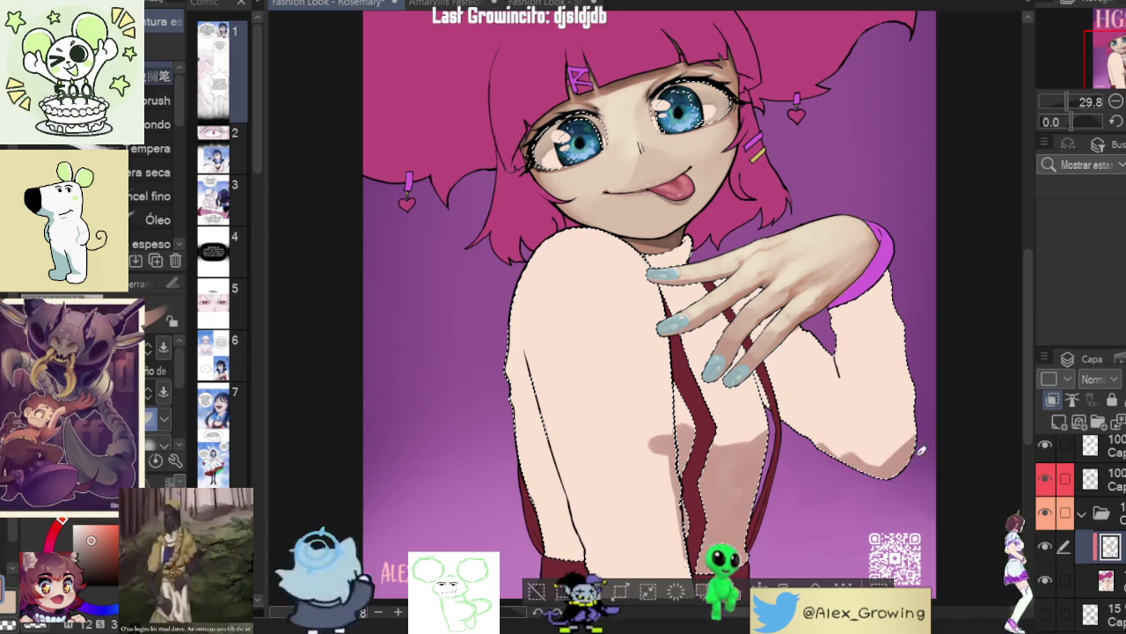
mouse_move(905, 296)
left_mouse_down()
mouse_move(887, 282)
mouse_move(880, 325)
mouse_move(899, 355)
left_mouse_up()
mouse_move(850, 313)
left_mouse_down()
mouse_move(912, 376)
mouse_move(842, 369)
mouse_move(889, 466)
mouse_move(832, 365)
left_mouse_up()
left_click_drag(831, 410, 863, 454)
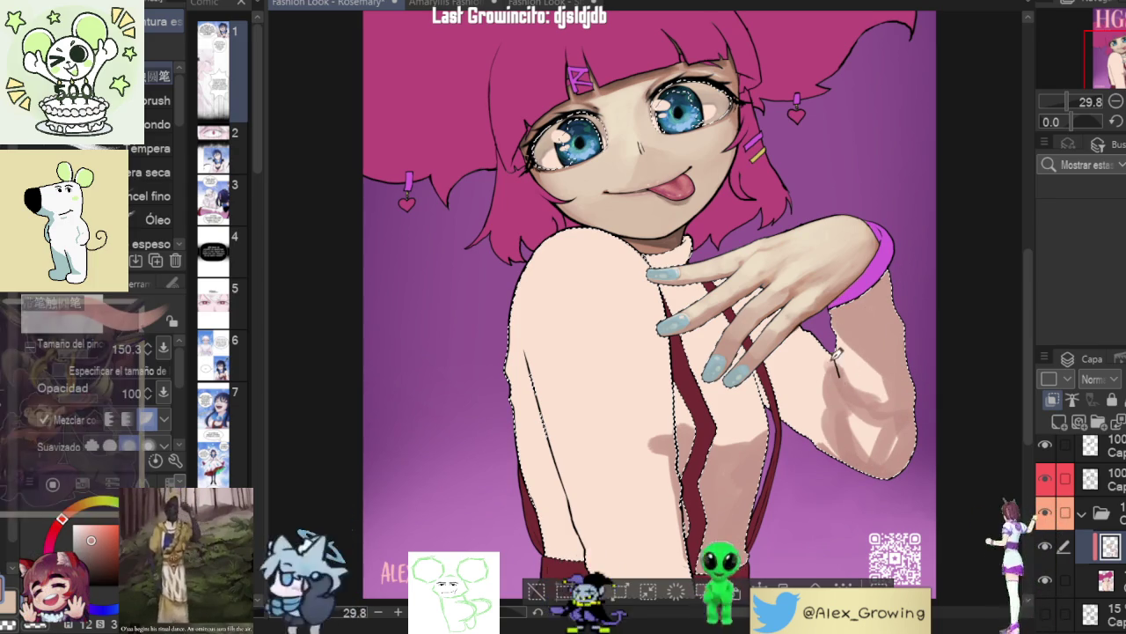
mouse_move(823, 418)
left_mouse_down()
mouse_move(816, 375)
mouse_move(816, 417)
mouse_move(778, 364)
left_mouse_up()
left_click_drag(815, 410, 777, 385)
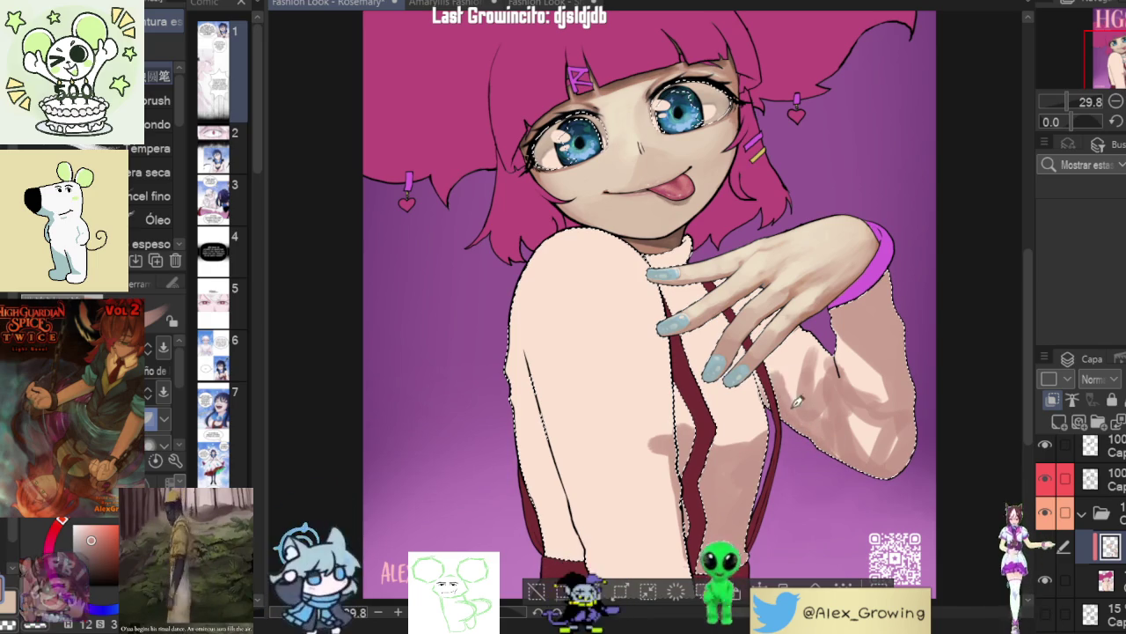
mouse_move(789, 346)
left_mouse_down()
mouse_move(775, 411)
mouse_move(713, 422)
left_mouse_up()
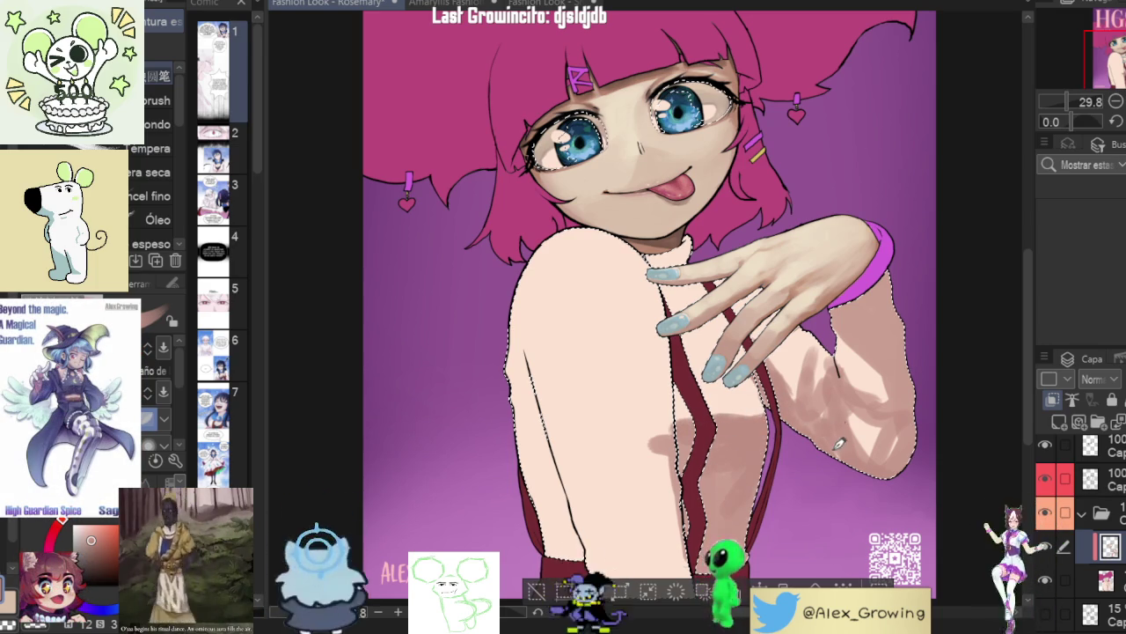
left_click_drag(781, 428, 813, 397)
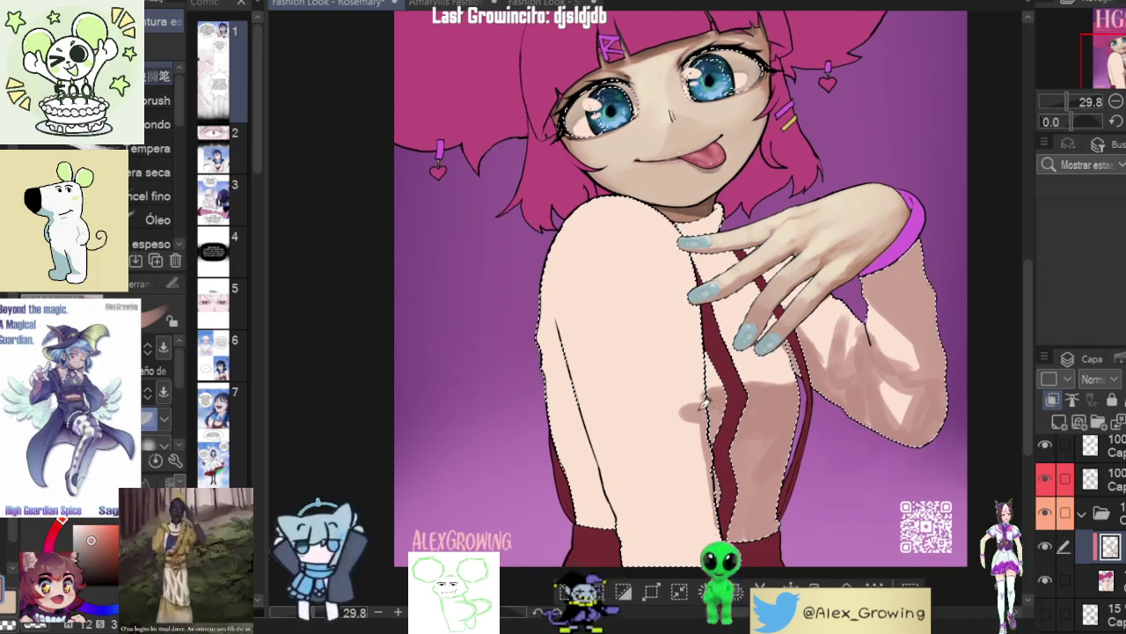
key("ctrl+0")
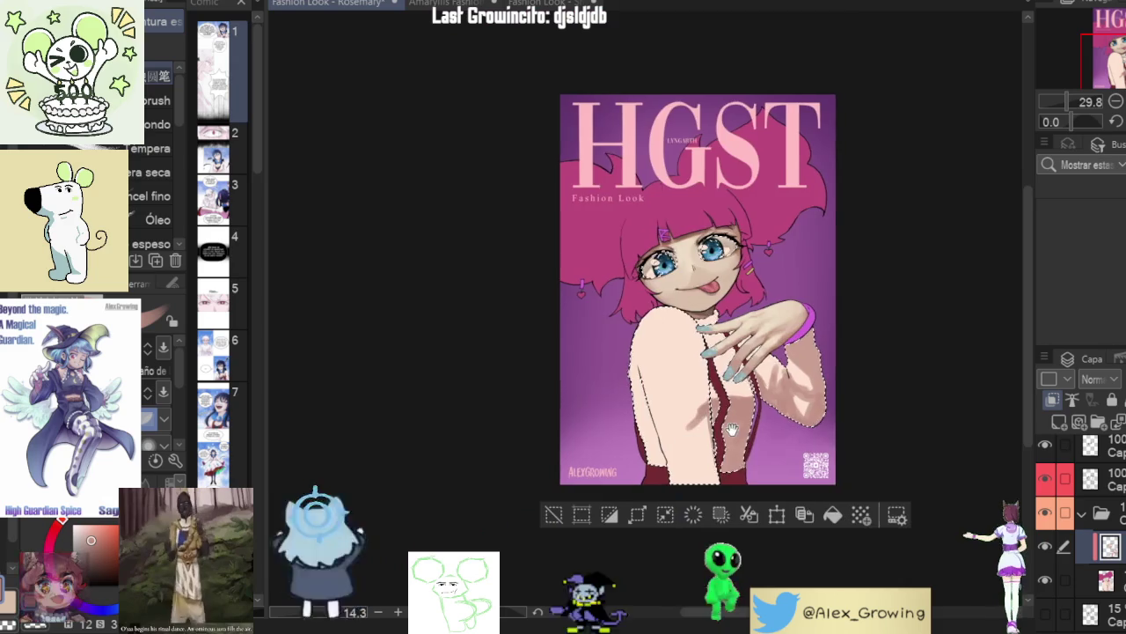
- Airbrush darker shading beside the red strap, down the sweater's left edge, and across its lower part
scroll(680, 446, "up", 2)
scroll(680, 446, "up", 1)
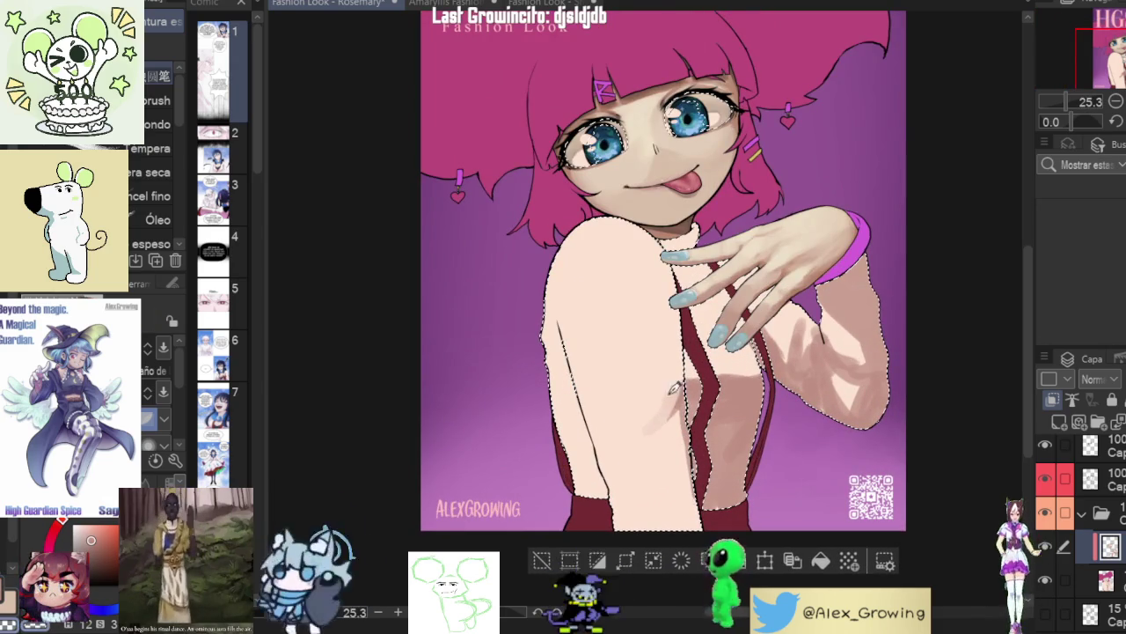
left_click_drag(685, 352, 693, 413)
mouse_move(691, 524)
left_mouse_down()
mouse_move(616, 521)
mouse_move(558, 327)
left_mouse_up()
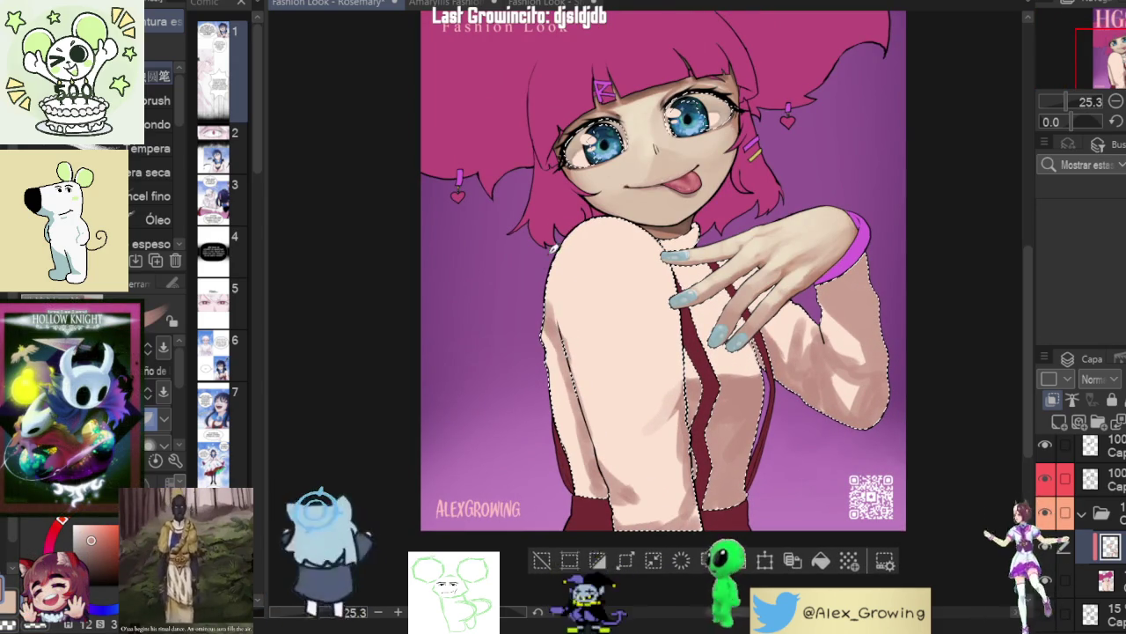
left_click_drag(556, 264, 560, 318)
left_click_drag(565, 377, 579, 431)
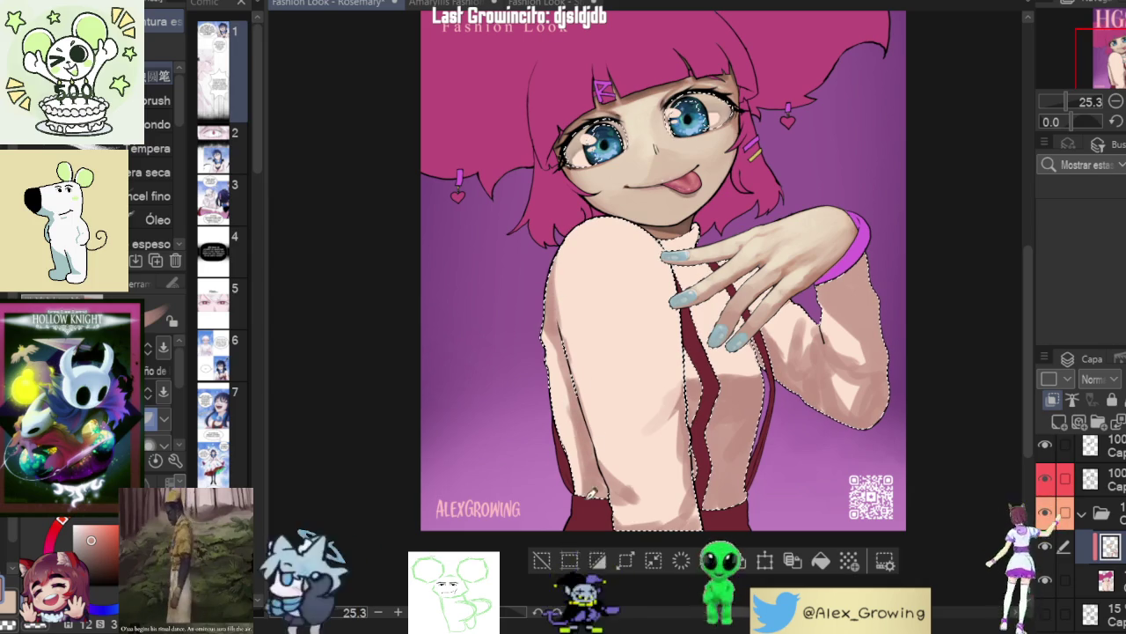
left_click_drag(584, 487, 579, 394)
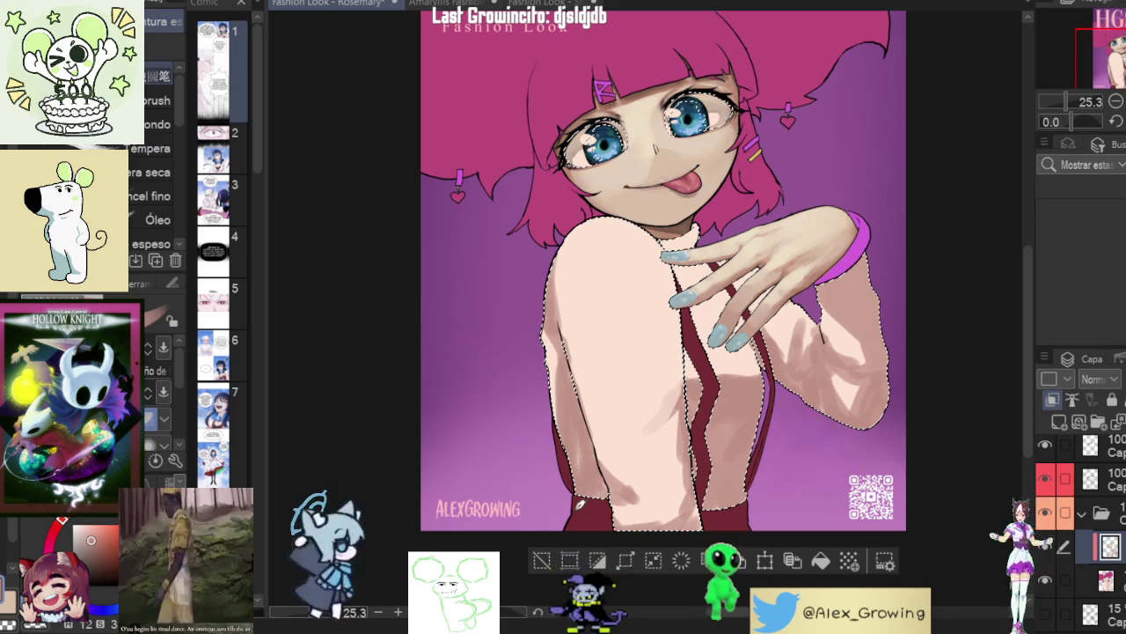
mouse_move(636, 503)
left_mouse_down()
mouse_move(667, 499)
mouse_move(670, 449)
left_mouse_up()
left_click_drag(673, 500, 709, 480)
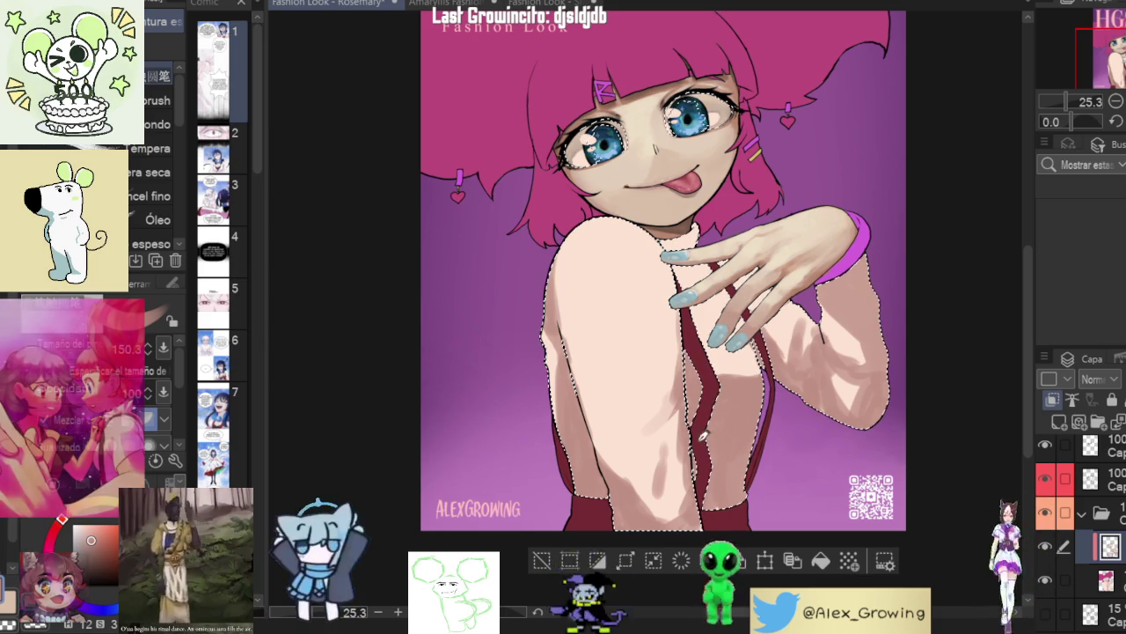
scroll(748, 440, "down", 2)
scroll(774, 379, "down", 1)
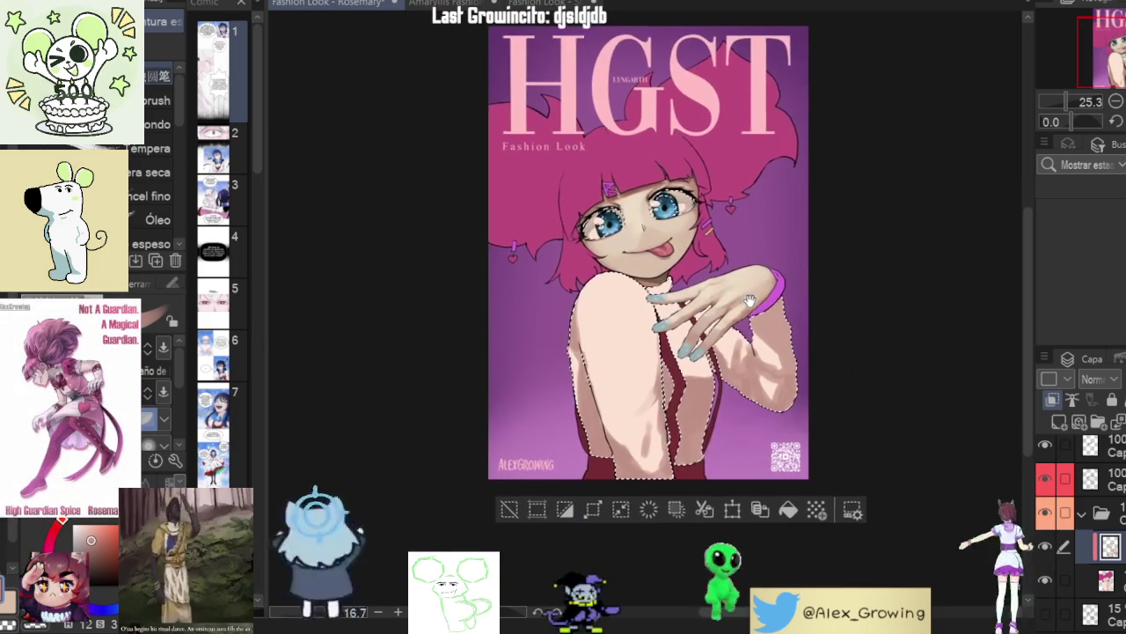
- Blend the raised sleeve's white highlight and lighten the shading on that arm
scroll(769, 287, "up", 1)
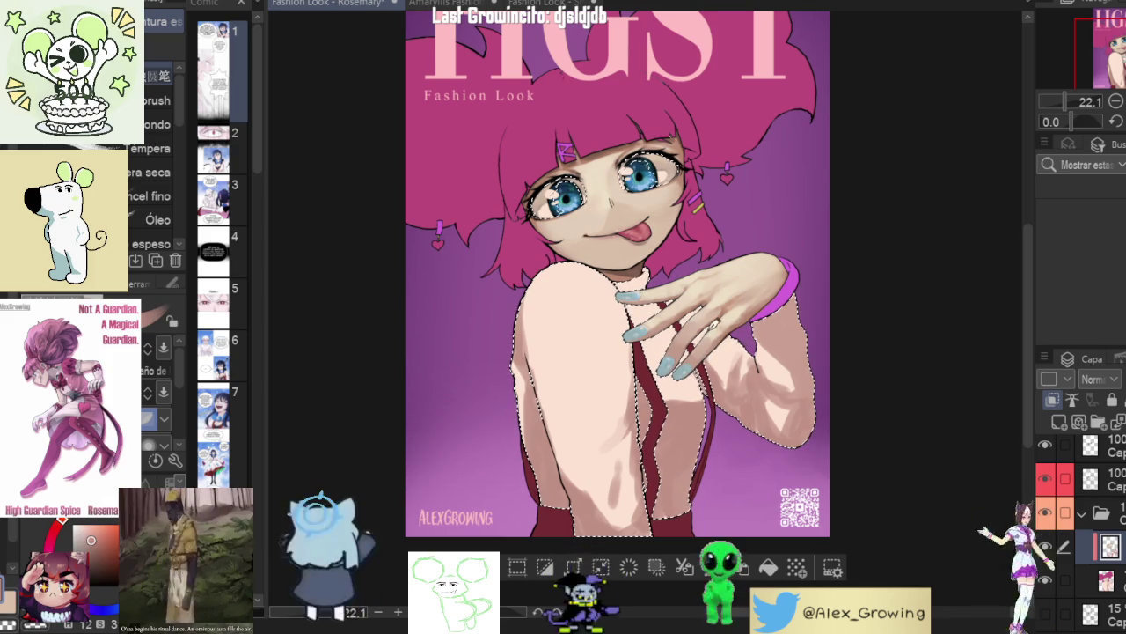
scroll(711, 305, "up", 2)
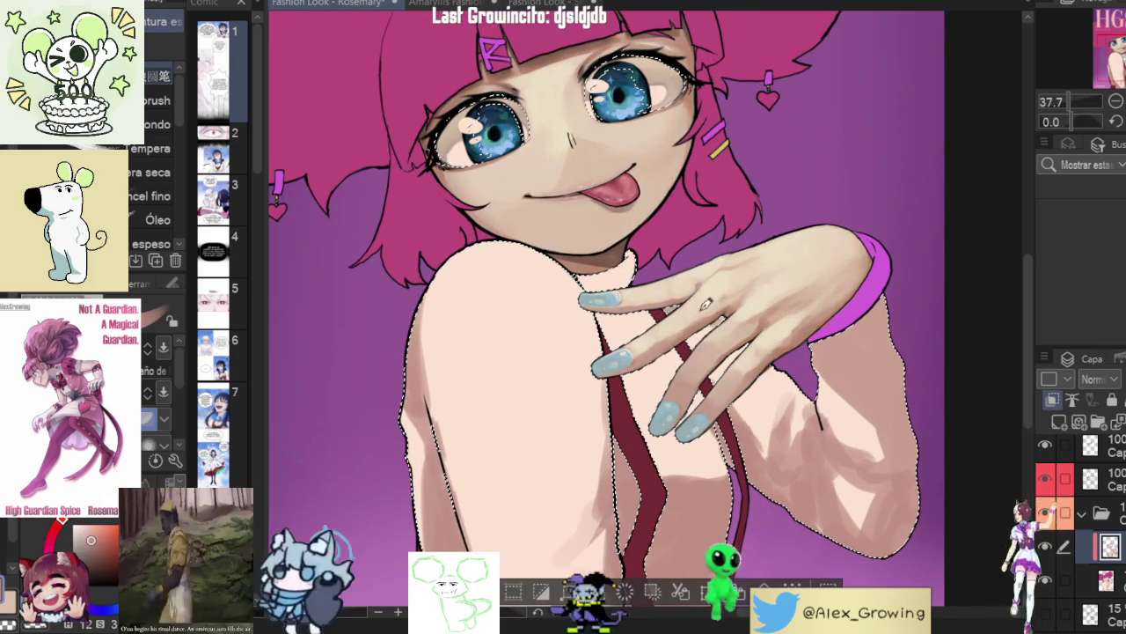
scroll(824, 369, "down", 1)
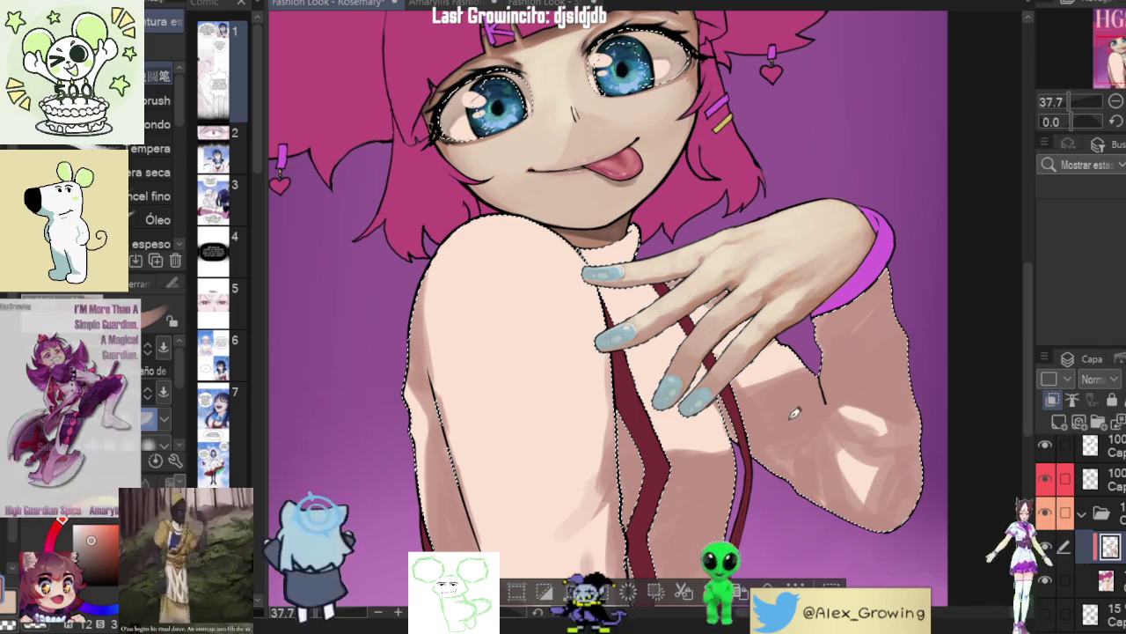
scroll(783, 402, "down", 3)
scroll(788, 398, "up", 2)
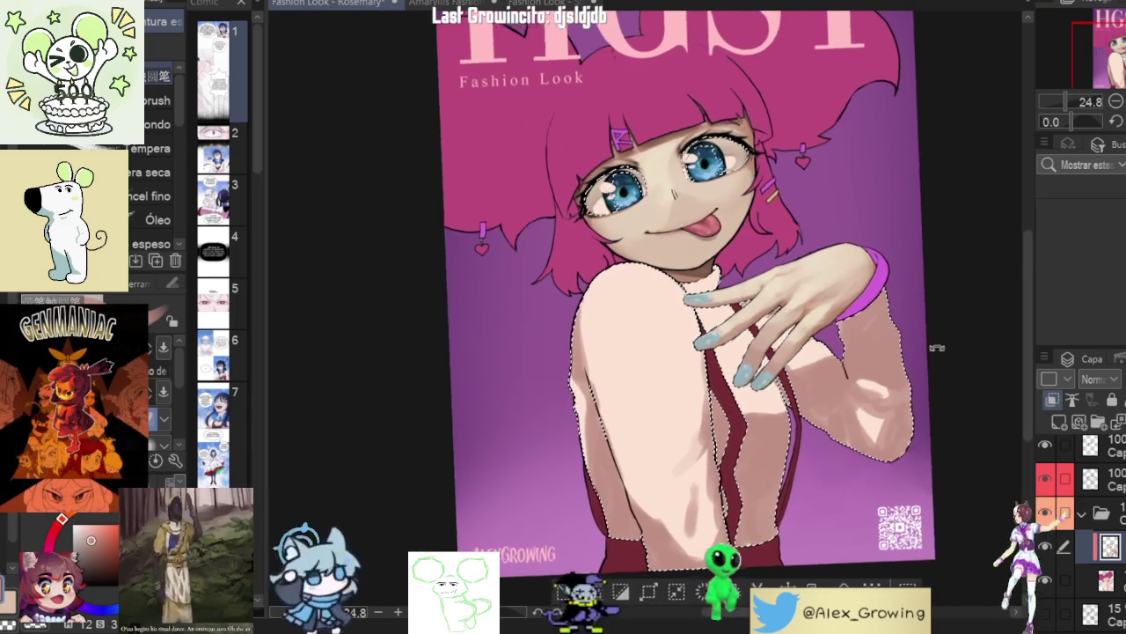
scroll(790, 398, "up", 3)
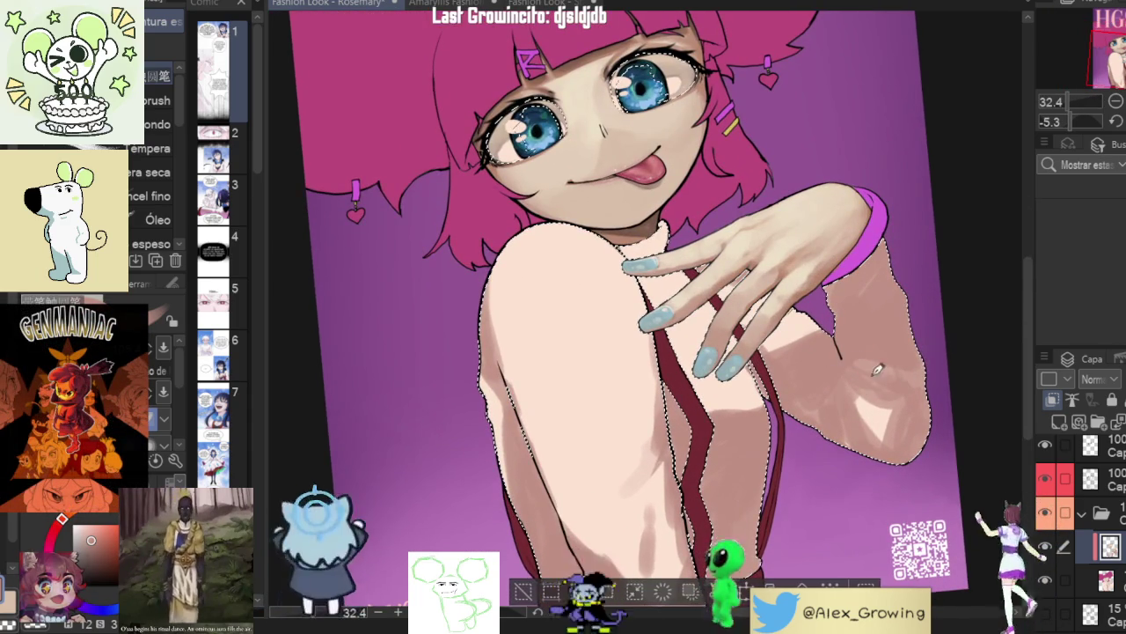
mouse_move(876, 384)
left_mouse_down()
mouse_move(880, 413)
mouse_move(906, 431)
left_mouse_up()
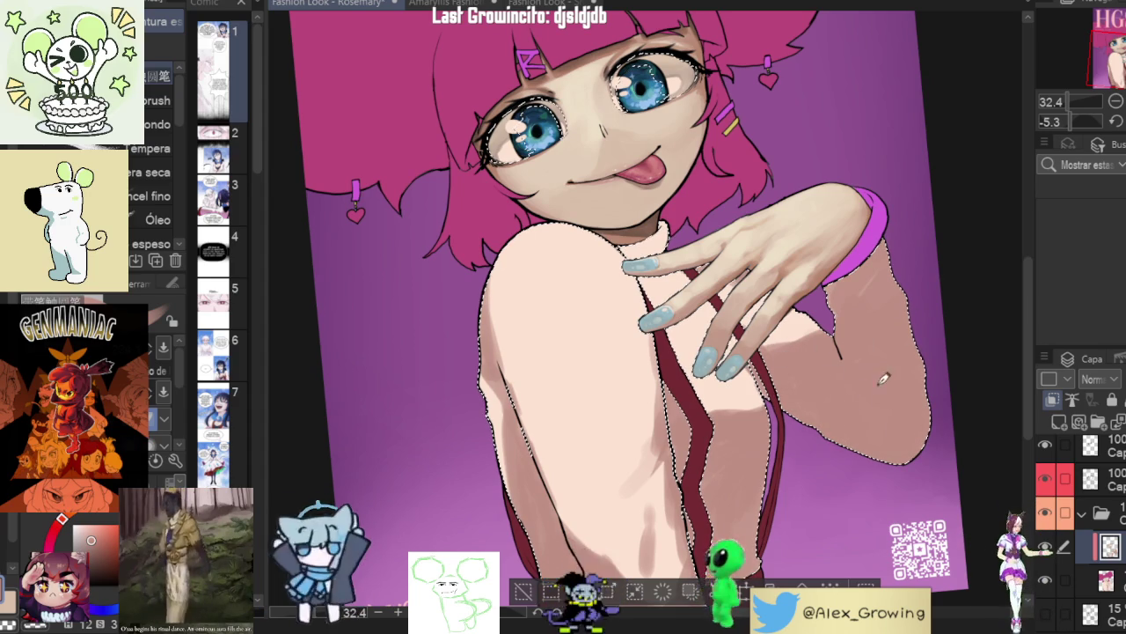
left_click_drag(766, 379, 759, 409)
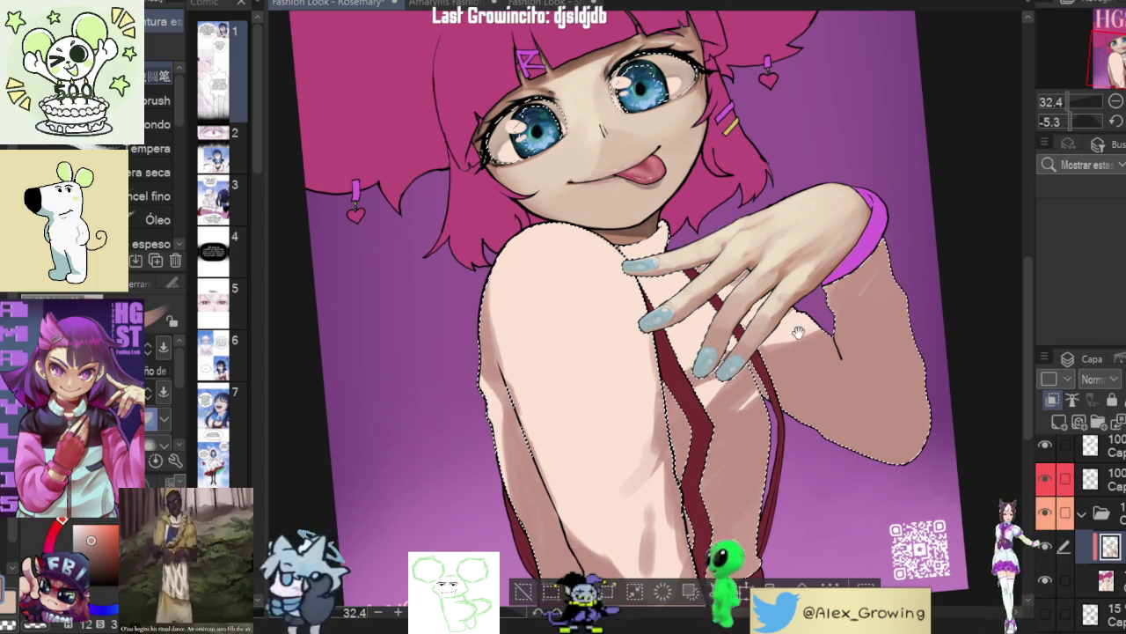
- Rotate the view toward the hand, reset it upright, and flip horizontally to check balance
scroll(786, 330, "down", 1)
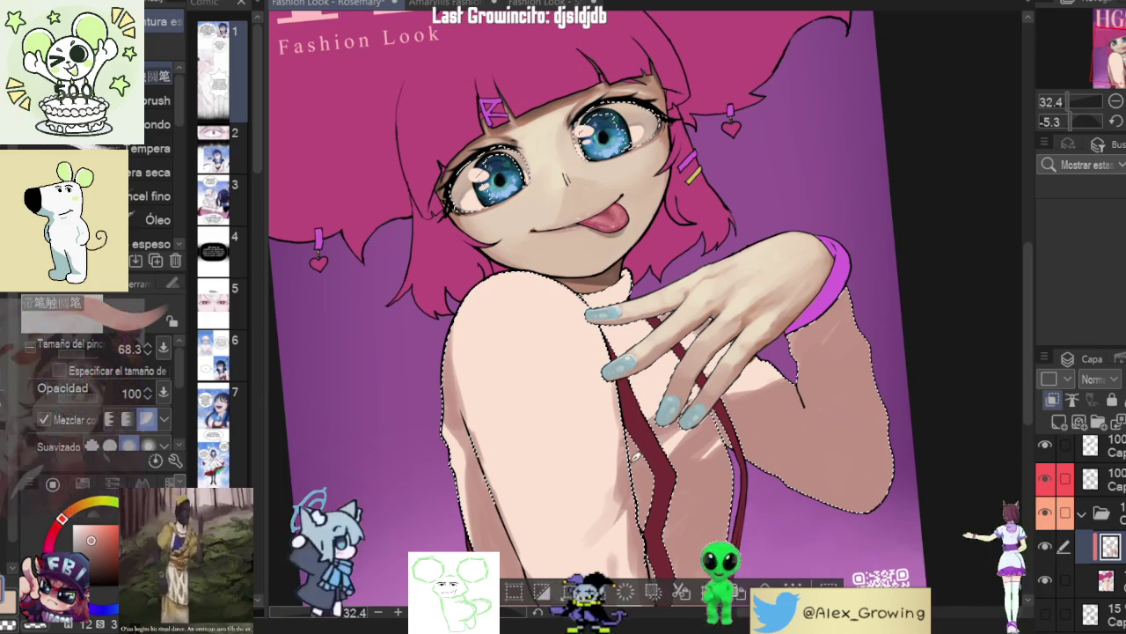
scroll(772, 419, "down", 3)
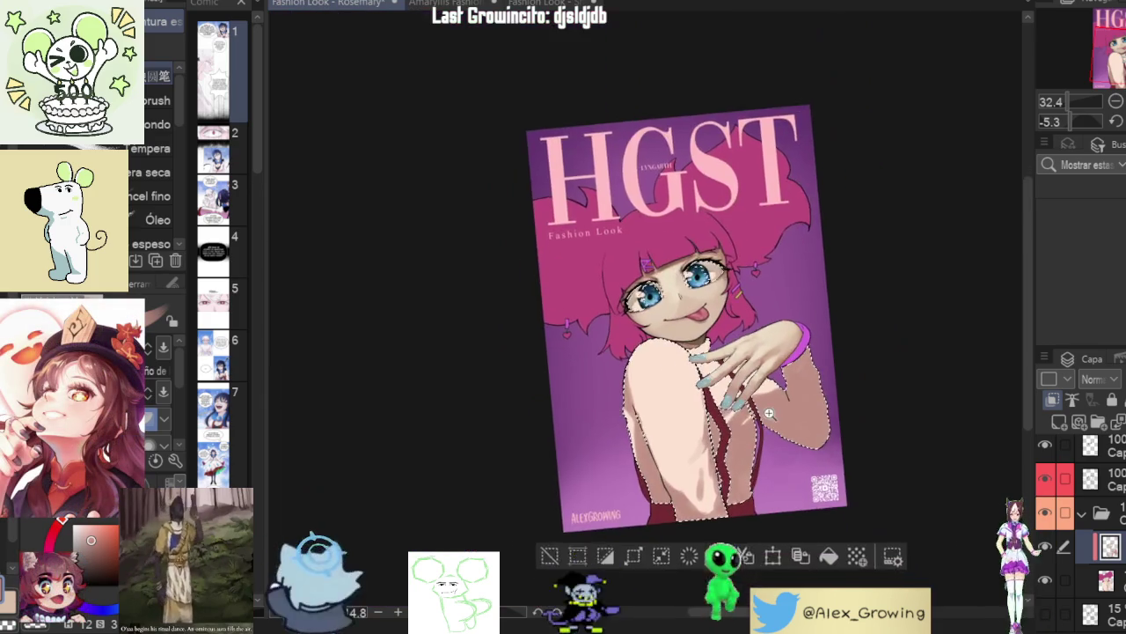
scroll(772, 418, "up", 2)
left_click_drag(687, 414, 775, 273)
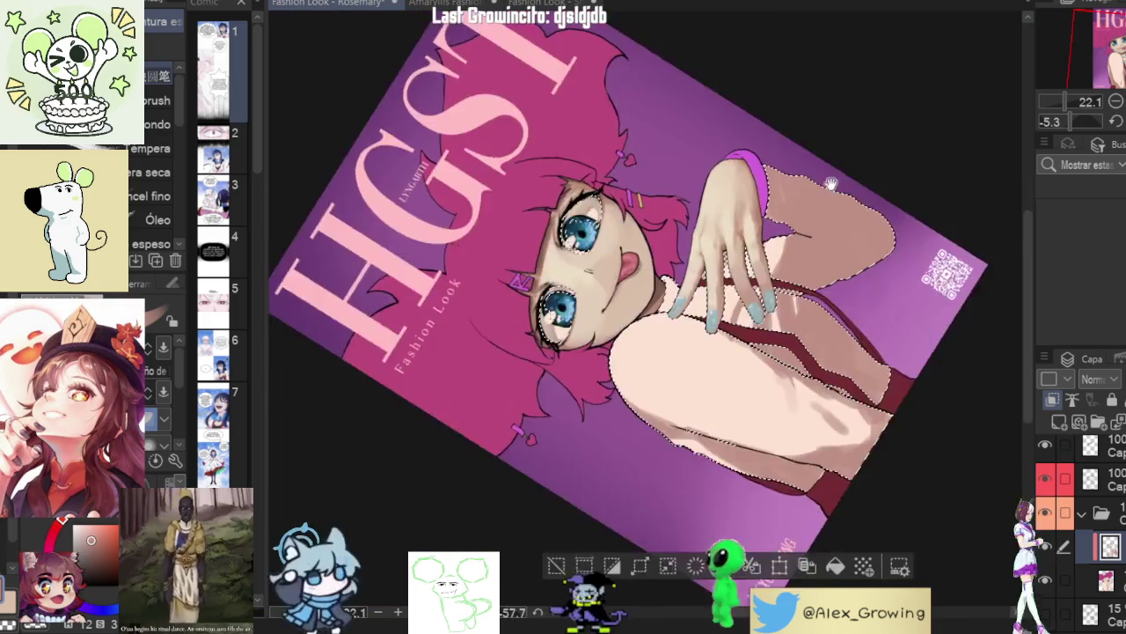
scroll(775, 273, "up", 2)
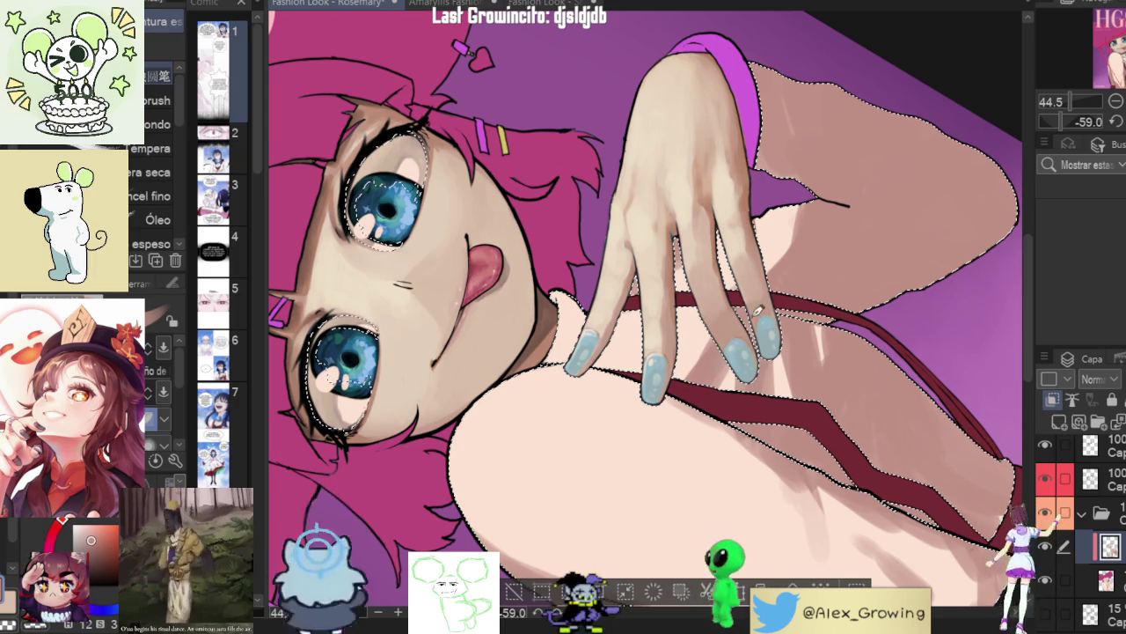
scroll(773, 292, "down", 1)
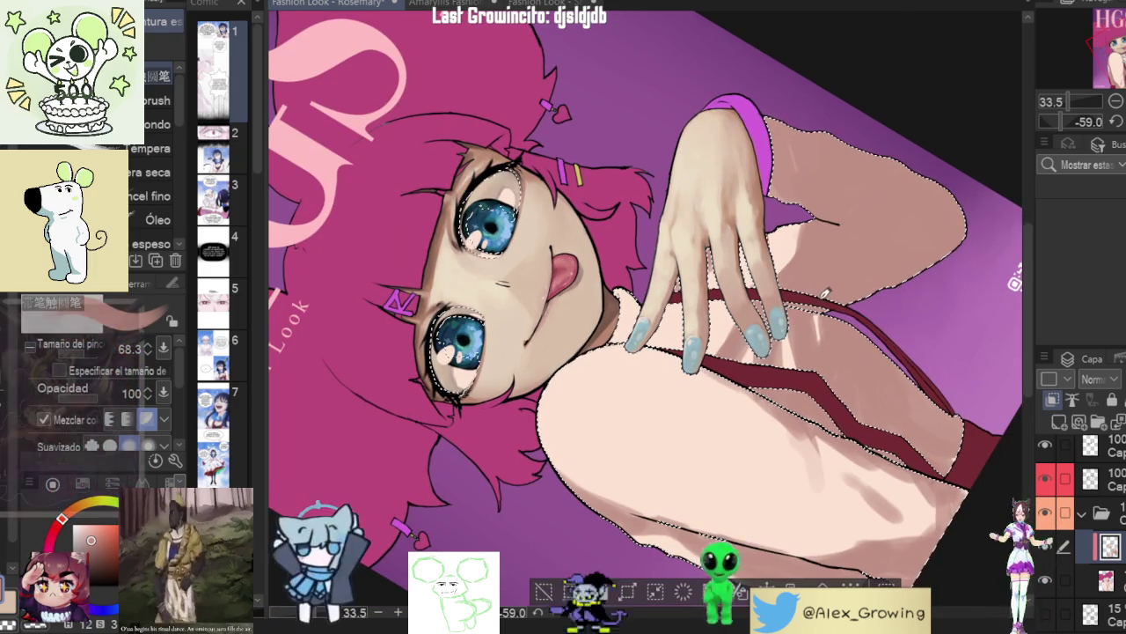
left_click_drag(827, 290, 808, 455)
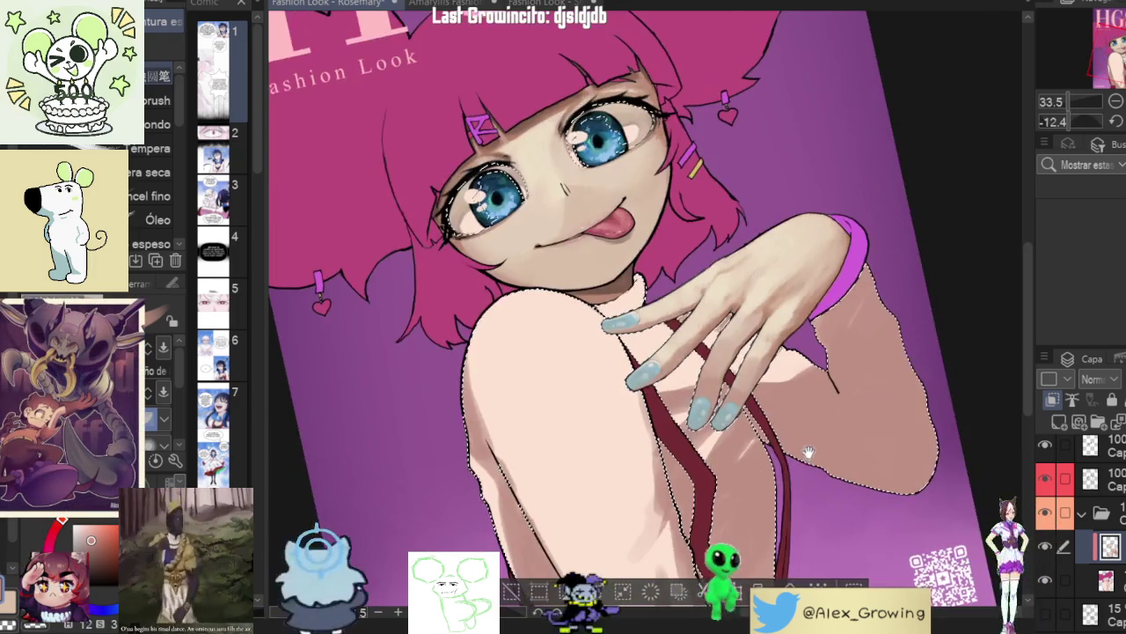
scroll(808, 455, "down", 2)
left_click(1115, 121)
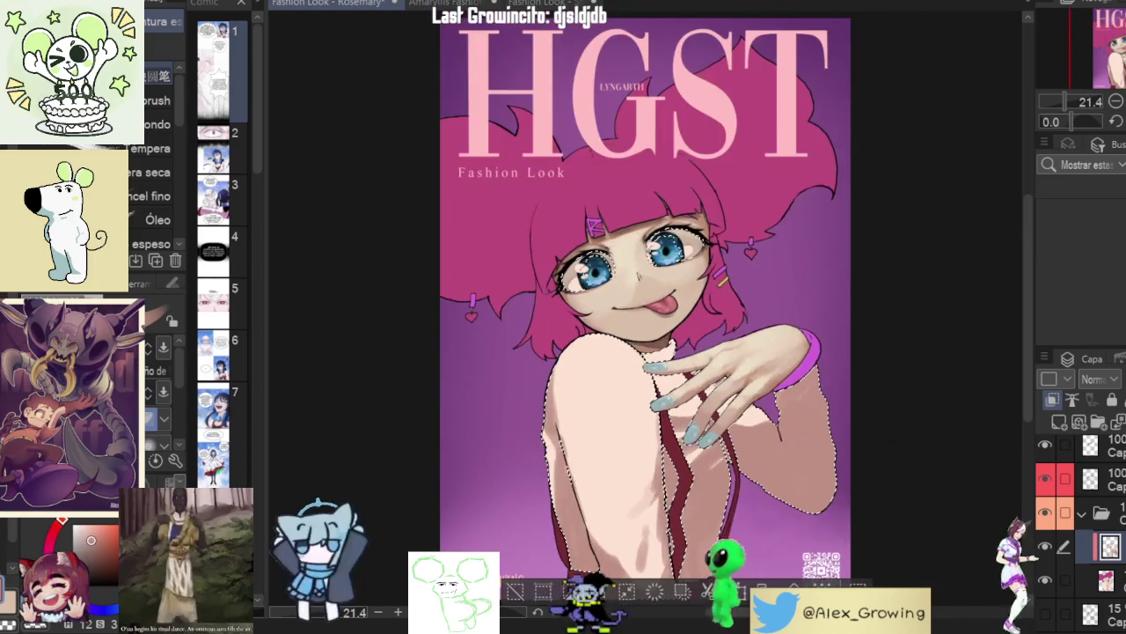
key("h")
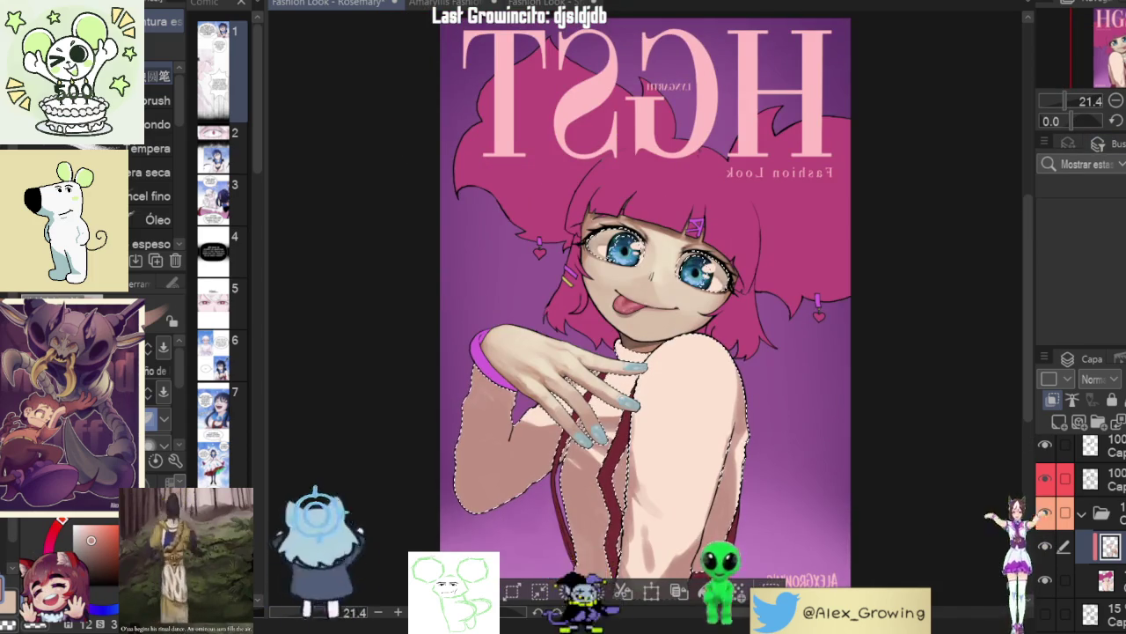
key("h")
scroll(797, 283, "up", 2)
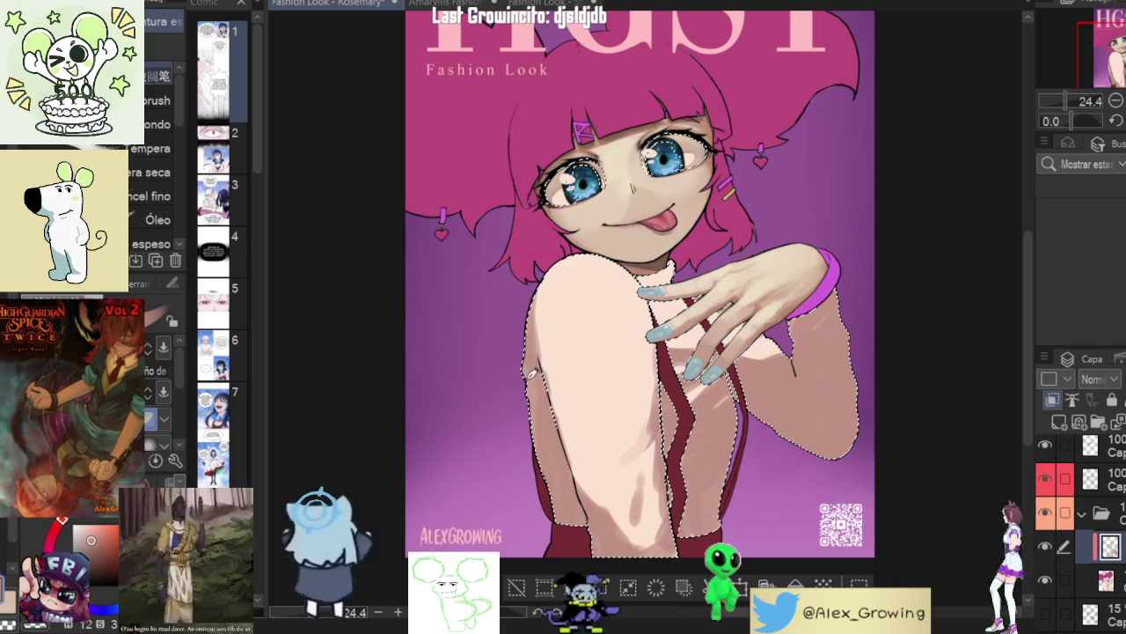
left_click_drag(543, 429, 556, 372)
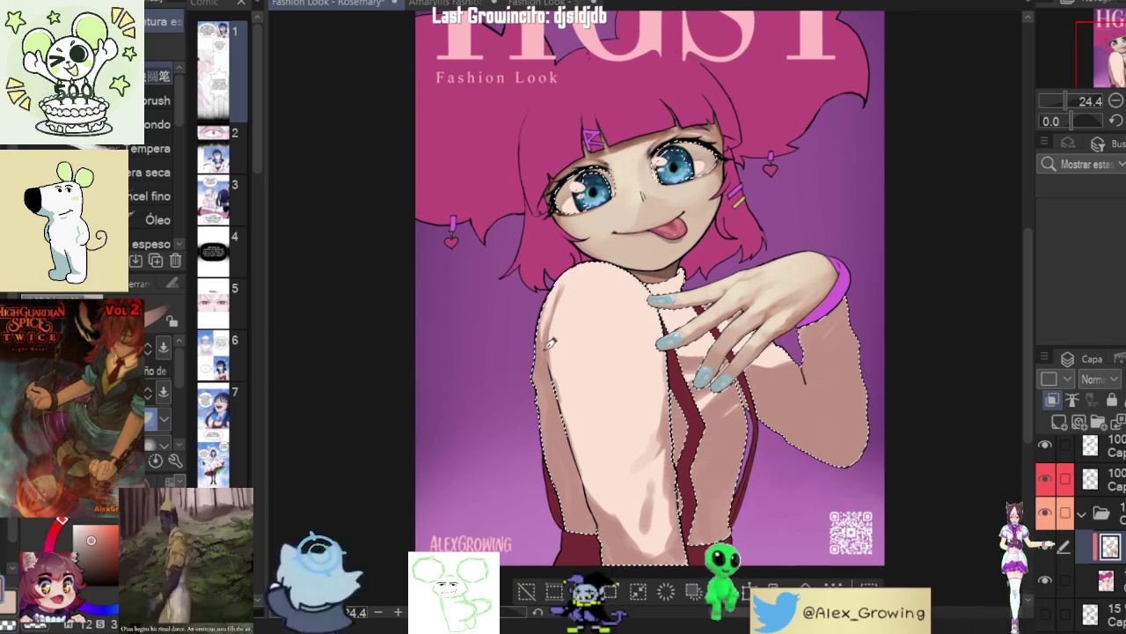
scroll(552, 346, "down", 2)
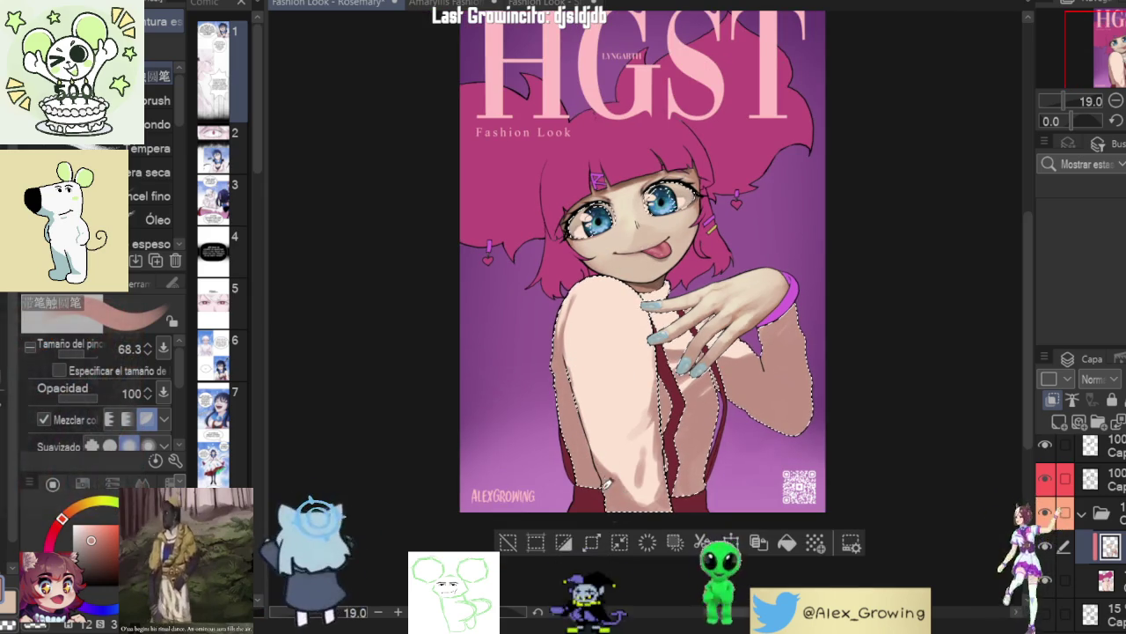
scroll(691, 482, "up", 3)
left_click_drag(696, 480, 700, 420)
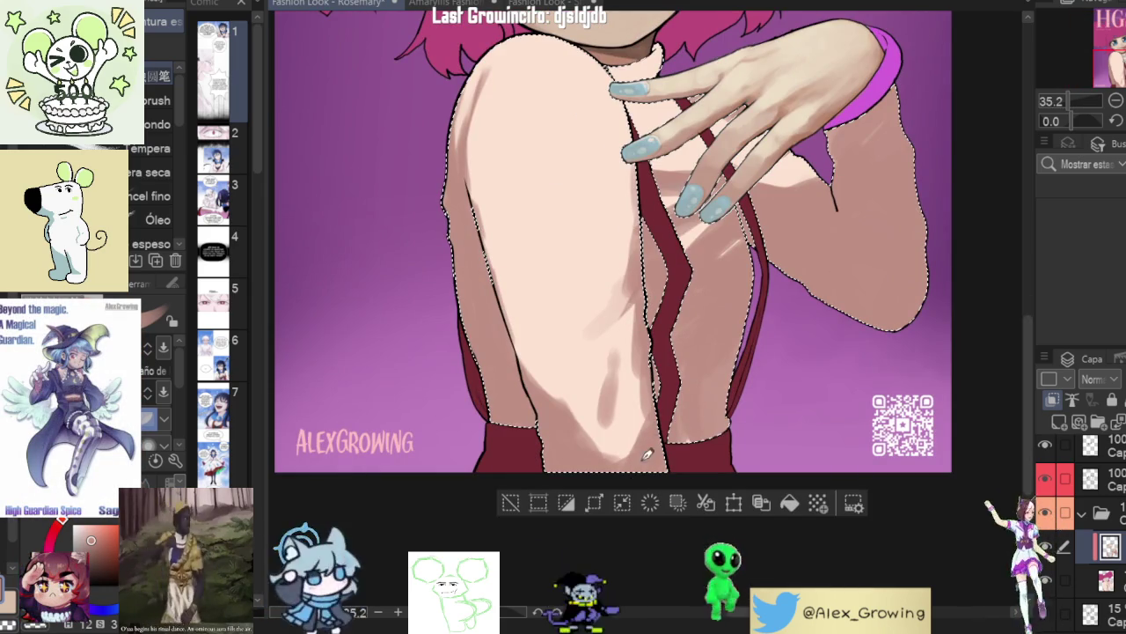
scroll(707, 431, "down", 5)
scroll(669, 440, "up", 2)
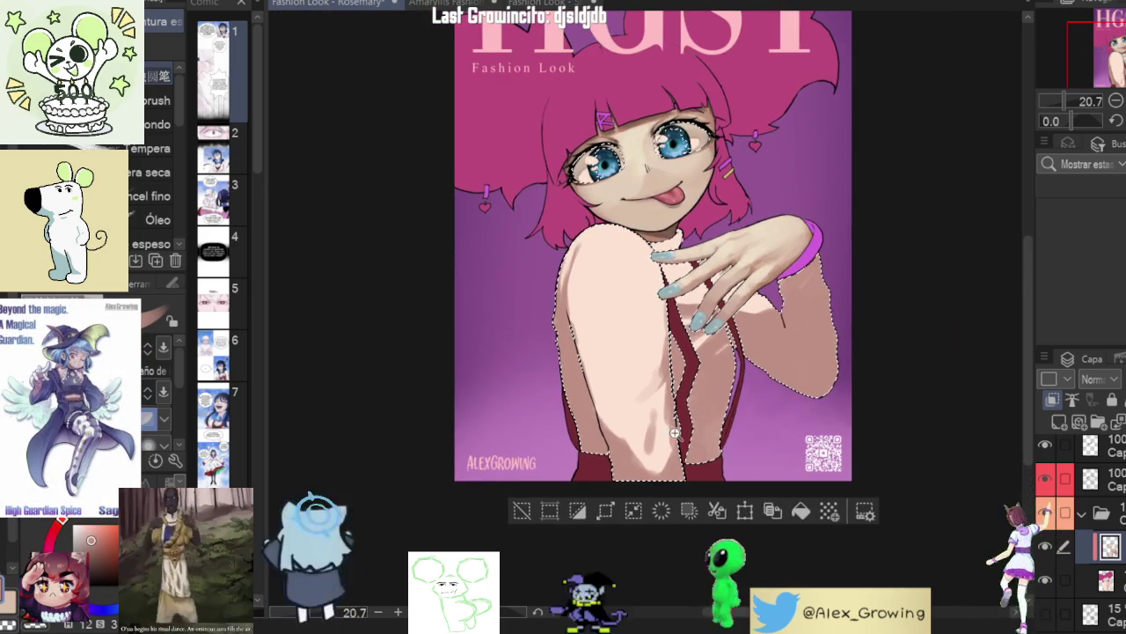
scroll(647, 449, "up", 2)
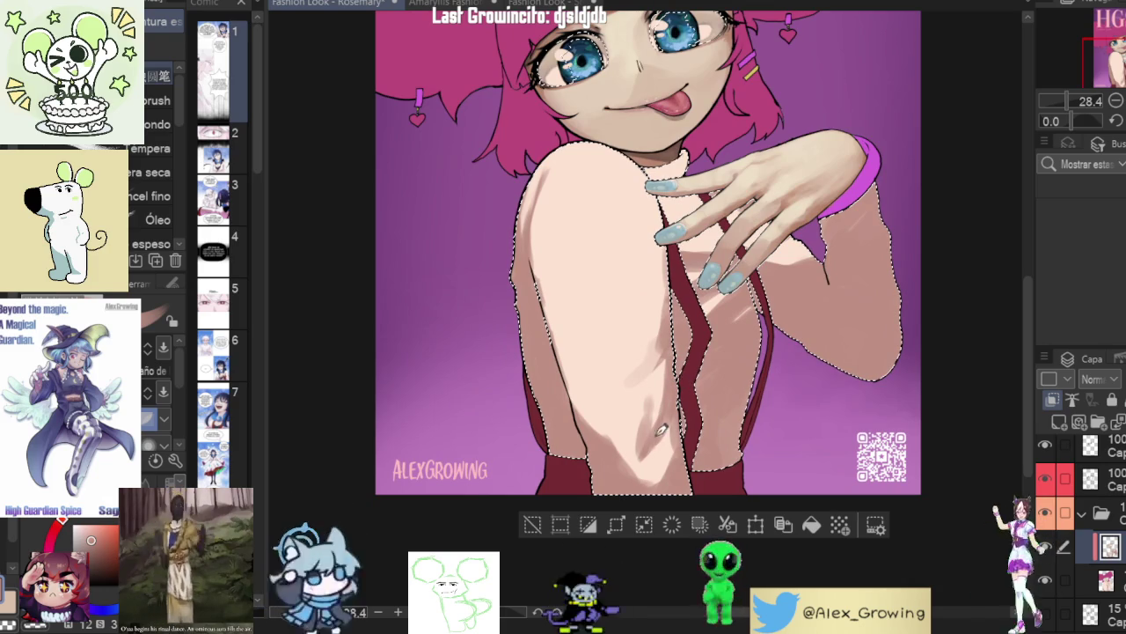
scroll(656, 433, "down", 3)
scroll(655, 427, "up", 3)
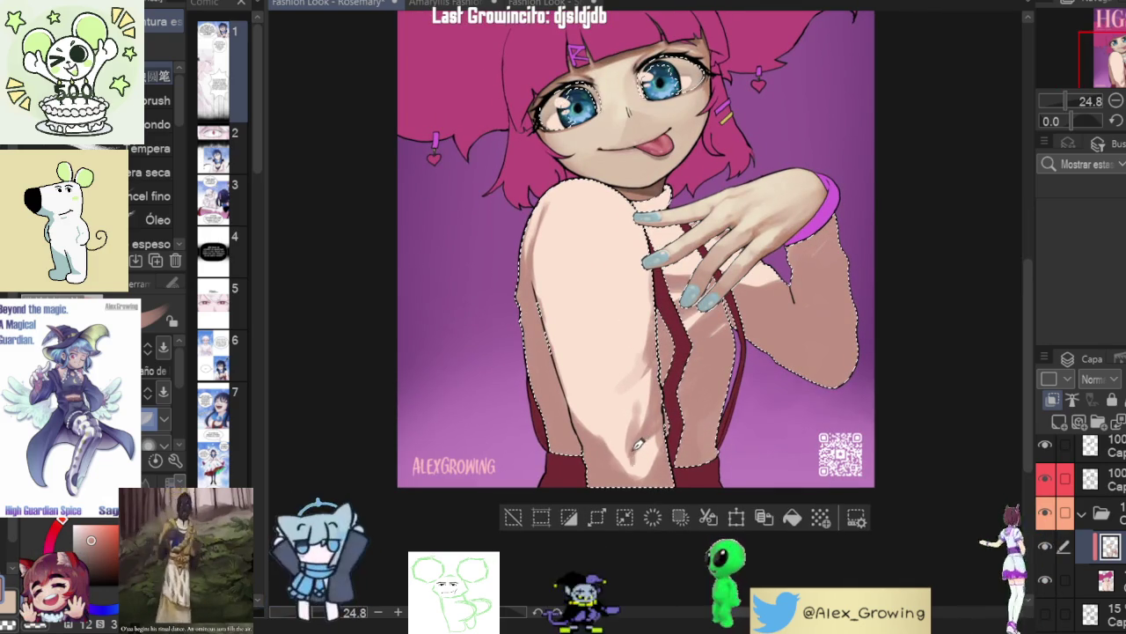
scroll(680, 411, "down", 3)
scroll(686, 417, "up", 2)
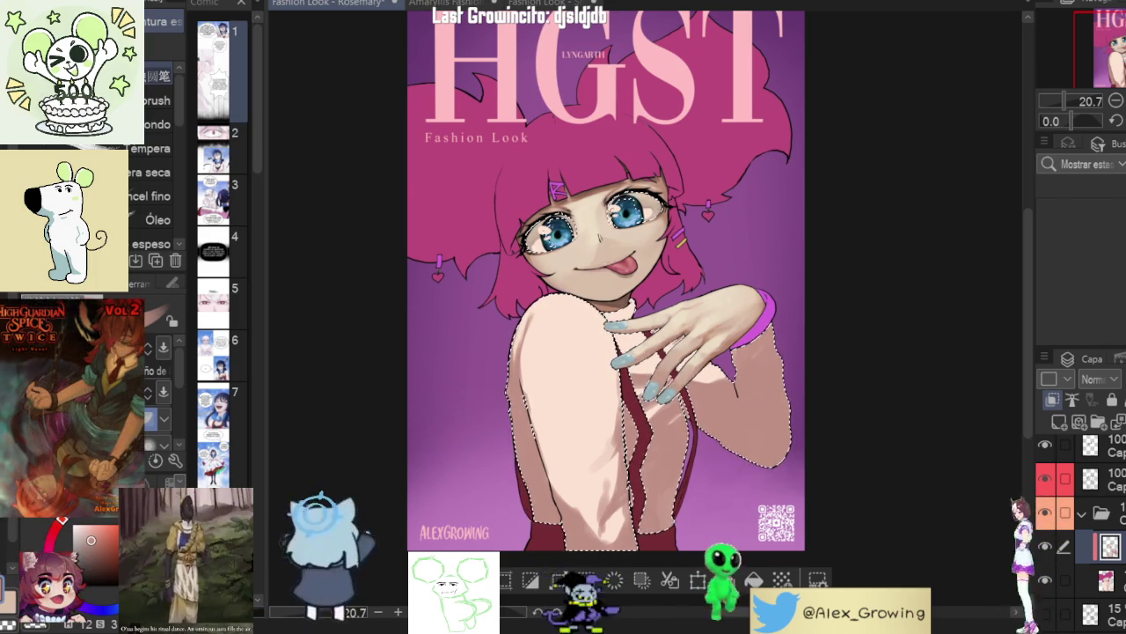
- Nudge the canvas view to recentre the cover slightly
left_click_drag(848, 255, 871, 277)
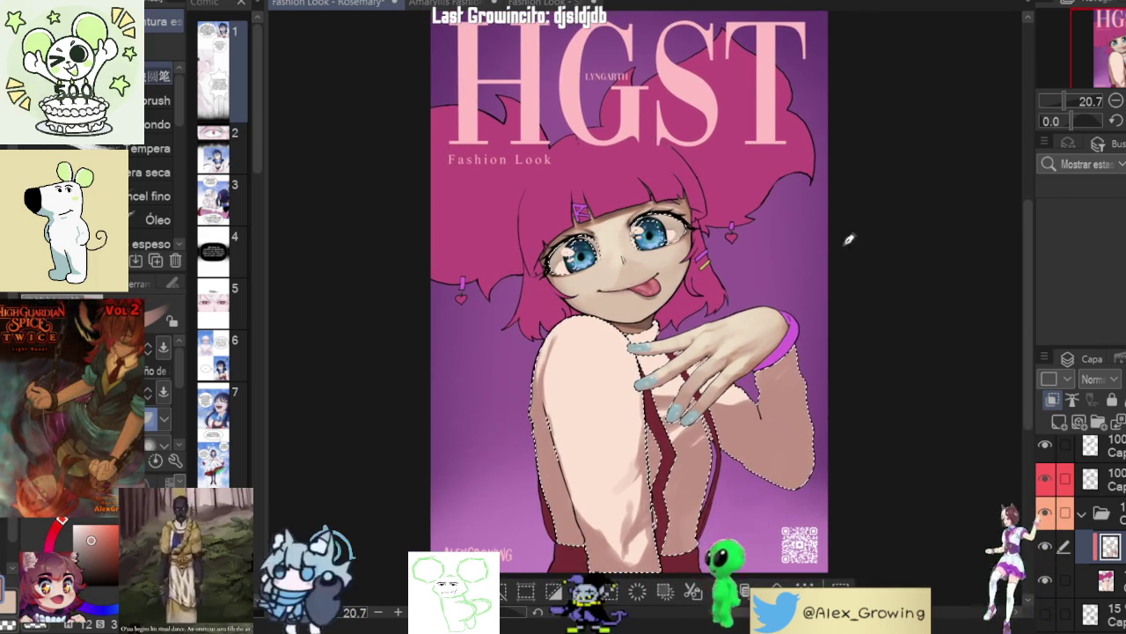
- Clear and then restore the arm-and-torso selection, switching to the Color Blending tool
key("m")
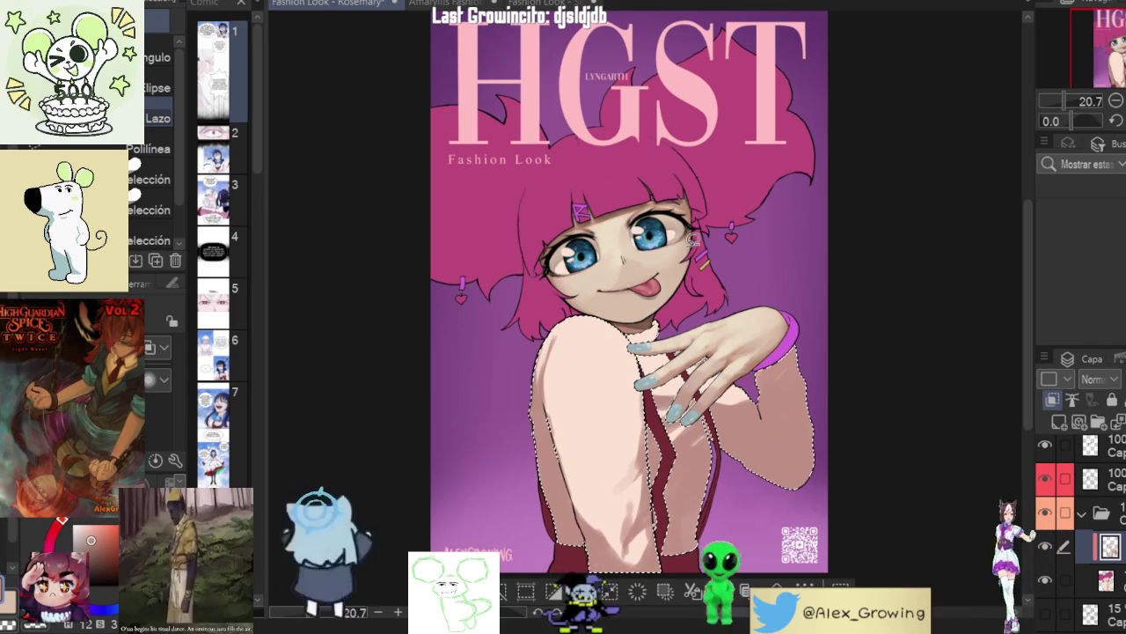
key("space")
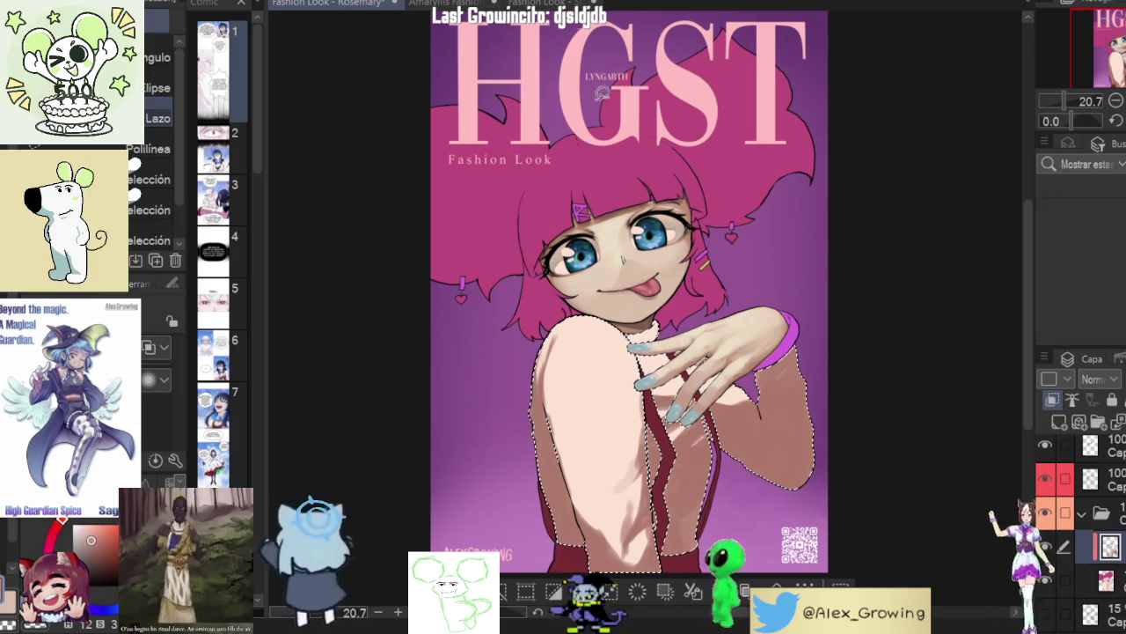
key("ctrl+d")
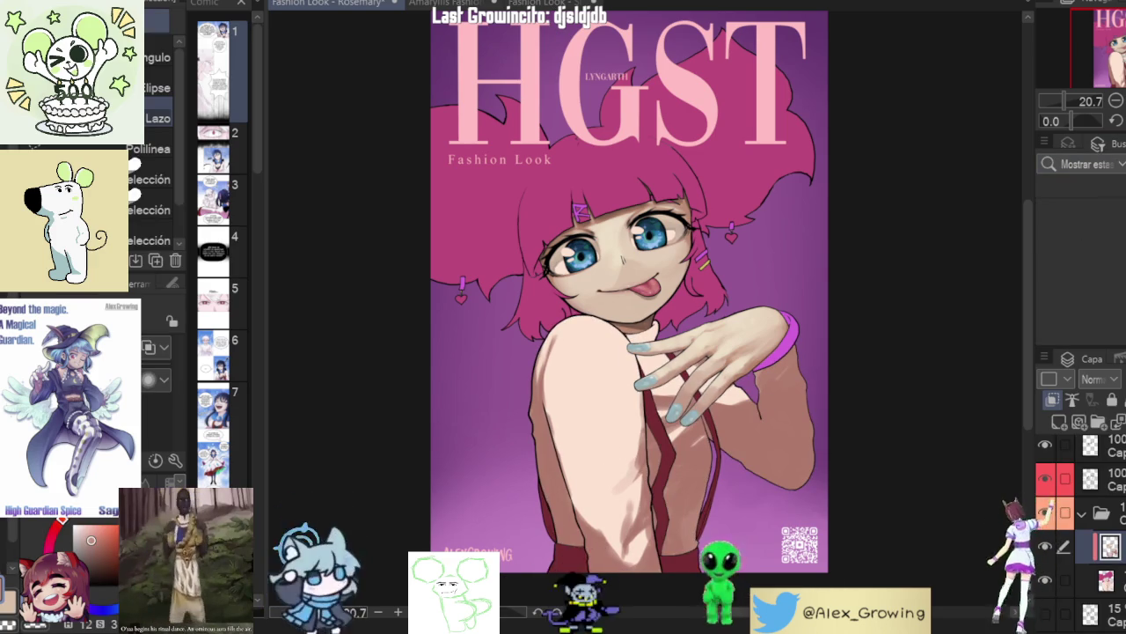
scroll(641, 308, "up", 1)
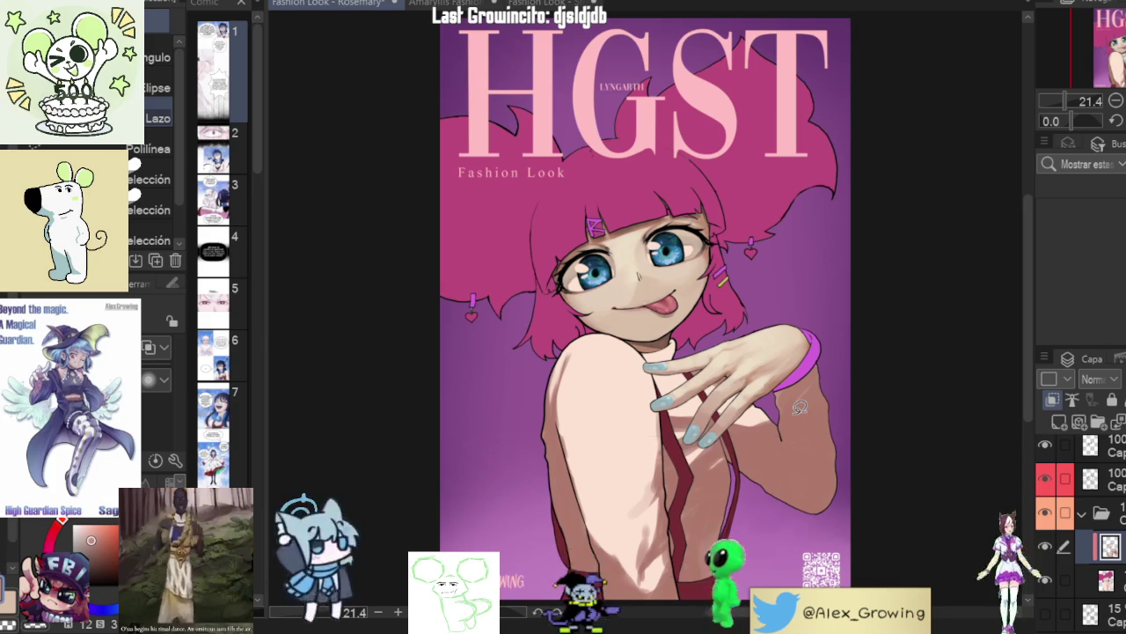
key("b")
key("ctrl+shift+d")
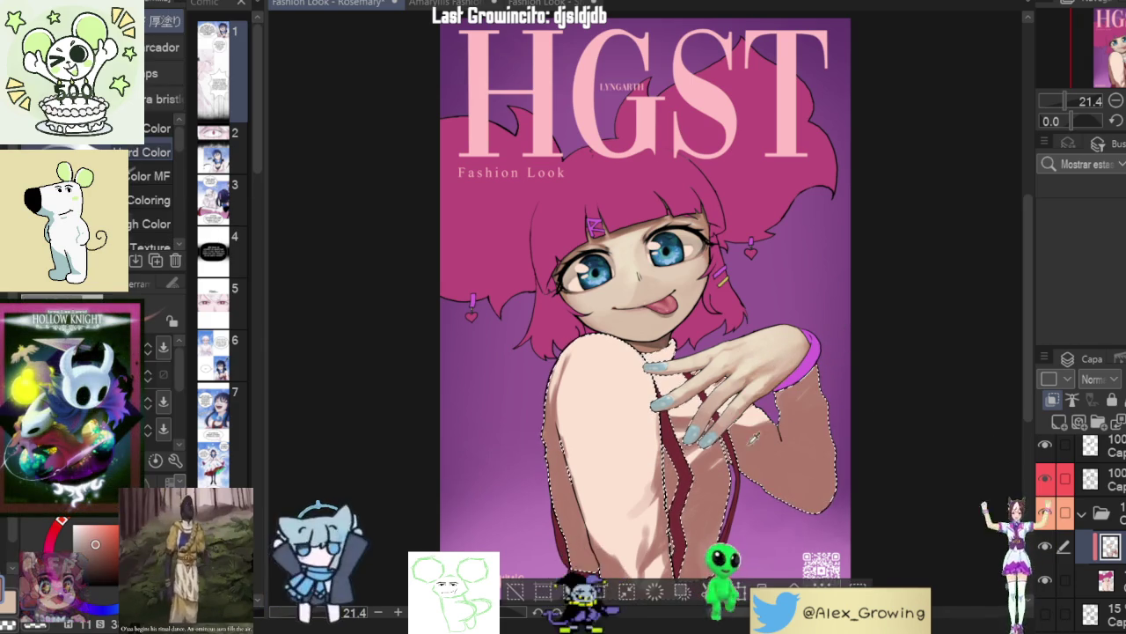
- Undo the brown forearm stroke and eyedrop shadow and lighter skin tones from the arm
key("ctrl+z")
left_click_drag(815, 370, 803, 417)
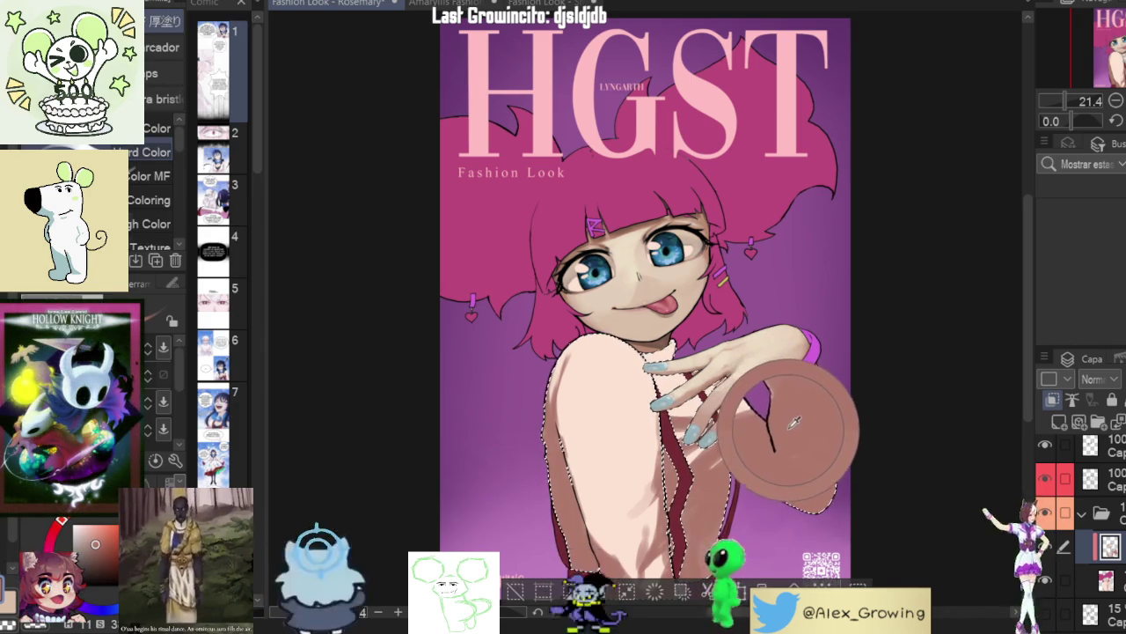
key("ctrl+z")
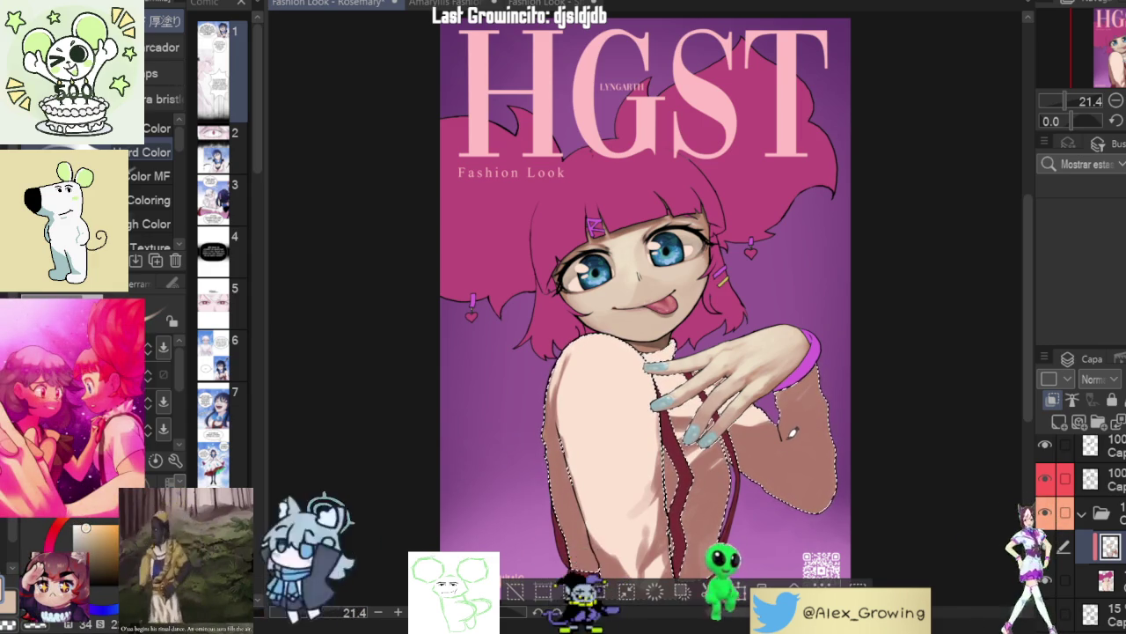
scroll(792, 431, "up", 3)
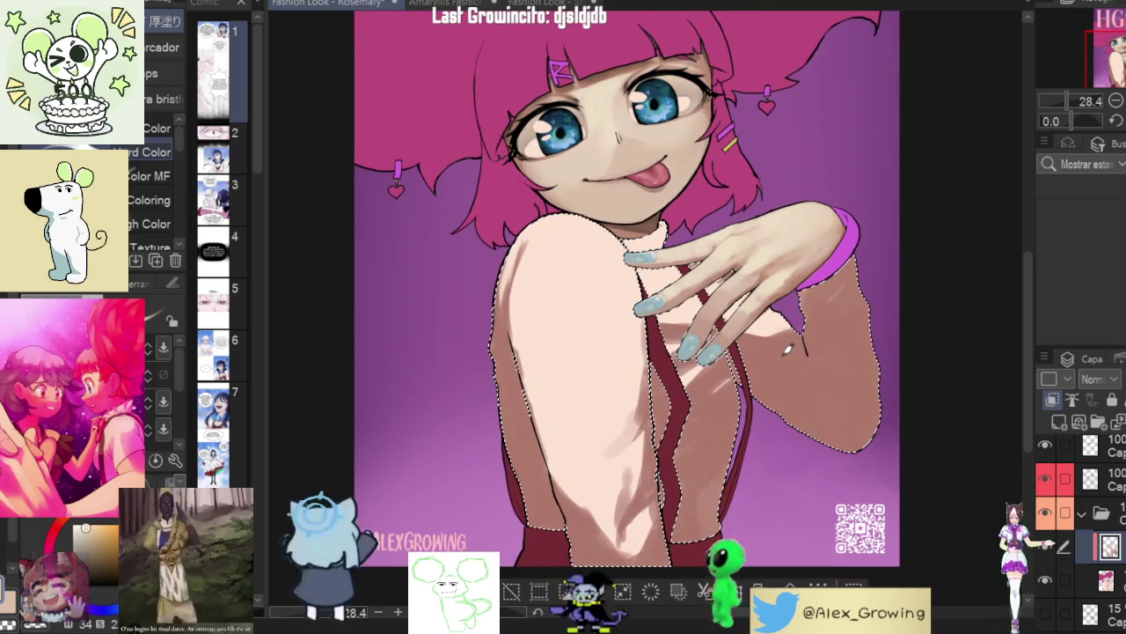
left_click(581, 324, "alt")
left_click(528, 435, "alt")
left_click_drag(528, 436, 528, 333)
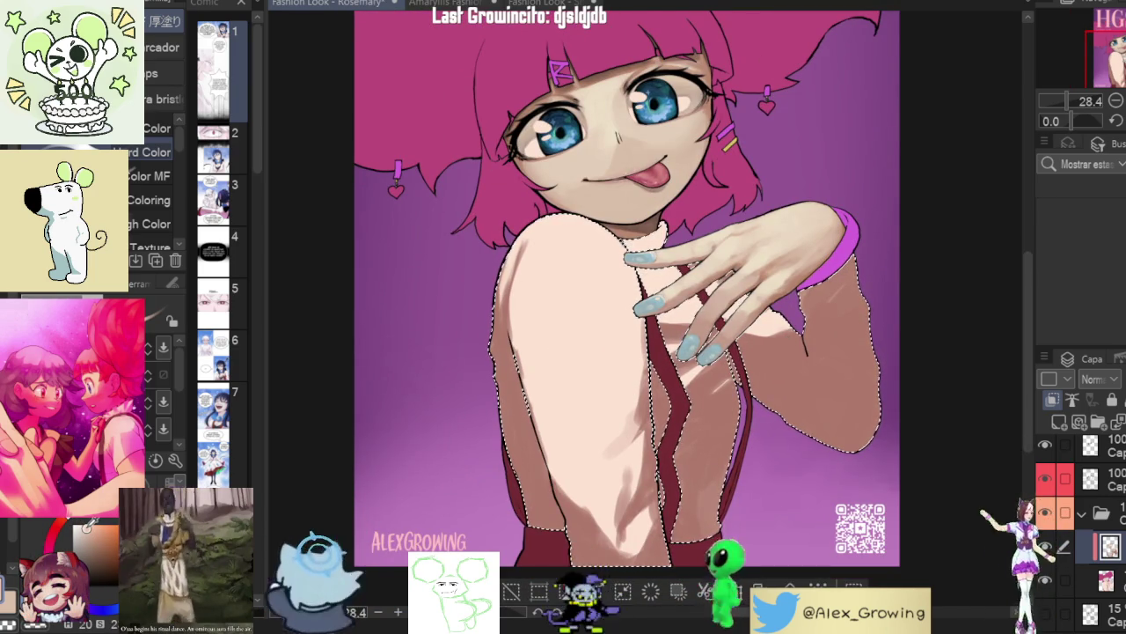
- Blend a light stroke on the shirt and brush shading below the hand
mouse_move(635, 370)
left_mouse_down()
mouse_move(655, 400)
mouse_move(630, 435)
left_mouse_up()
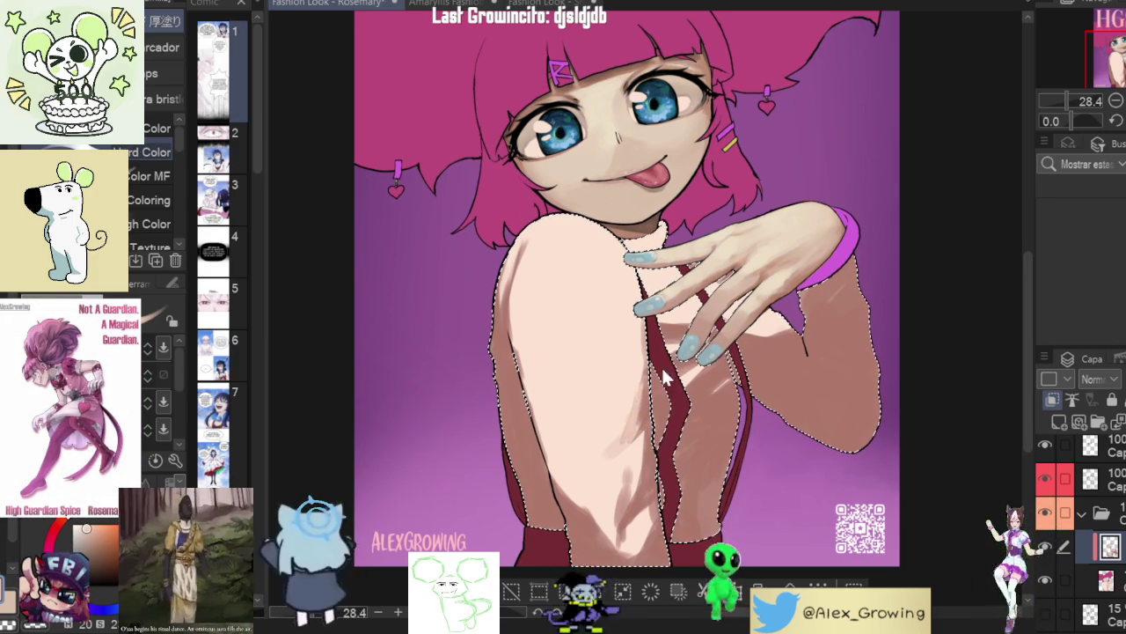
key("b")
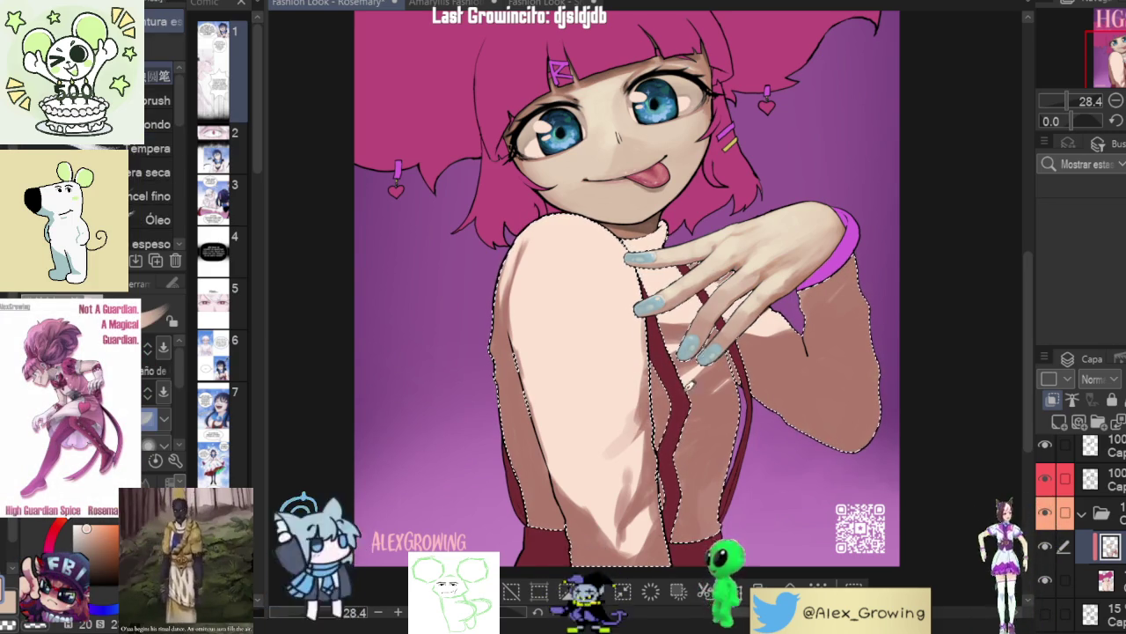
left_click_drag(648, 400, 641, 426)
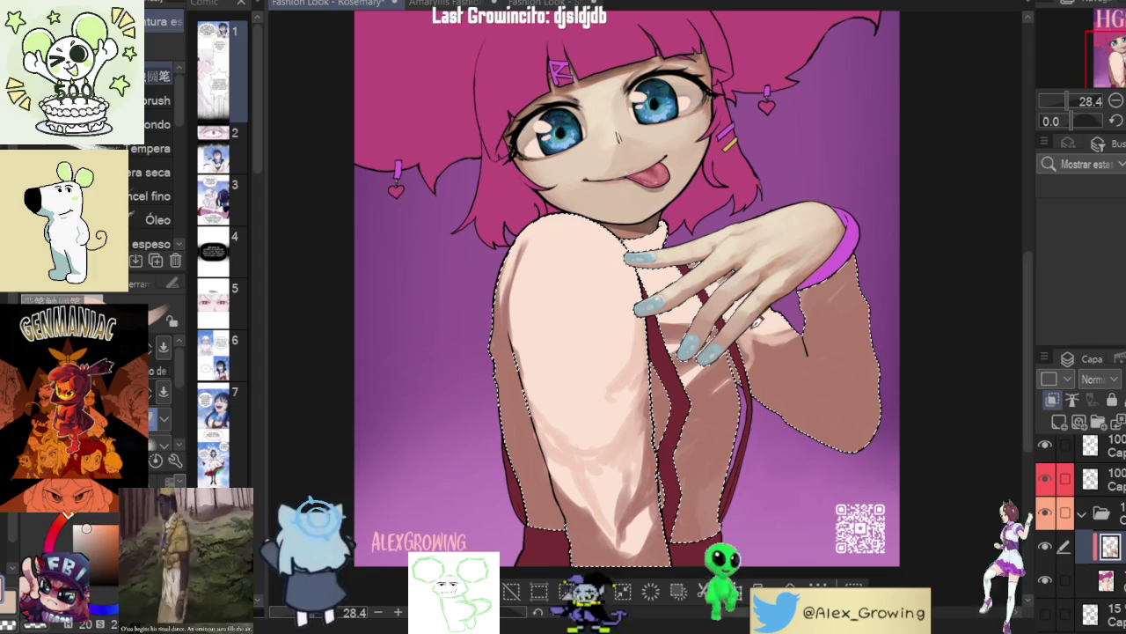
scroll(785, 340, "down", 3)
left_click(775, 327)
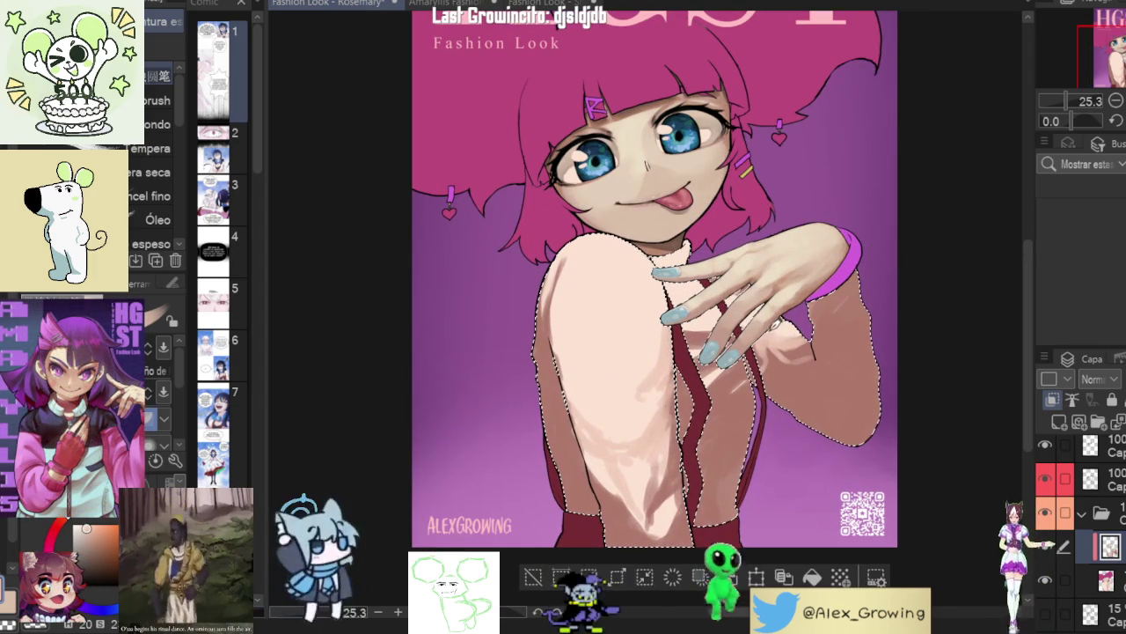
left_click_drag(838, 328, 865, 326)
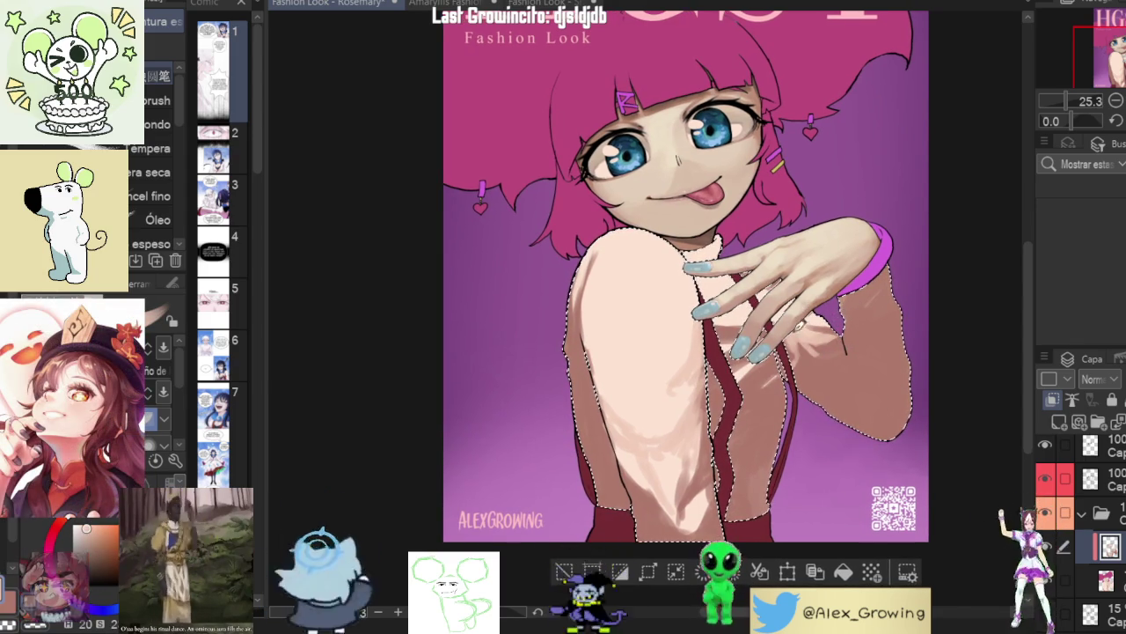
scroll(737, 374, "up", 3)
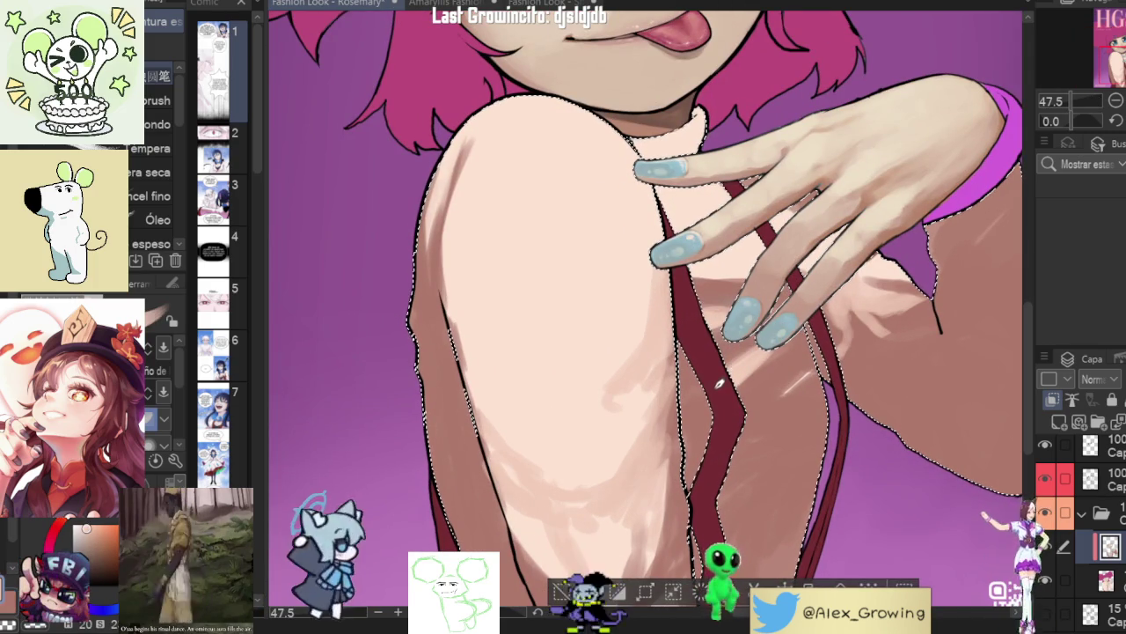
scroll(714, 396, "down", 2)
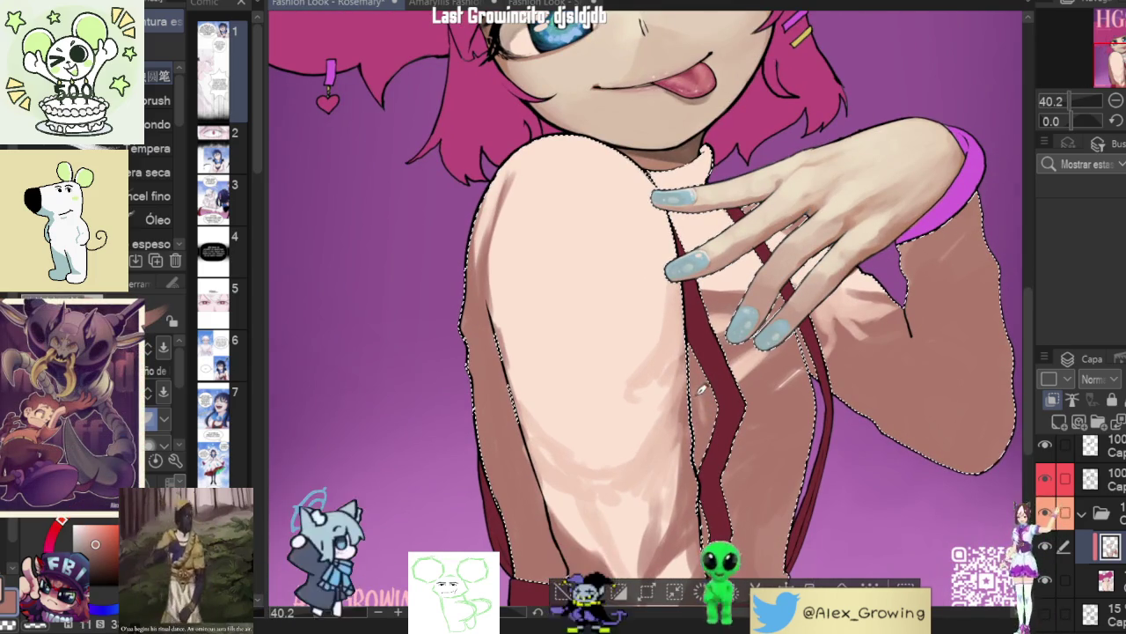
scroll(701, 398, "down", 3)
scroll(748, 405, "up", 3)
scroll(827, 418, "down", 1)
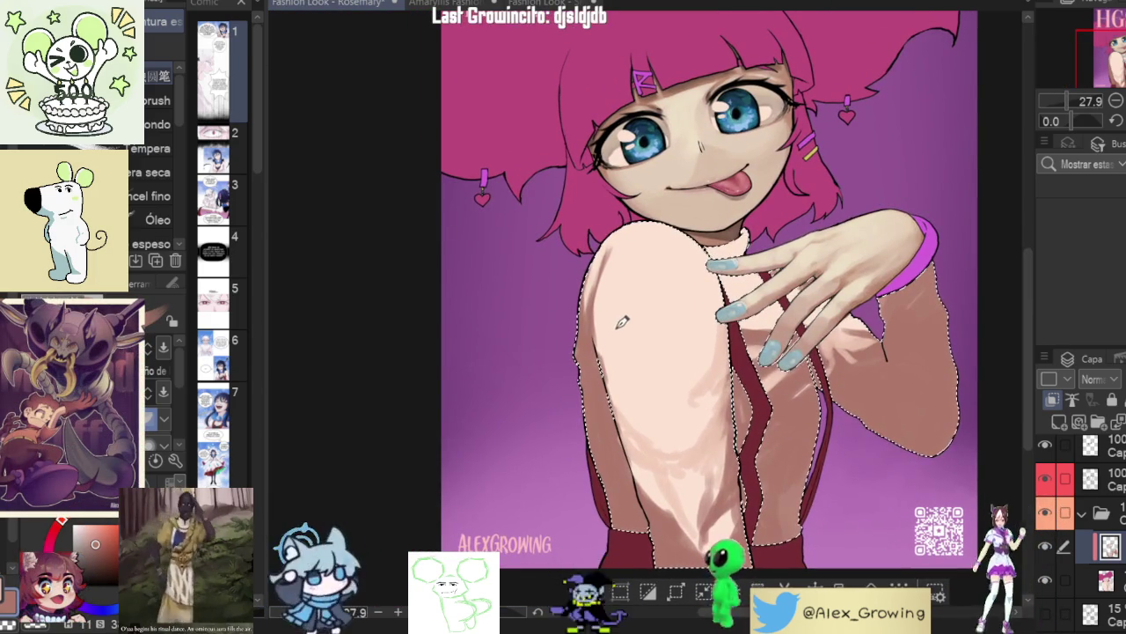
scroll(729, 352, "up", 1)
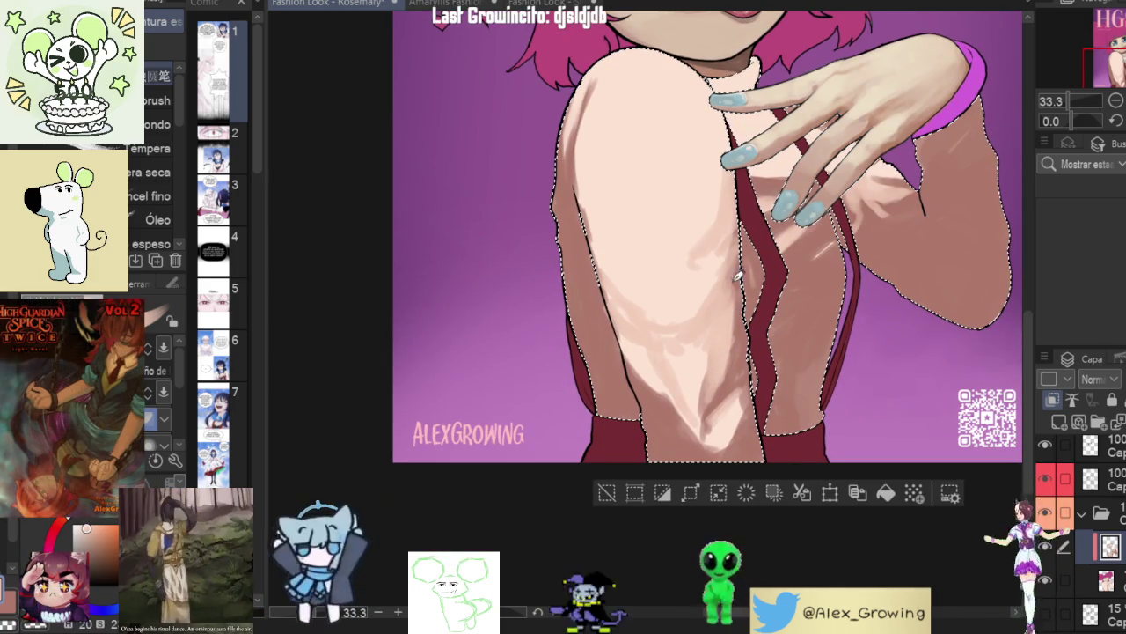
scroll(745, 378, "down", 2)
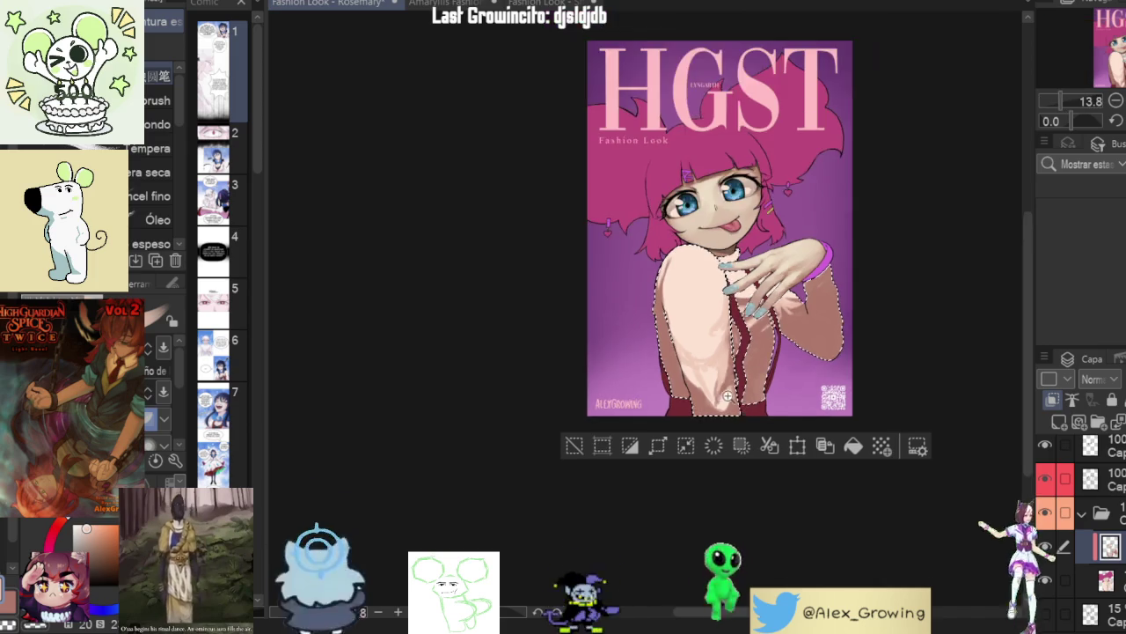
- Bring the face back into view and compare alternate skin shades on the colour wheel
scroll(733, 398, "up", 2)
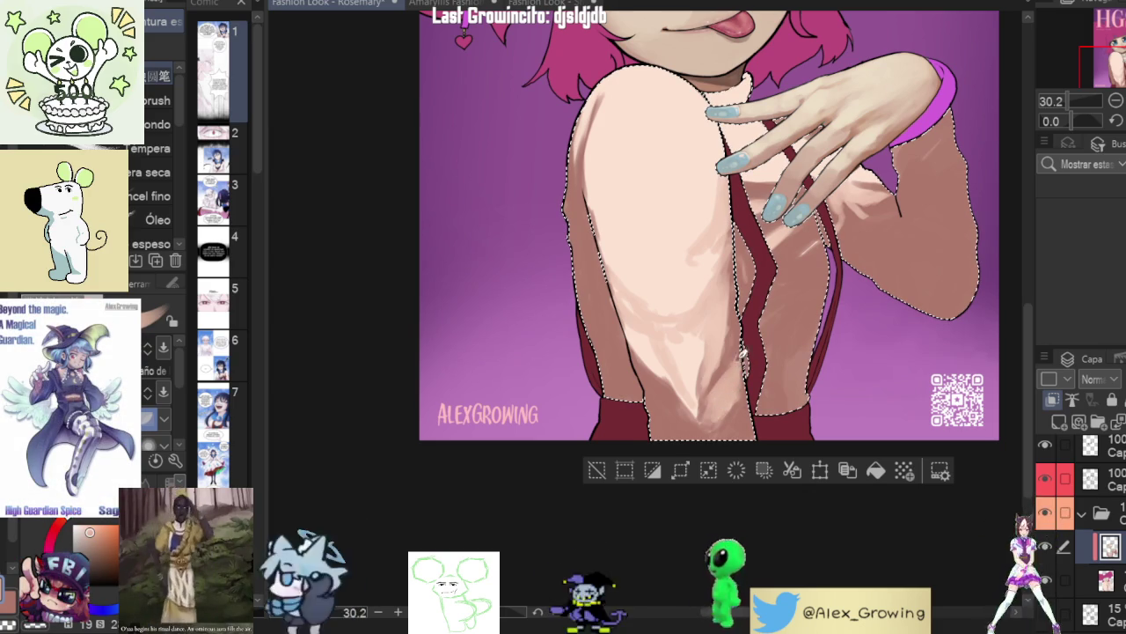
mouse_move(883, 234)
left_mouse_down()
mouse_move(835, 315)
mouse_move(838, 283)
left_mouse_up()
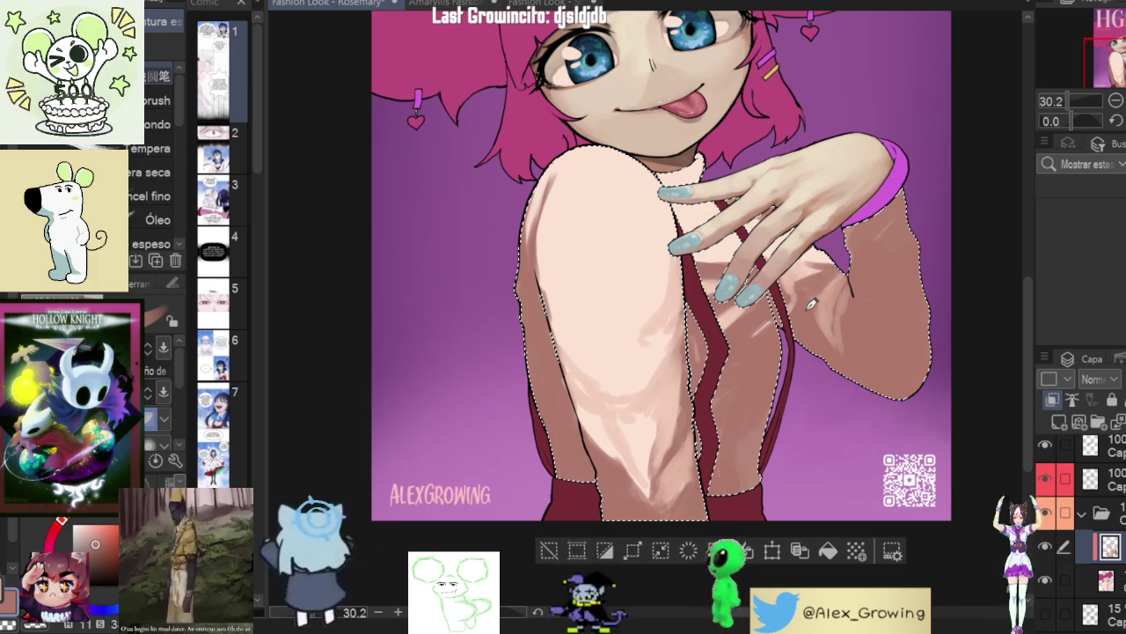
left_click(849, 291, "alt")
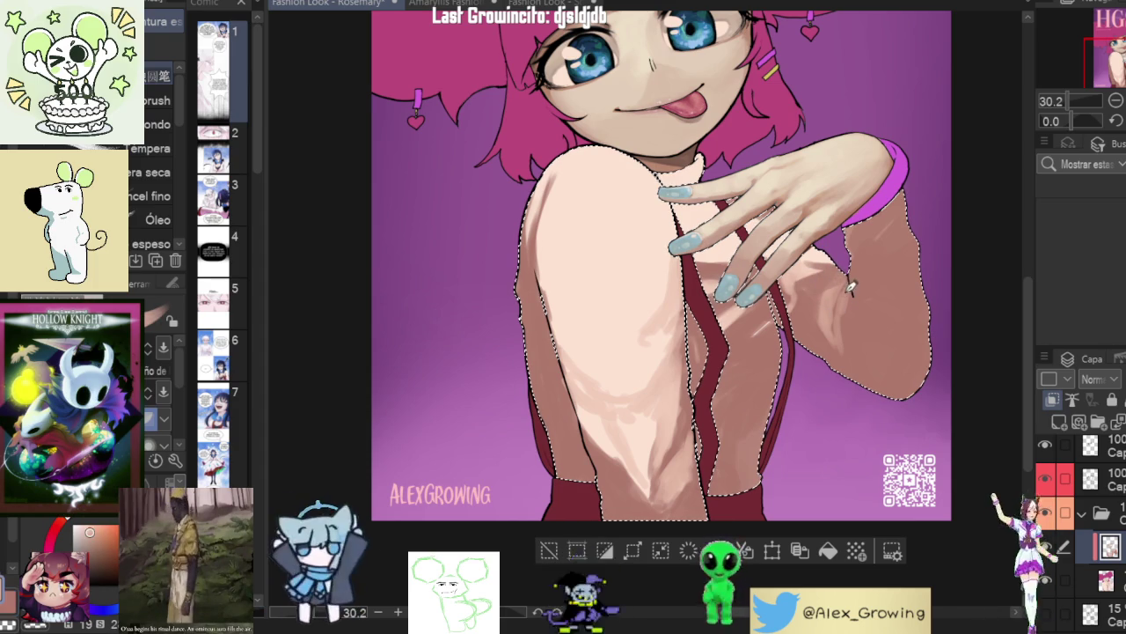
left_click(847, 288, "alt")
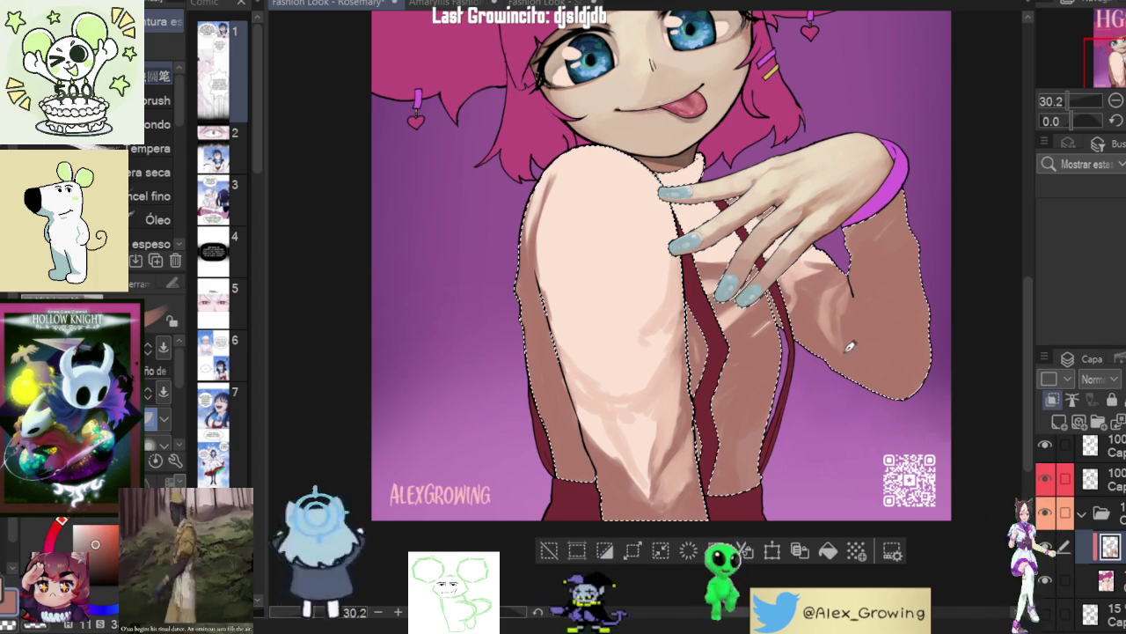
left_click(849, 286, "alt")
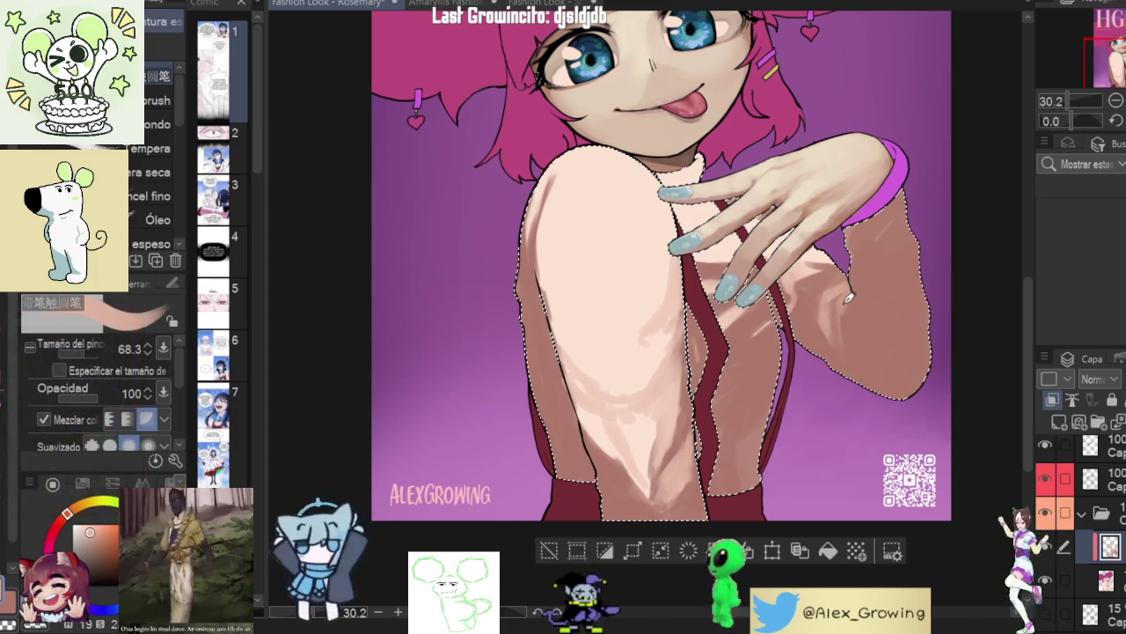
left_click(853, 312, "alt")
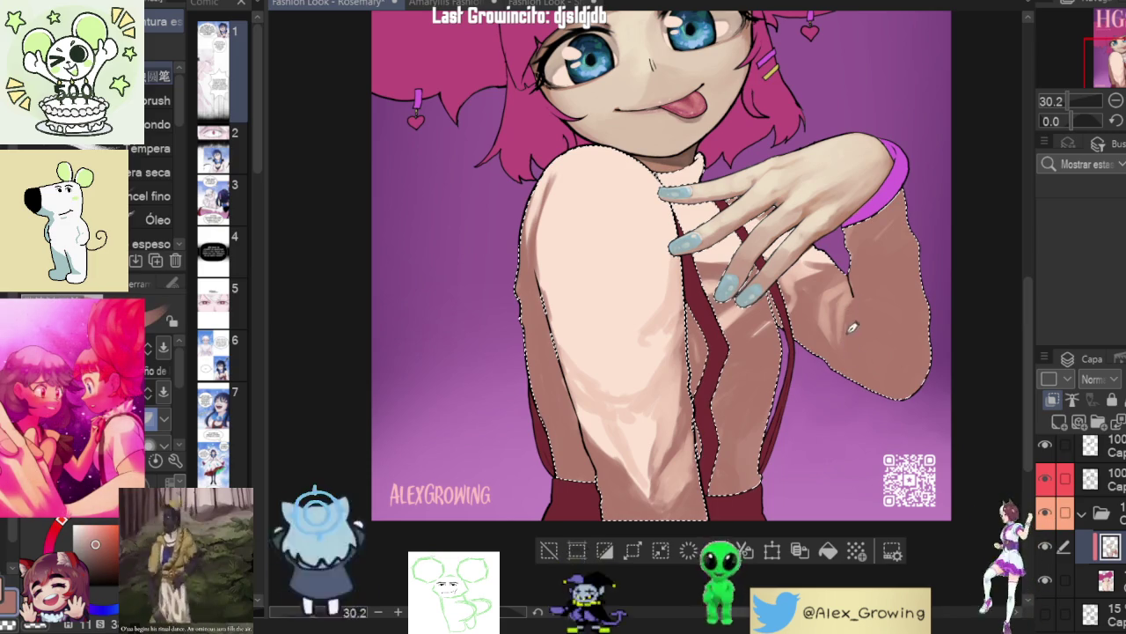
scroll(867, 246, "down", 5)
scroll(858, 319, "up", 4)
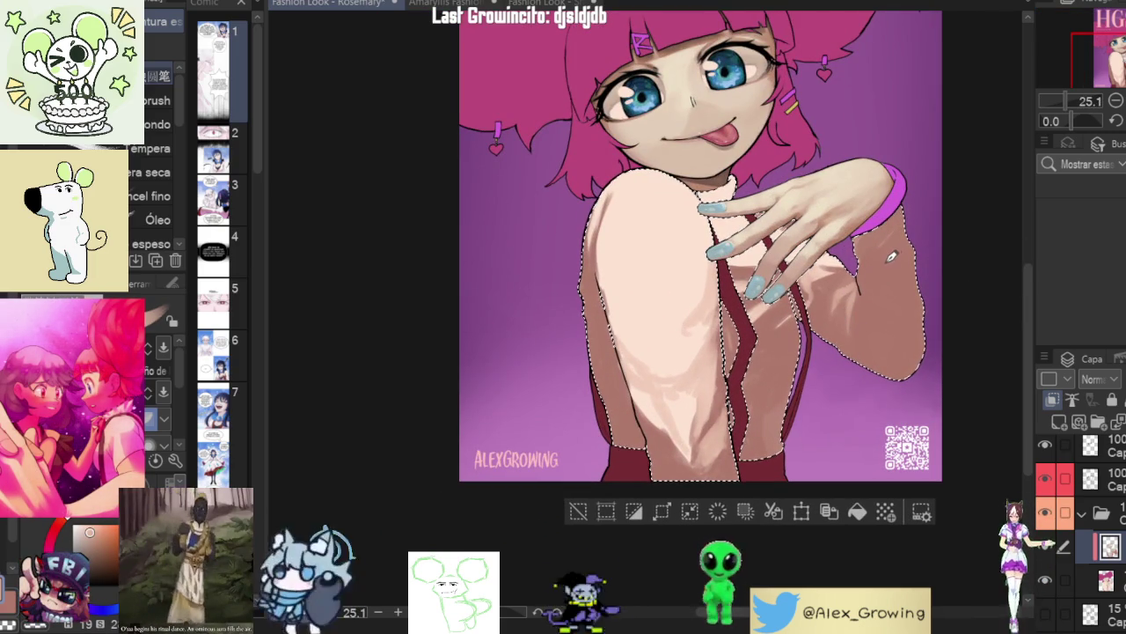
scroll(883, 281, "down", 4)
scroll(856, 337, "up", 5)
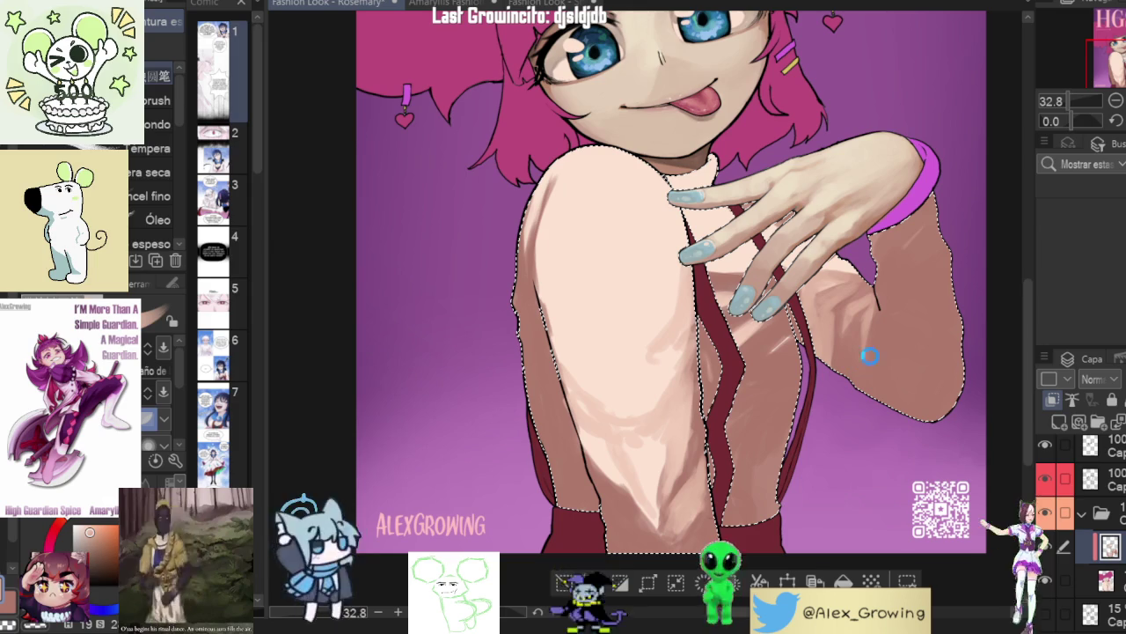
scroll(863, 357, "up", 1)
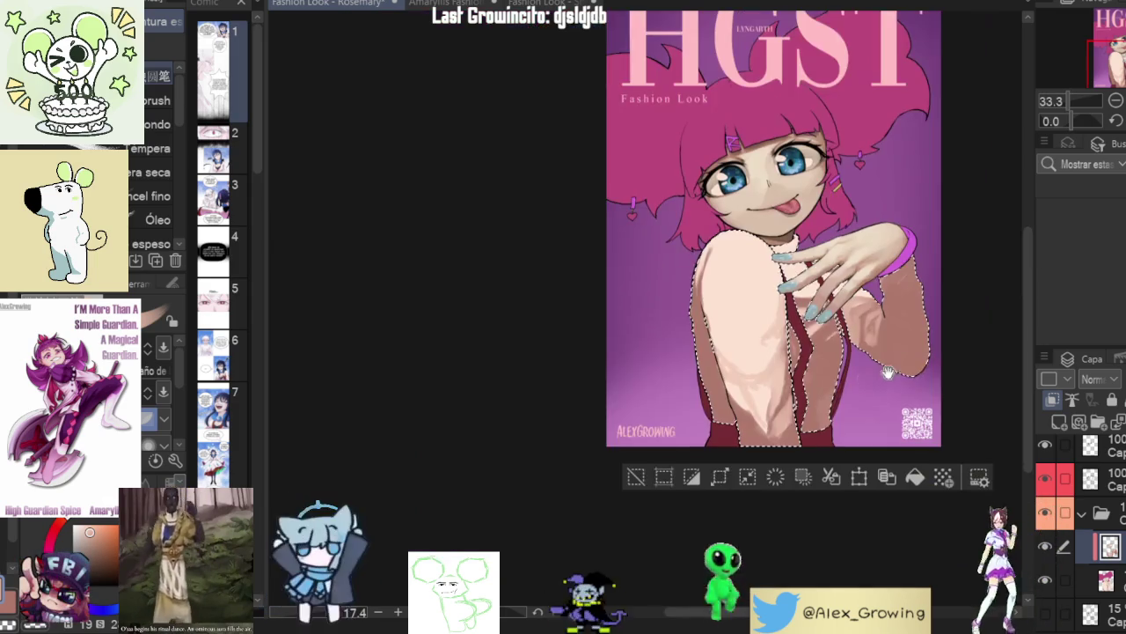
- Zoom into the raised arm and paint faint light streaks across it
scroll(858, 345, "down", 3)
scroll(869, 354, "up", 2)
scroll(915, 343, "up", 1)
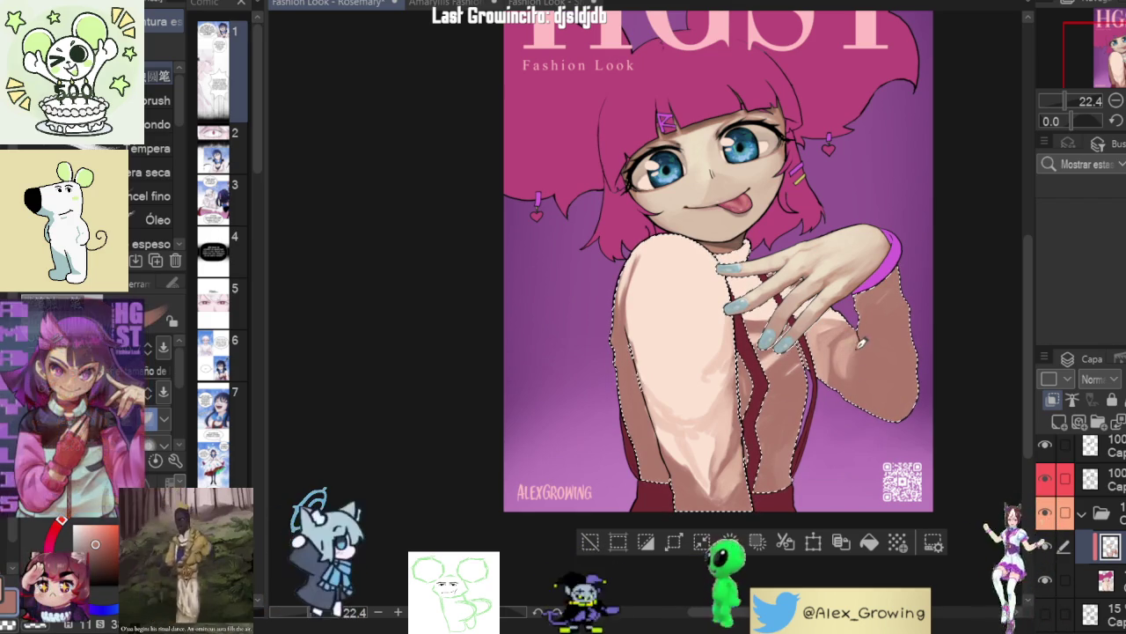
scroll(871, 354, "down", 5)
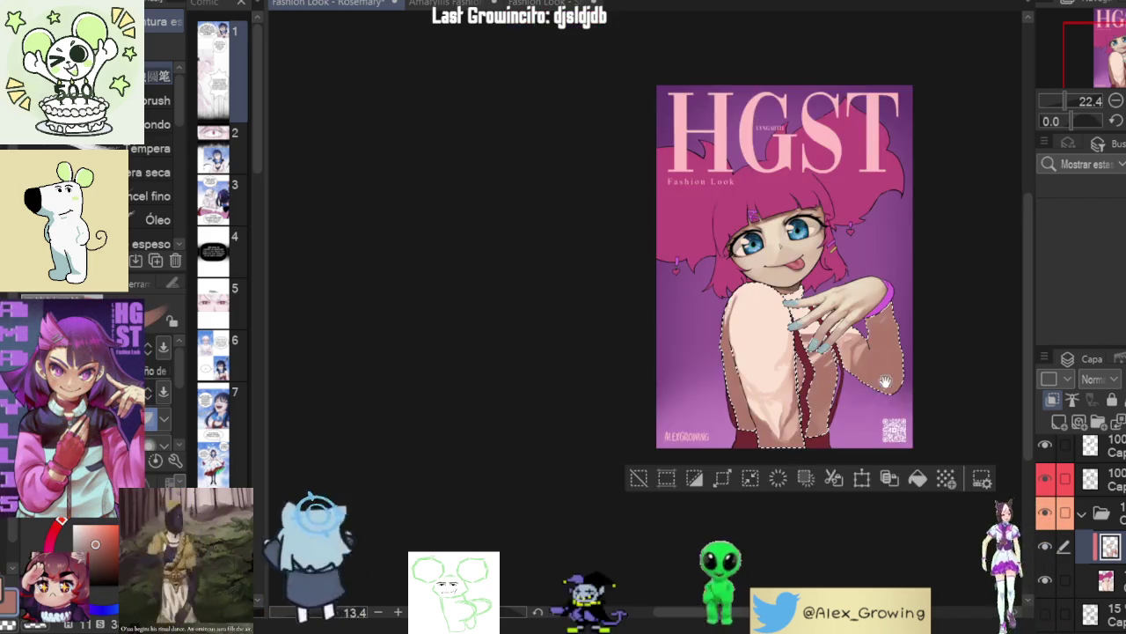
scroll(871, 355, "up", 5)
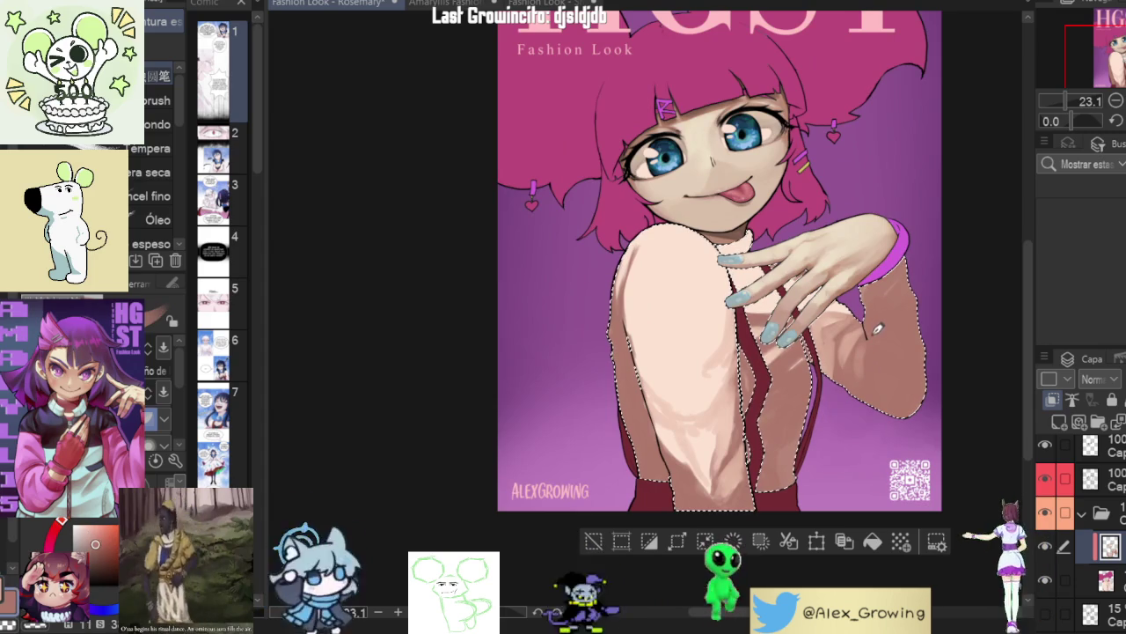
scroll(878, 381, "down", 3)
scroll(877, 381, "up", 5)
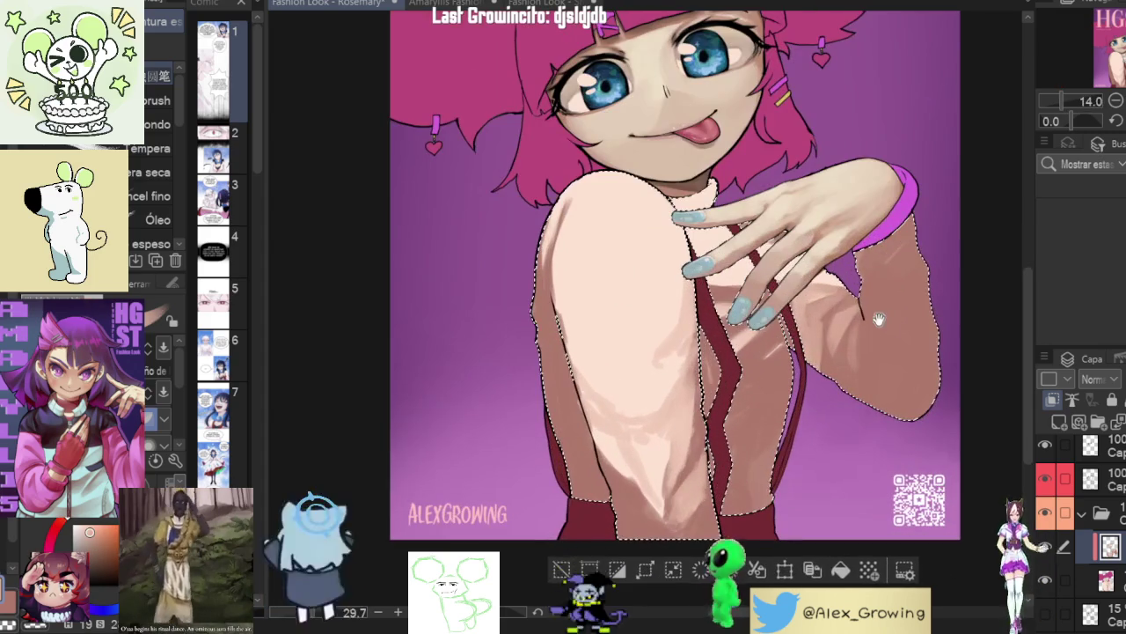
left_click_drag(850, 329, 854, 334)
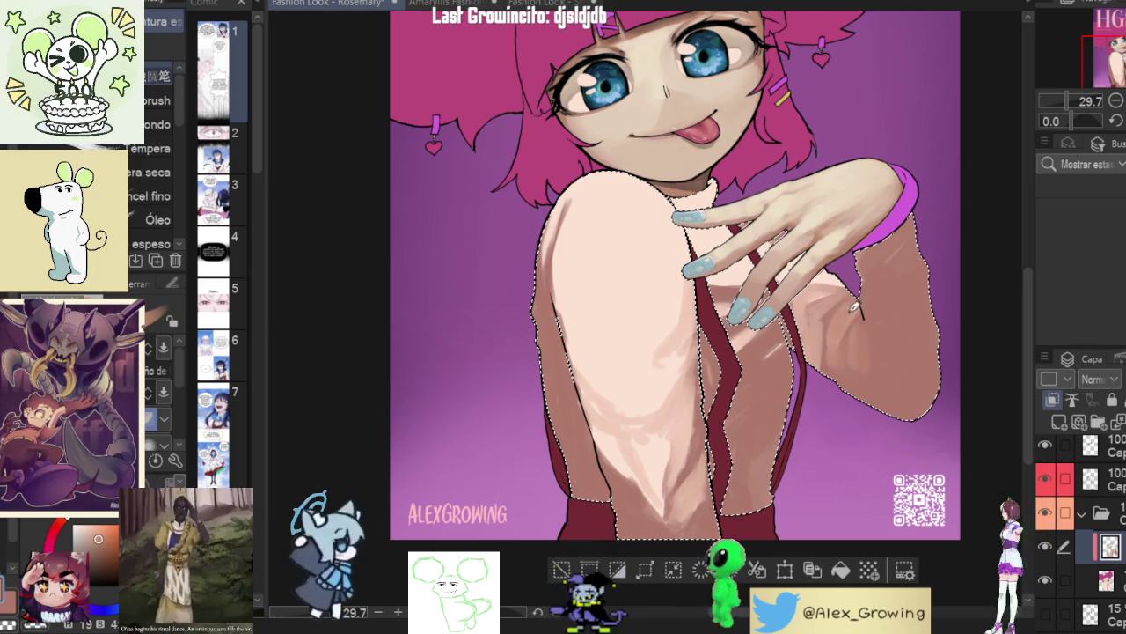
- Choose a new shading colour by sampling from the painting and adjusting it slightly
left_click(843, 365, "alt")
left_click(865, 301, "alt")
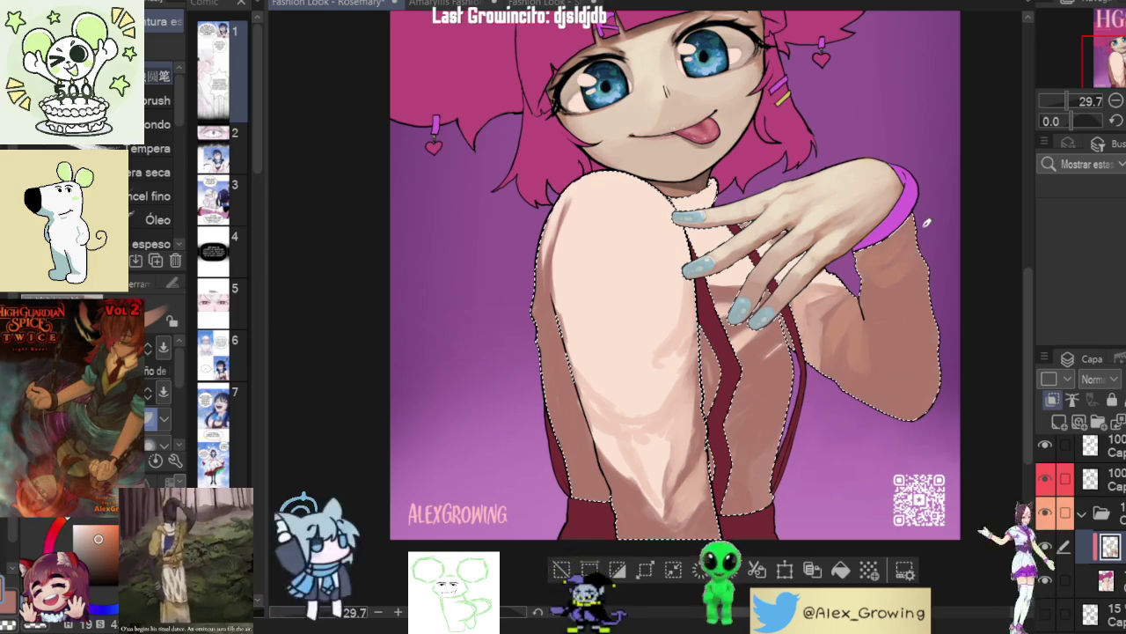
left_click(913, 250, "alt")
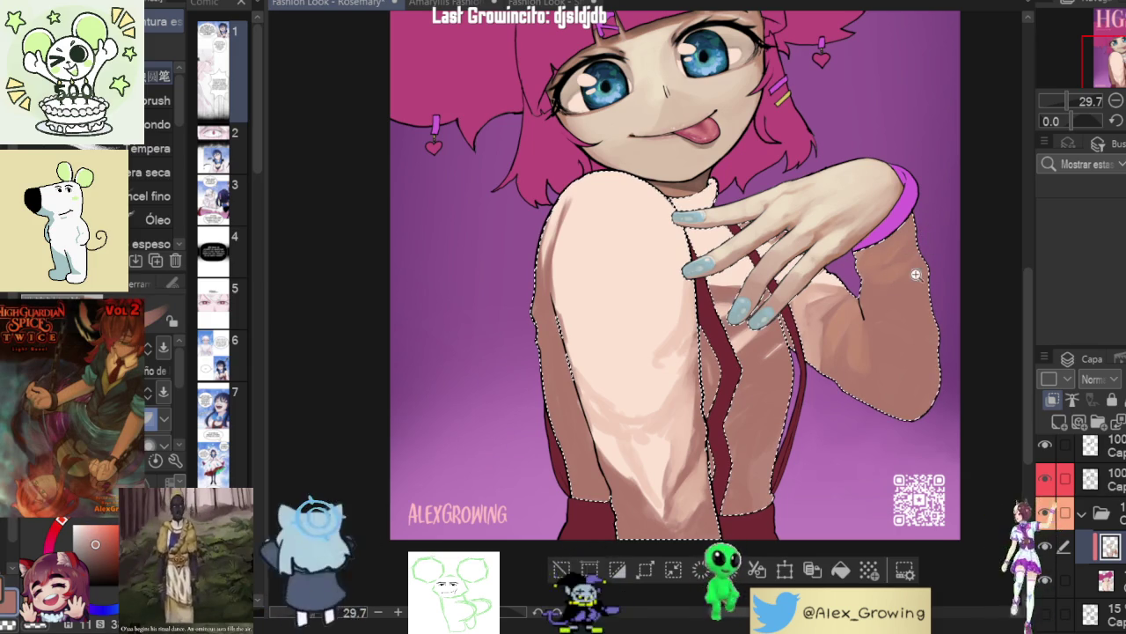
scroll(898, 274, "down", 4)
scroll(871, 303, "up", 3)
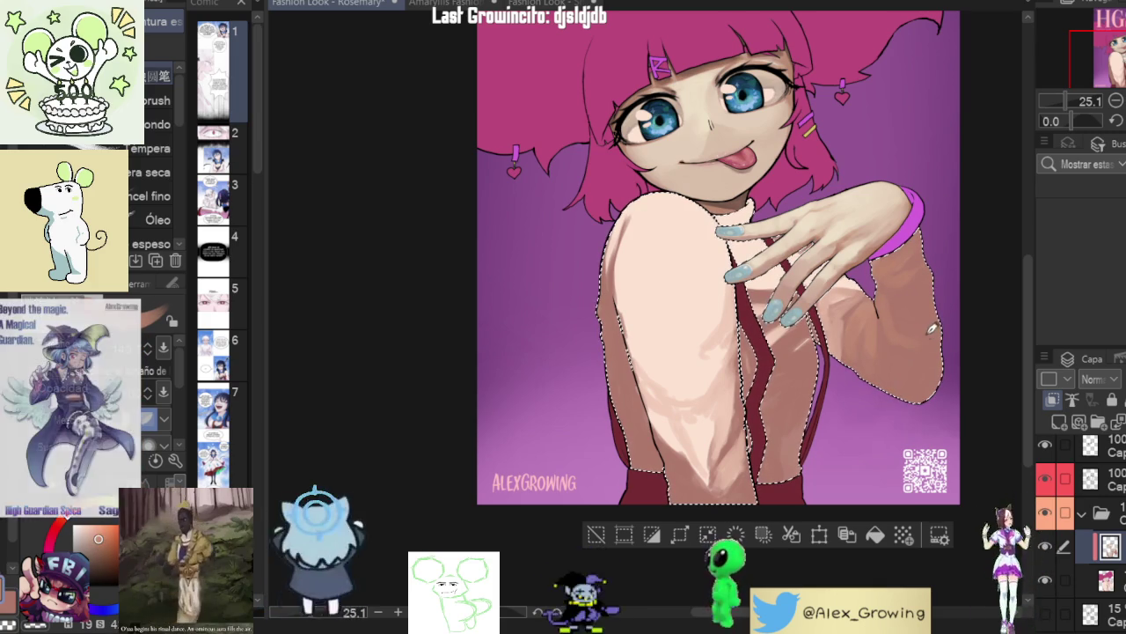
scroll(931, 331, "down", 2)
- Switch to the brush at size 140.7, pan the cover slightly, and pick a new paint colour
scroll(931, 324, "up", 2)
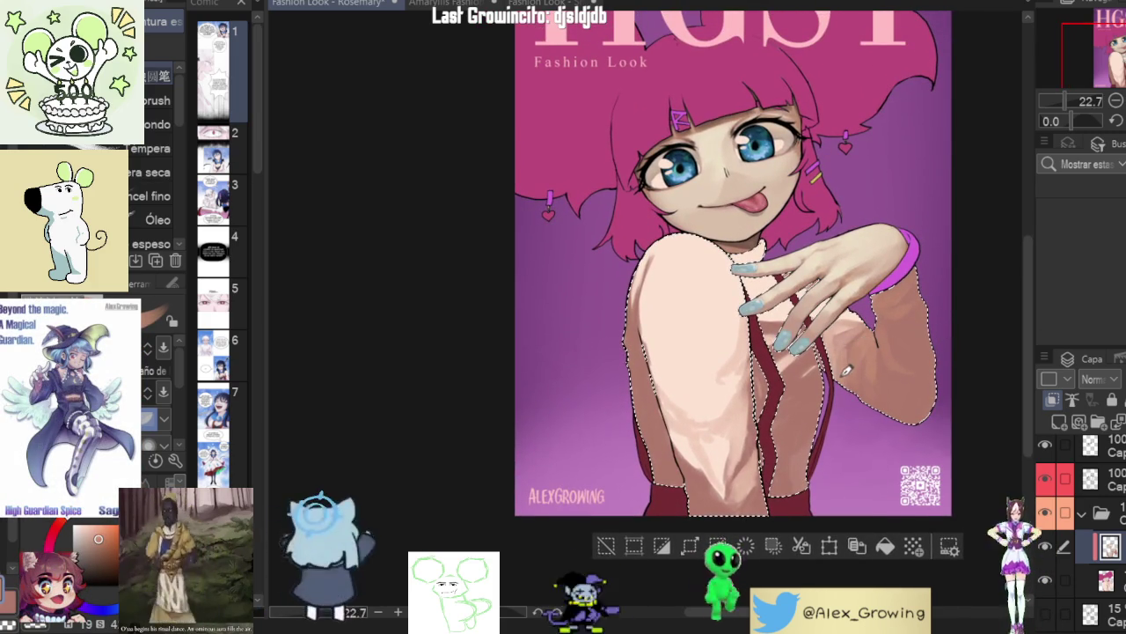
scroll(842, 355, "up", 2)
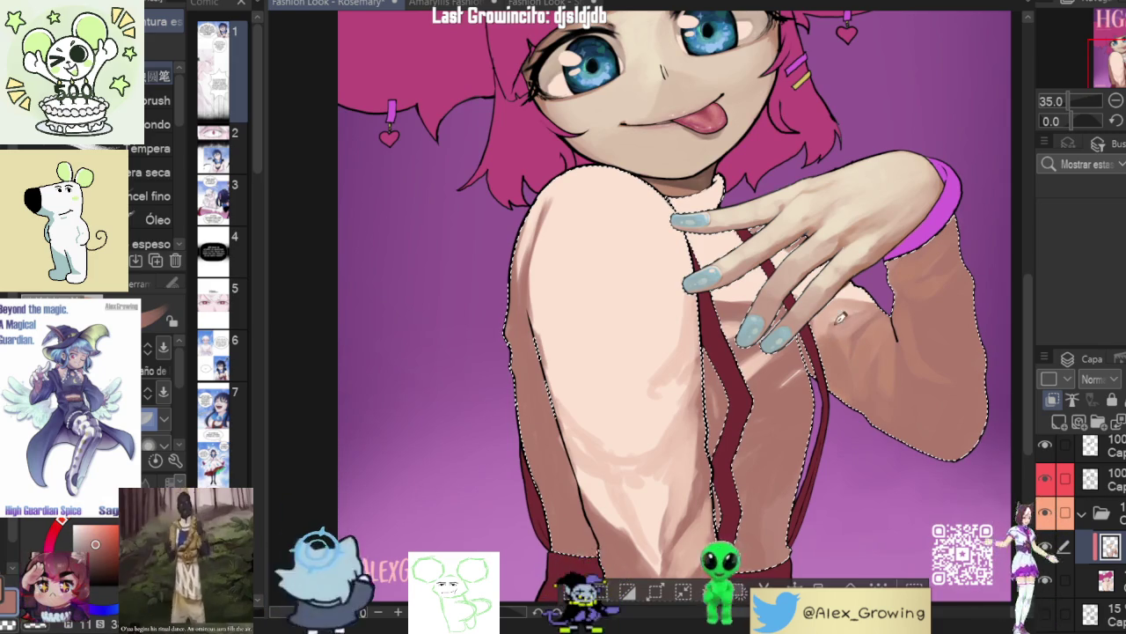
key("b")
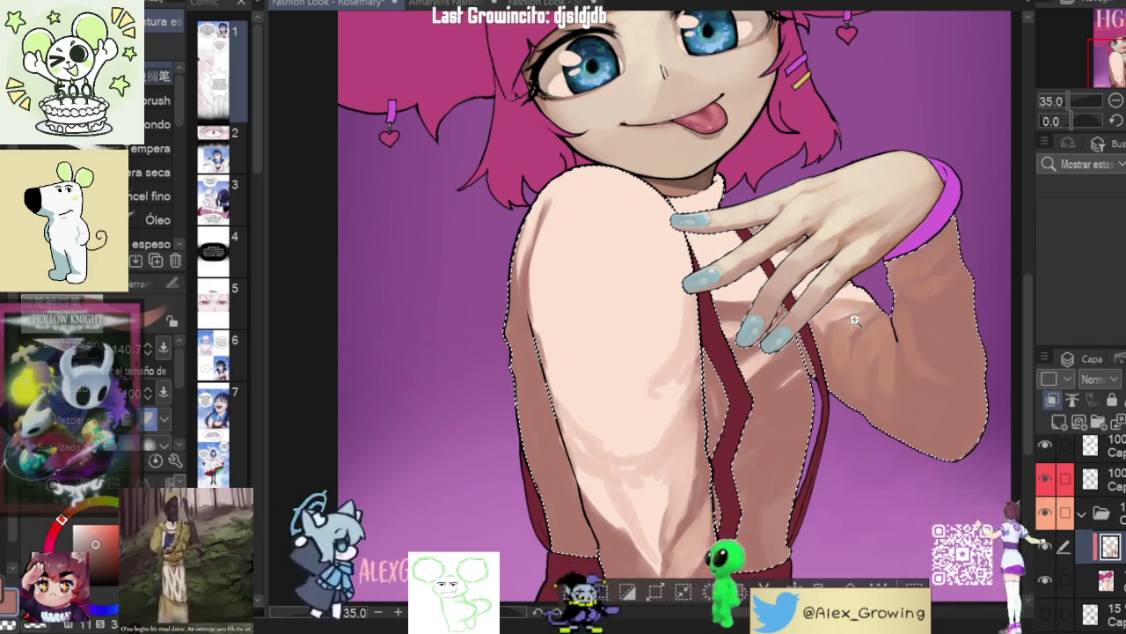
scroll(918, 358, "down", 3)
scroll(899, 308, "up", 1)
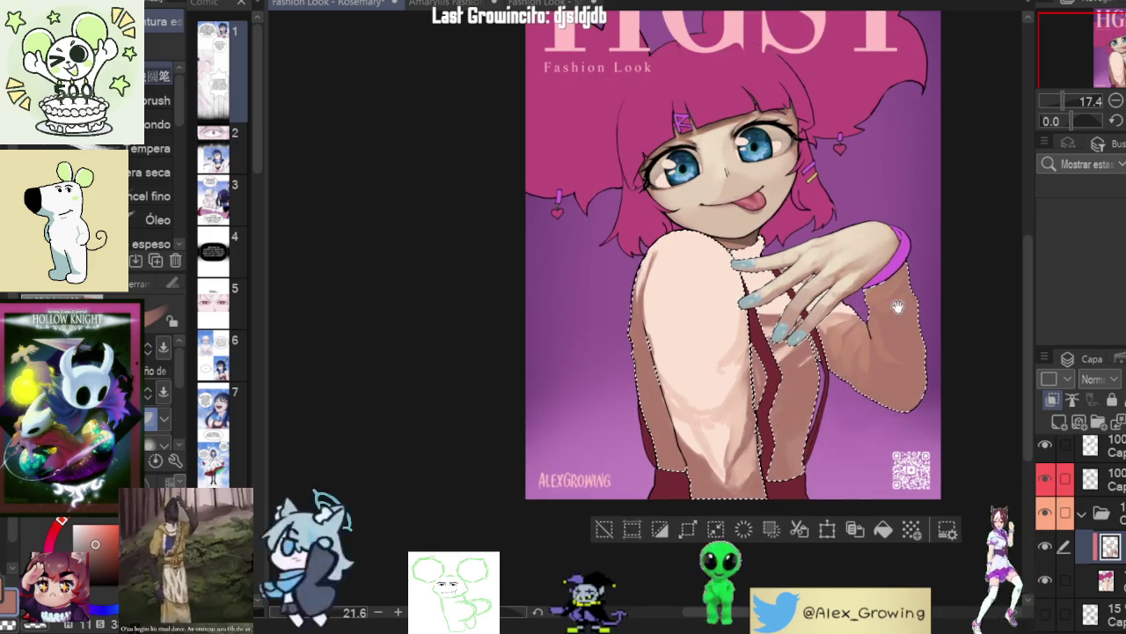
scroll(865, 356, "up", 1)
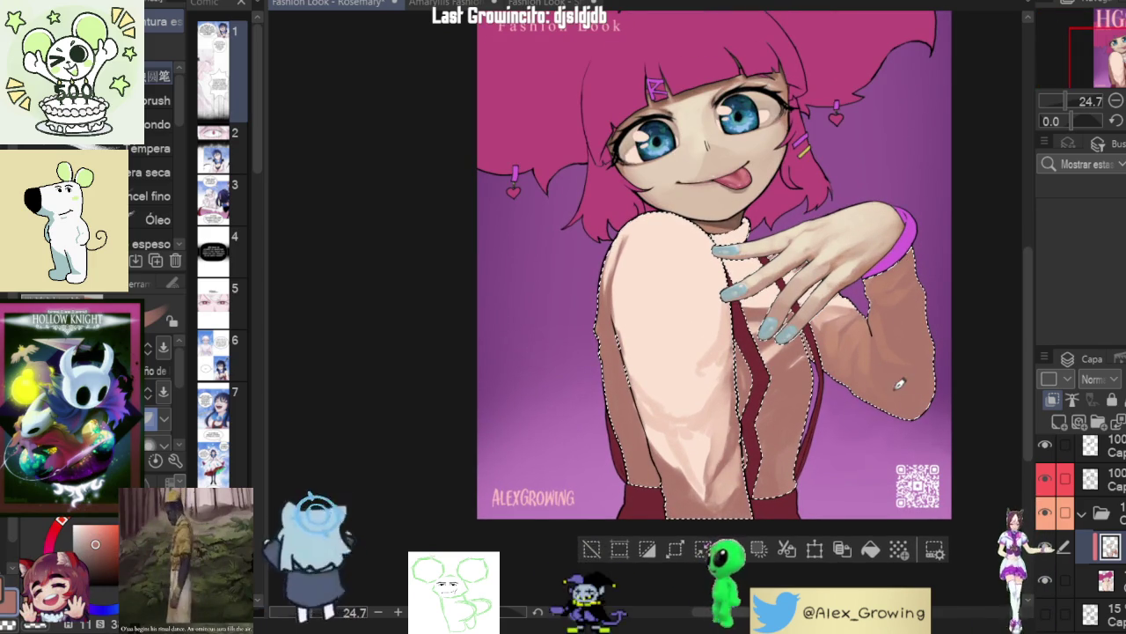
left_click_drag(899, 380, 951, 366)
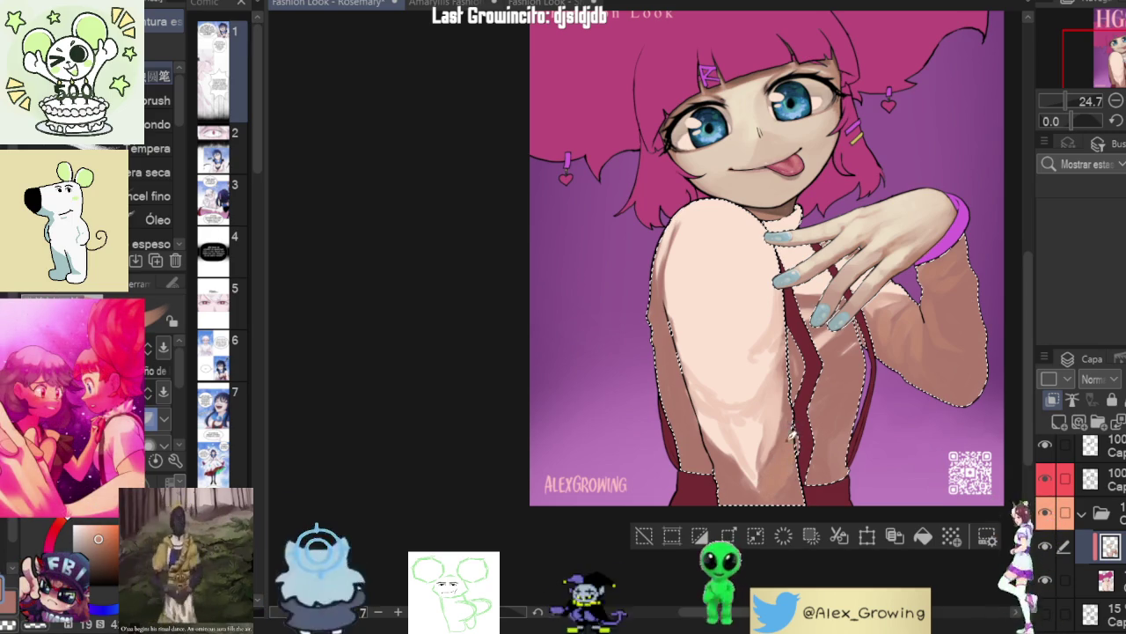
left_click(739, 465, "alt")
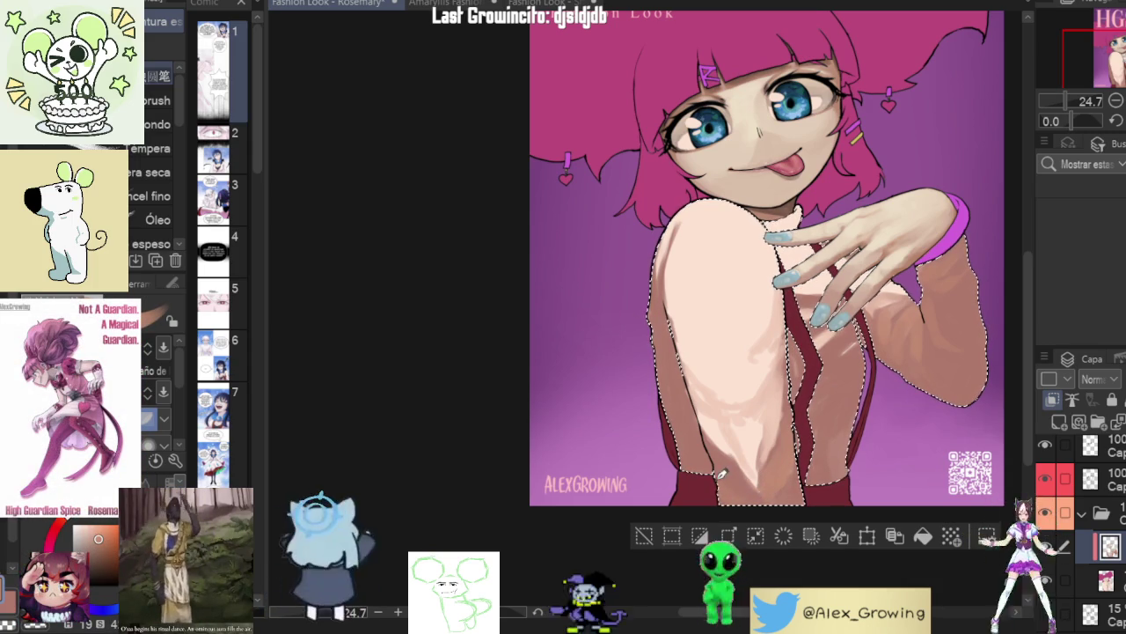
scroll(824, 405, "down", 2)
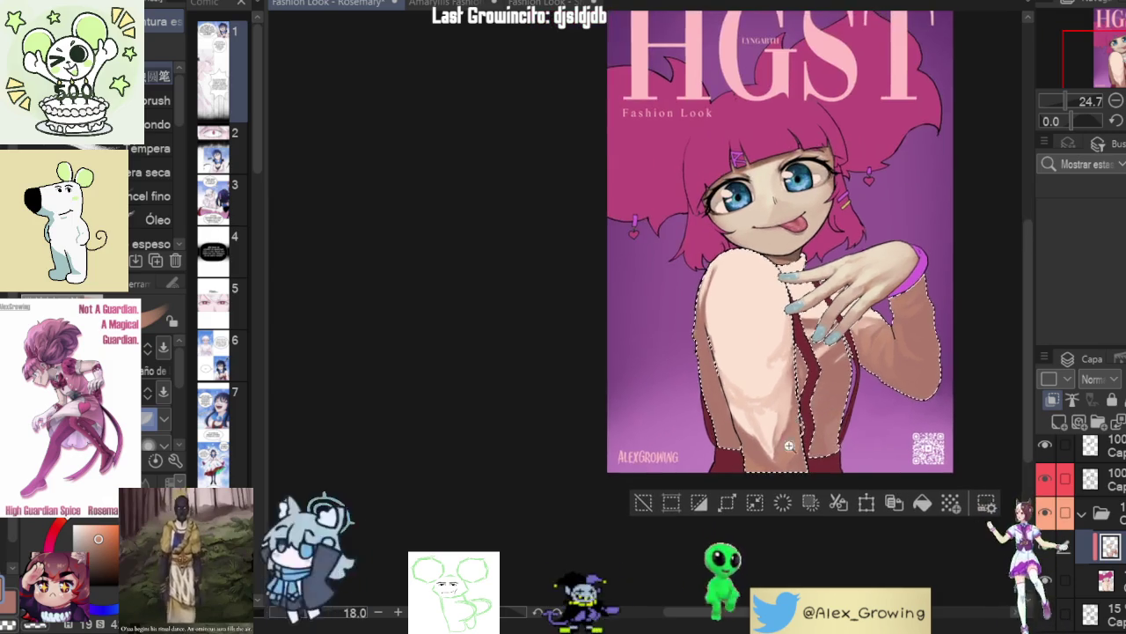
scroll(794, 426, "up", 3)
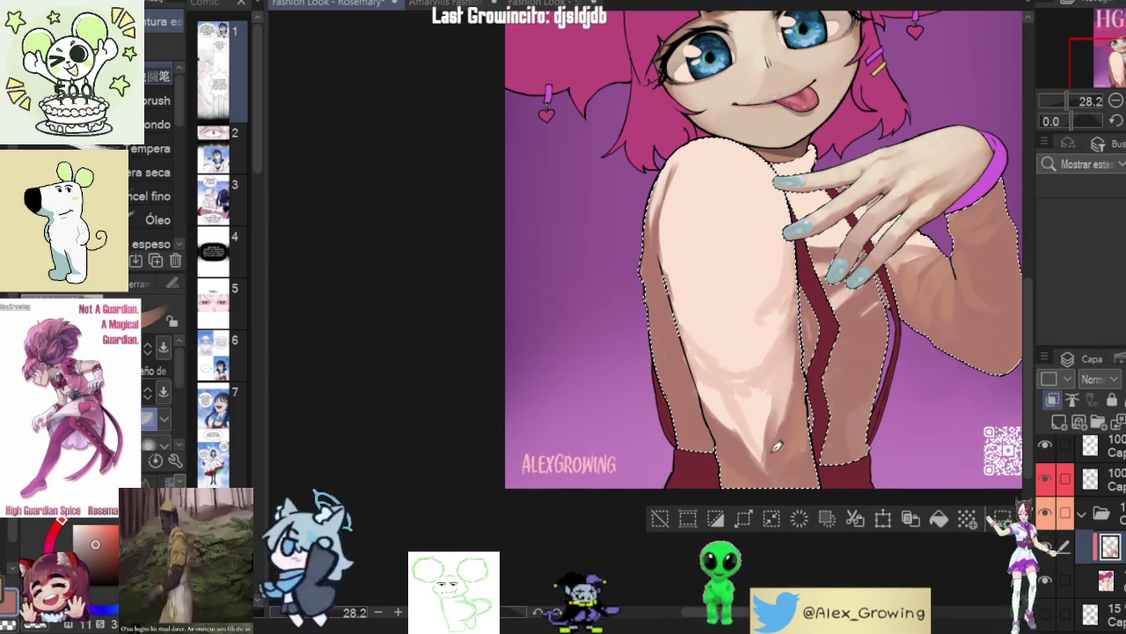
scroll(796, 375, "down", 3)
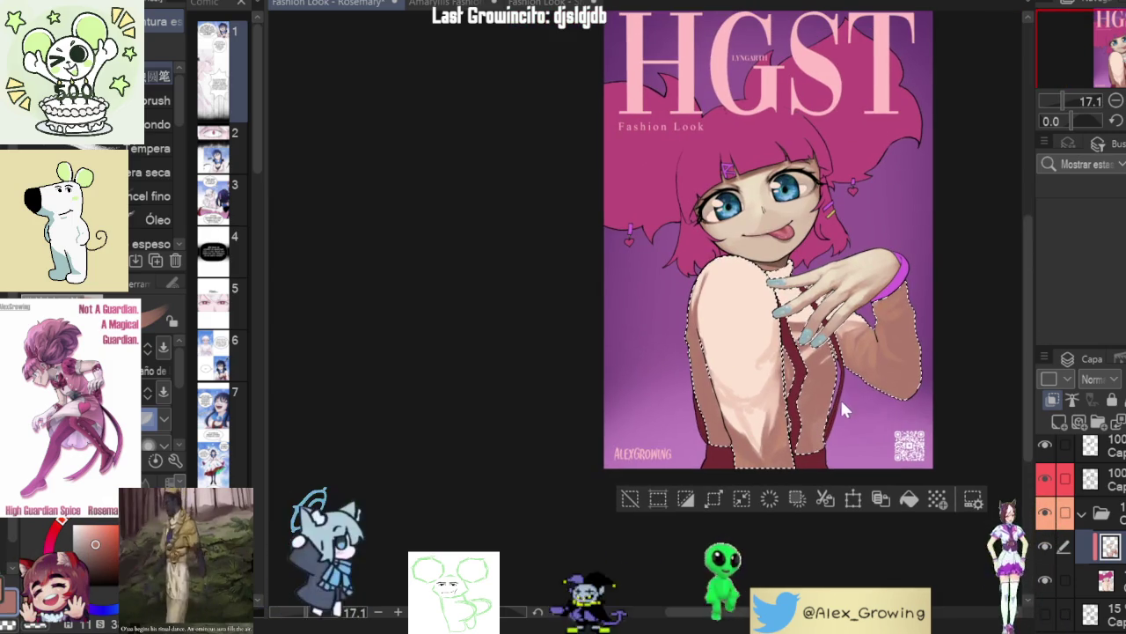
scroll(843, 391, "up", 2)
scroll(792, 401, "up", 1)
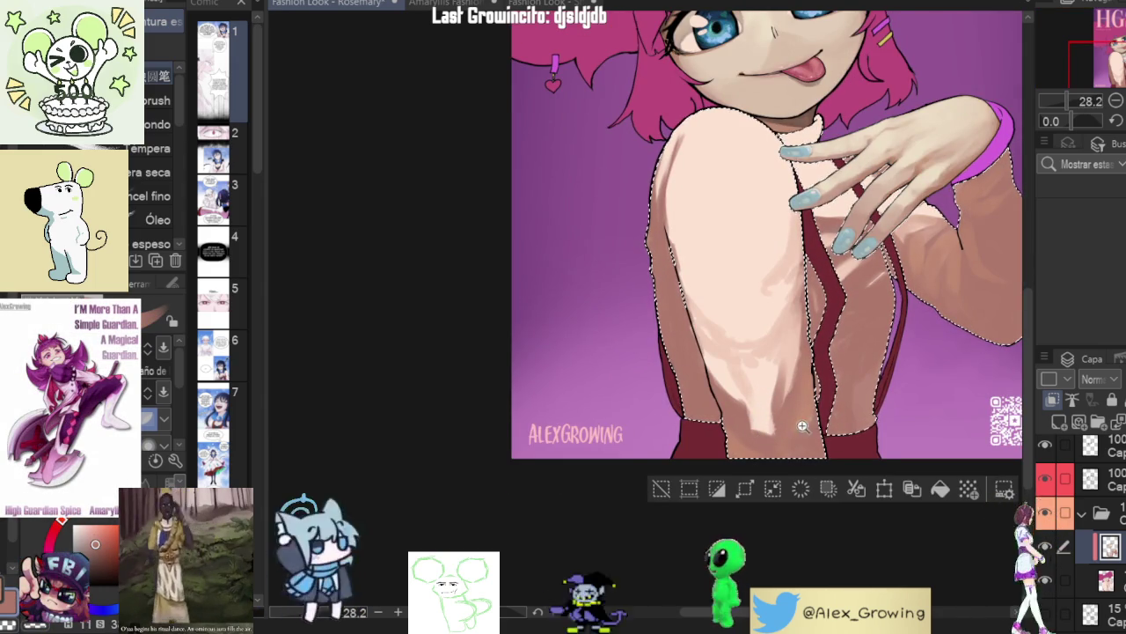
scroll(805, 426, "down", 5)
scroll(754, 429, "up", 5)
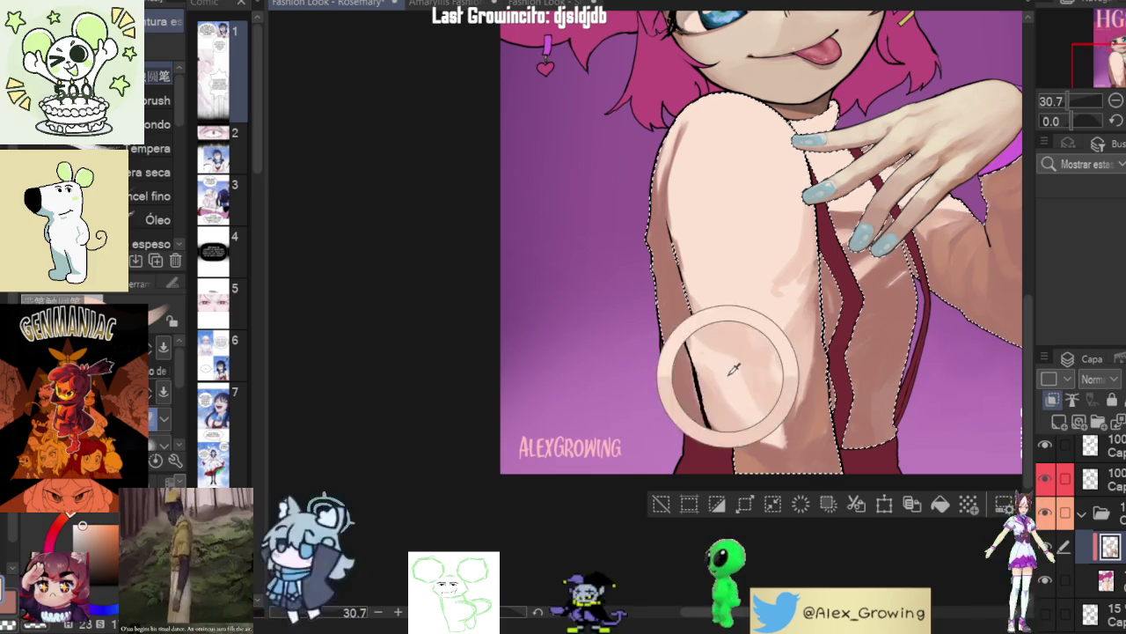
scroll(801, 401, "down", 3)
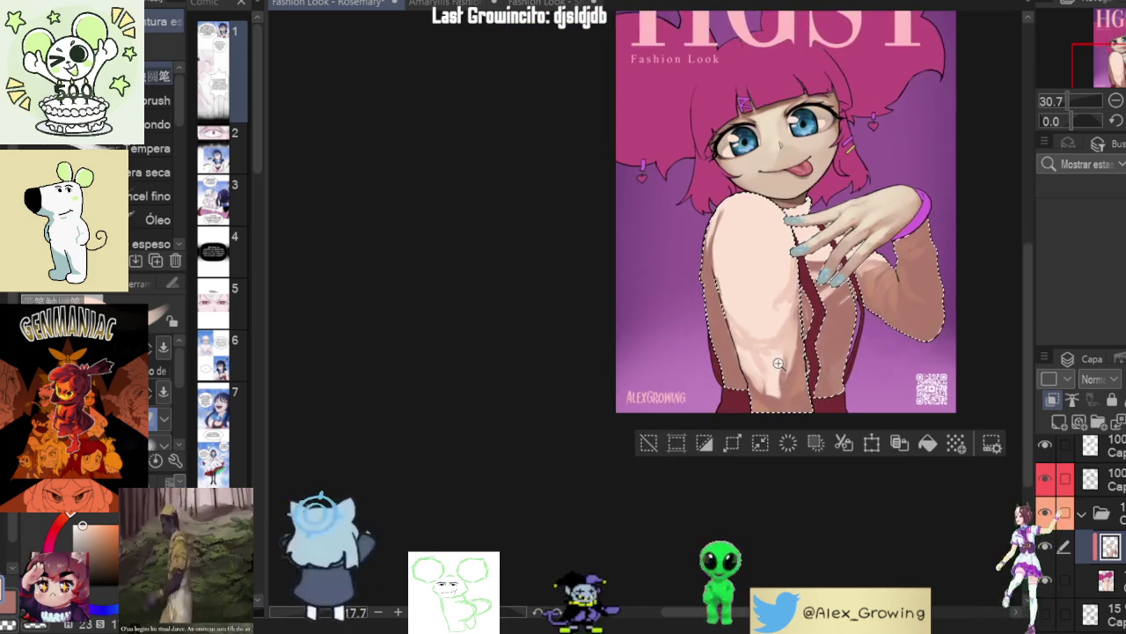
scroll(769, 388, "up", 1)
scroll(848, 344, "down", 2)
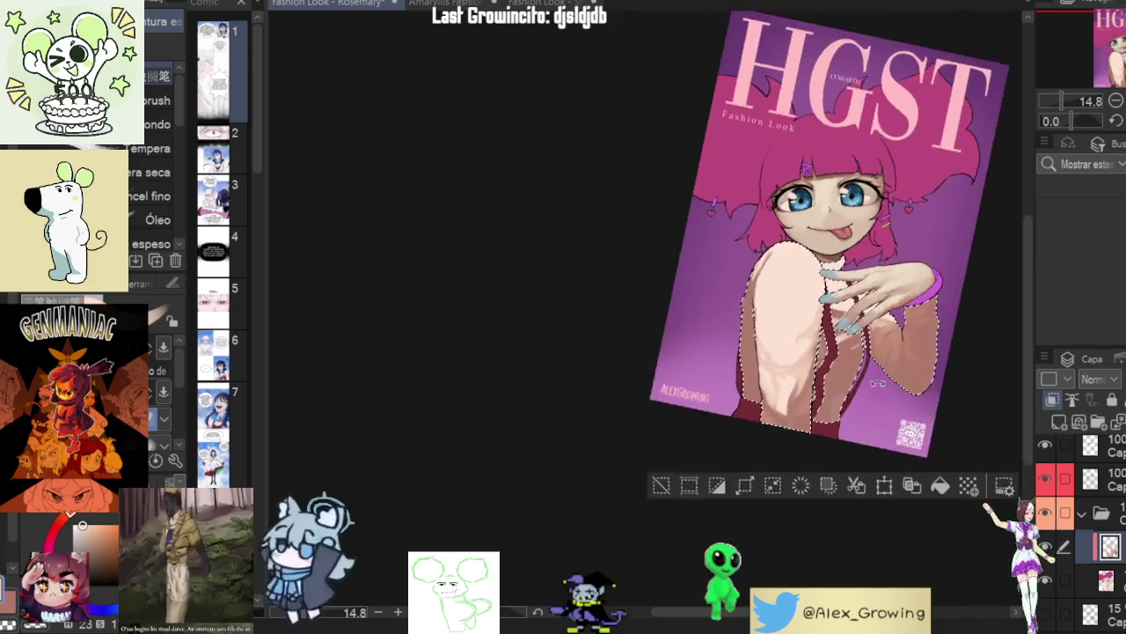
left_click_drag(847, 344, 849, 332)
scroll(849, 331, "up", 2)
scroll(849, 332, "up", 3)
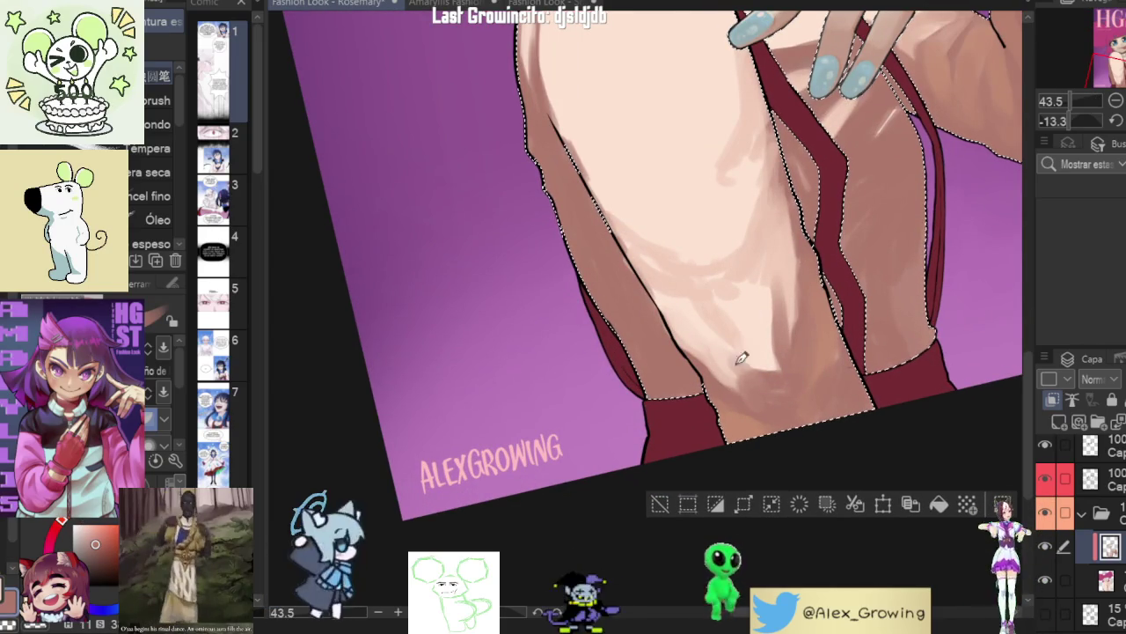
scroll(749, 374, "down", 4)
left_click_drag(749, 375, 849, 387)
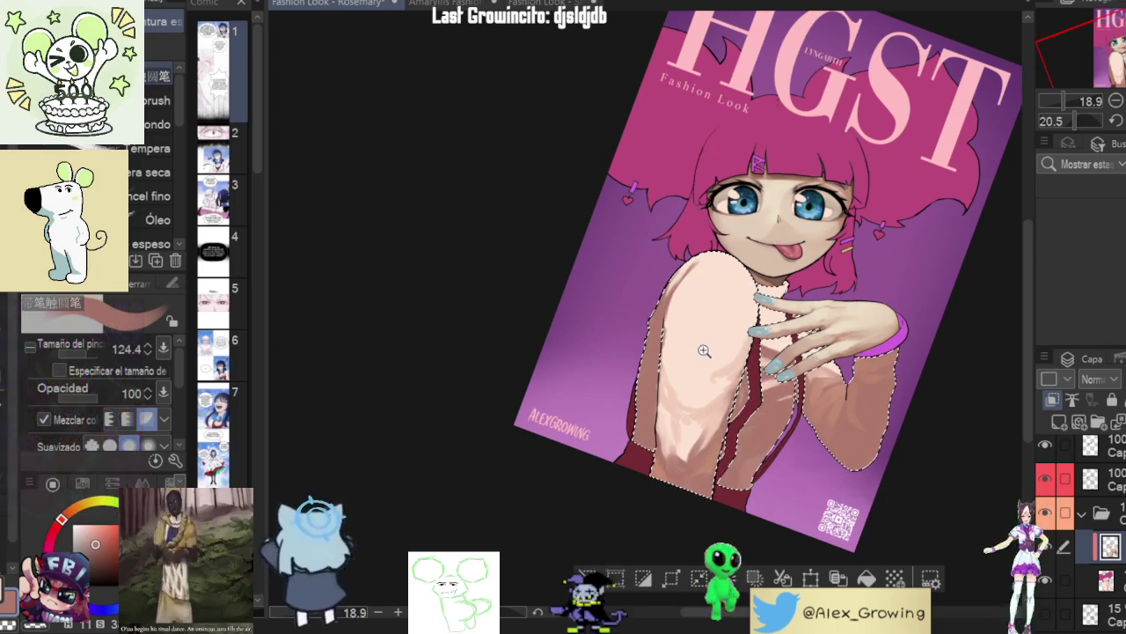
scroll(712, 340, "up", 2)
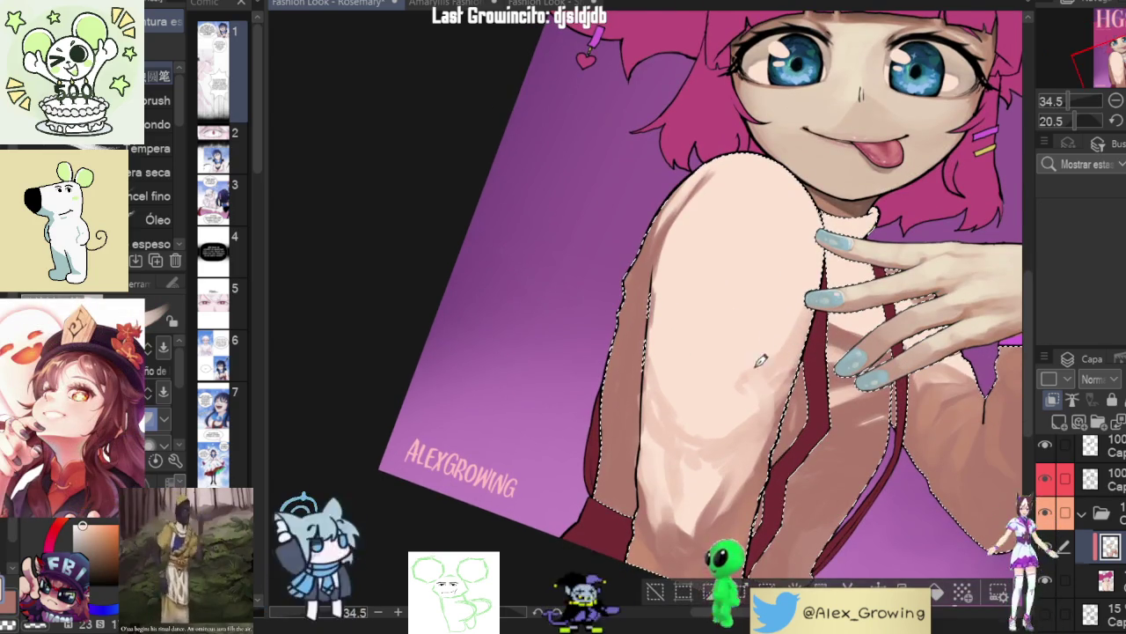
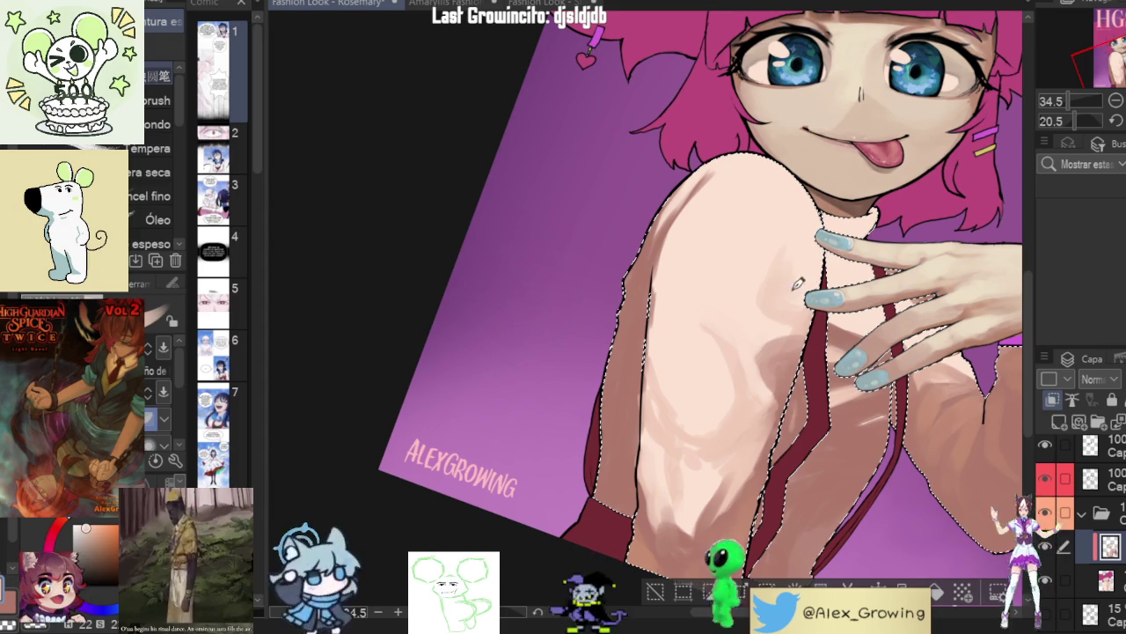
- Paint shading strokes on the sweater's lower sleeve
scroll(798, 273, "down", 5)
mouse_move(798, 273)
left_mouse_down()
mouse_move(890, 374)
mouse_move(777, 300)
mouse_move(738, 367)
left_mouse_up()
scroll(777, 299, "up", 4)
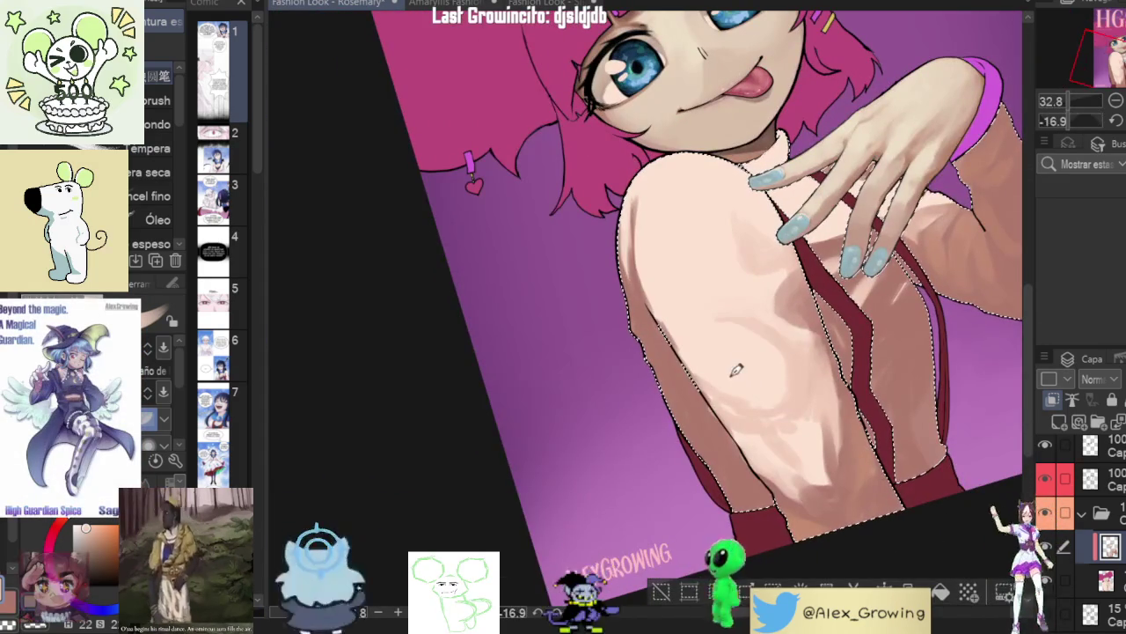
left_click_drag(746, 359, 764, 345)
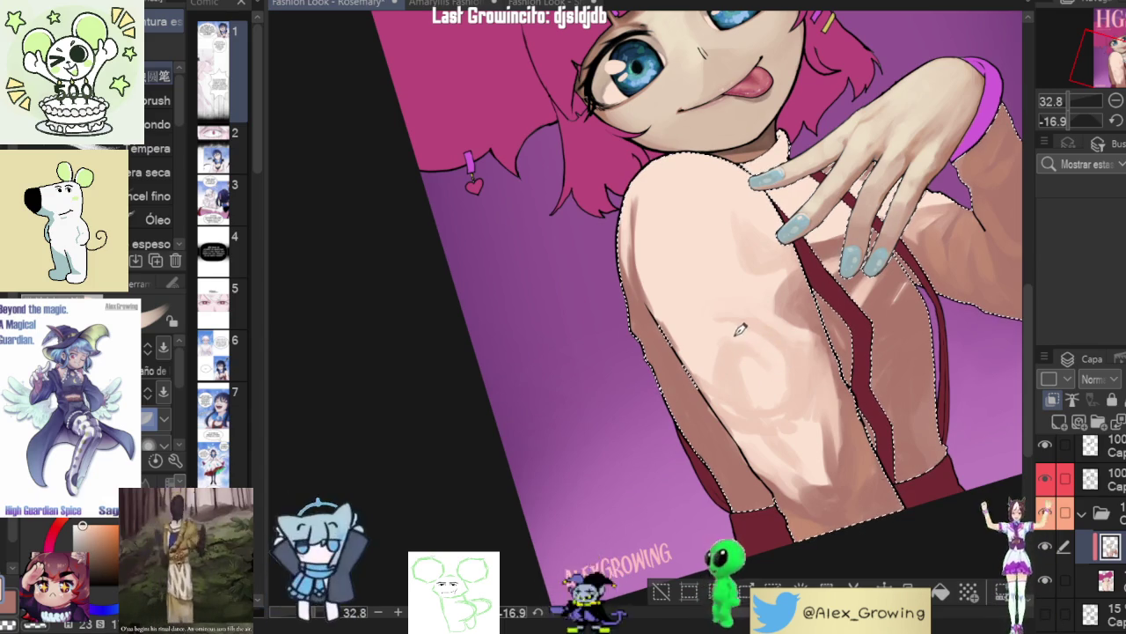
scroll(778, 365, "down", 5)
scroll(757, 362, "up", 5)
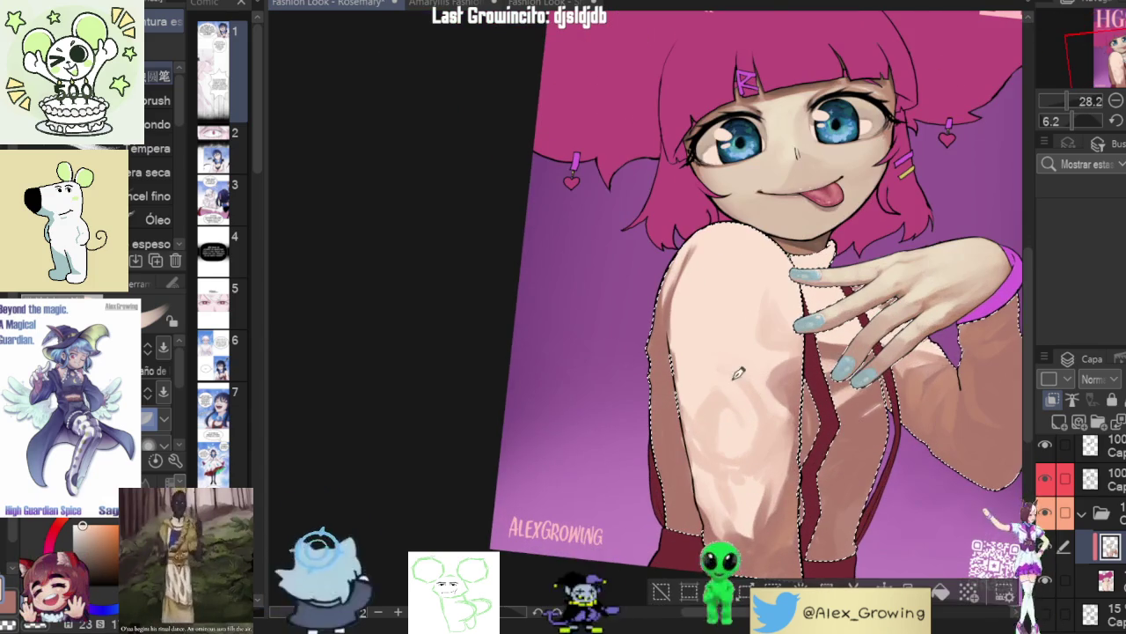
scroll(731, 358, "up", 2)
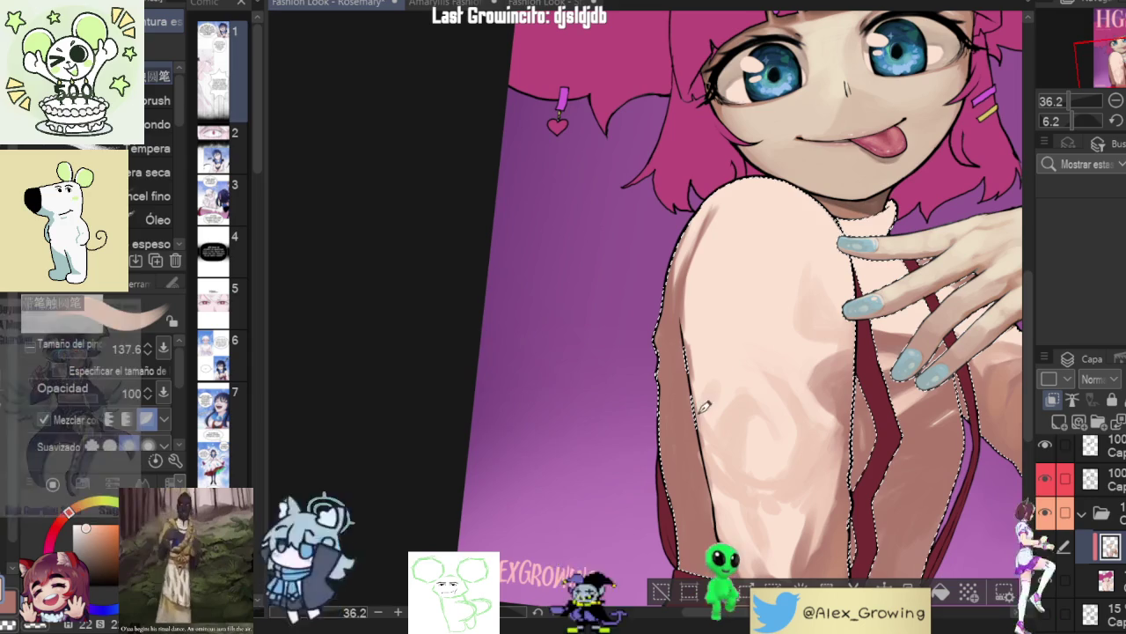
- Pick a lighter skin tone and continue shading further up the arm
left_click(700, 360, "alt")
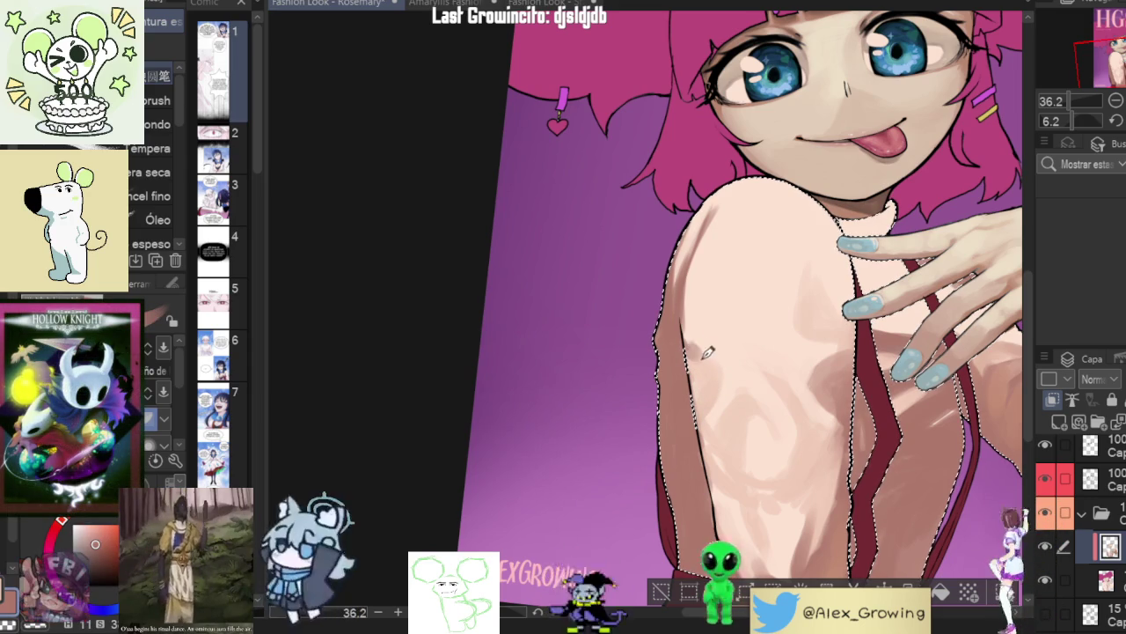
left_click(707, 361, "alt")
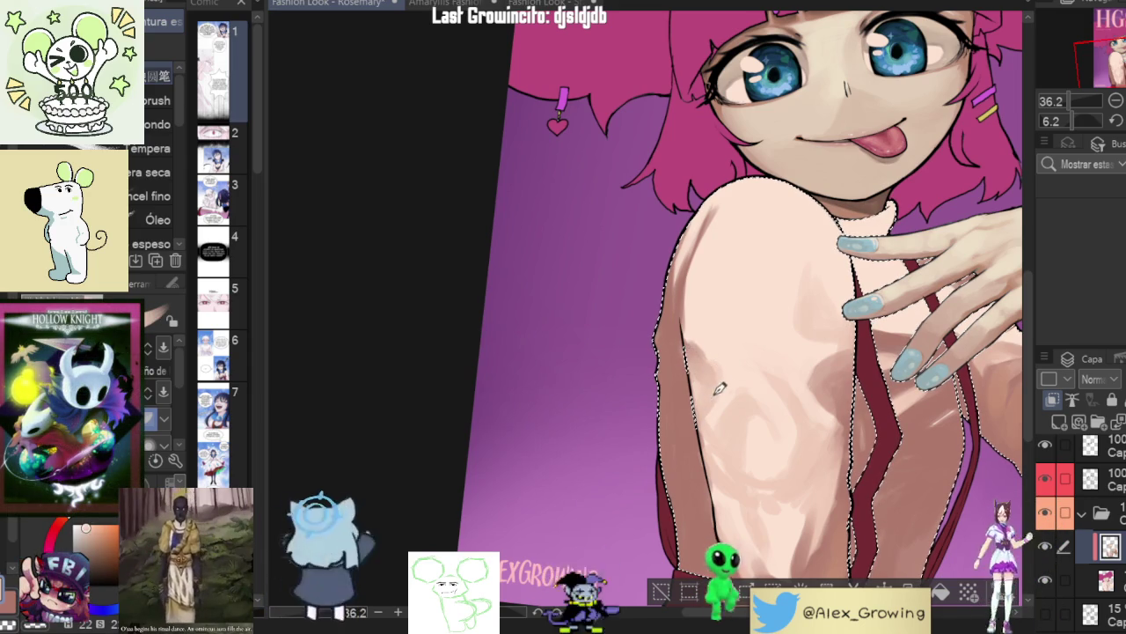
left_click_drag(711, 393, 741, 348)
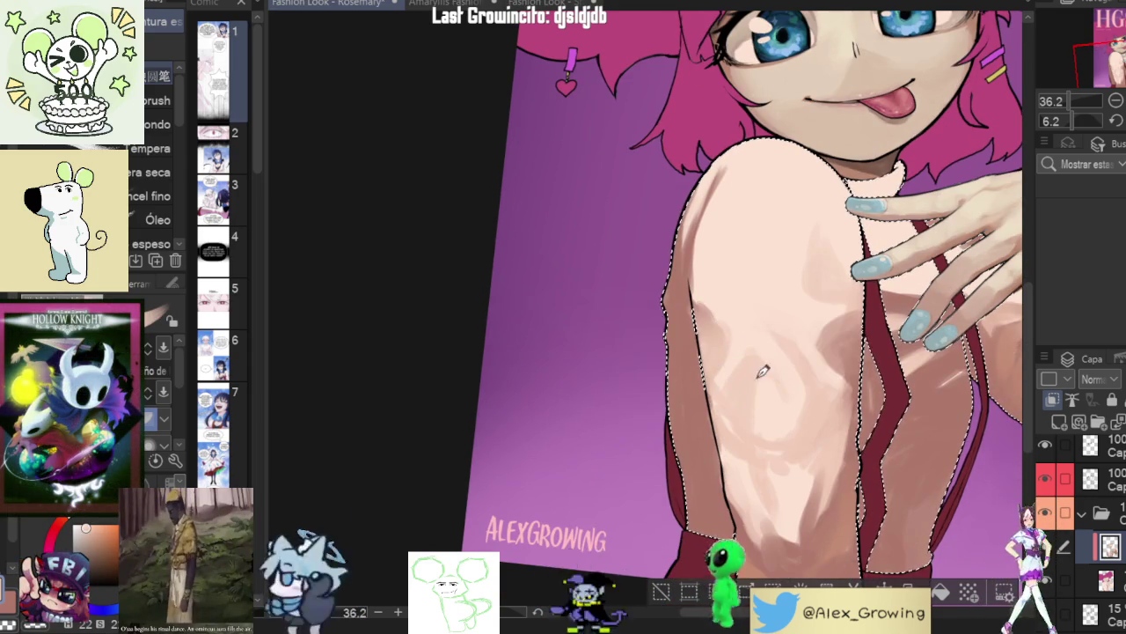
scroll(775, 356, "down", 5)
scroll(748, 345, "up", 5)
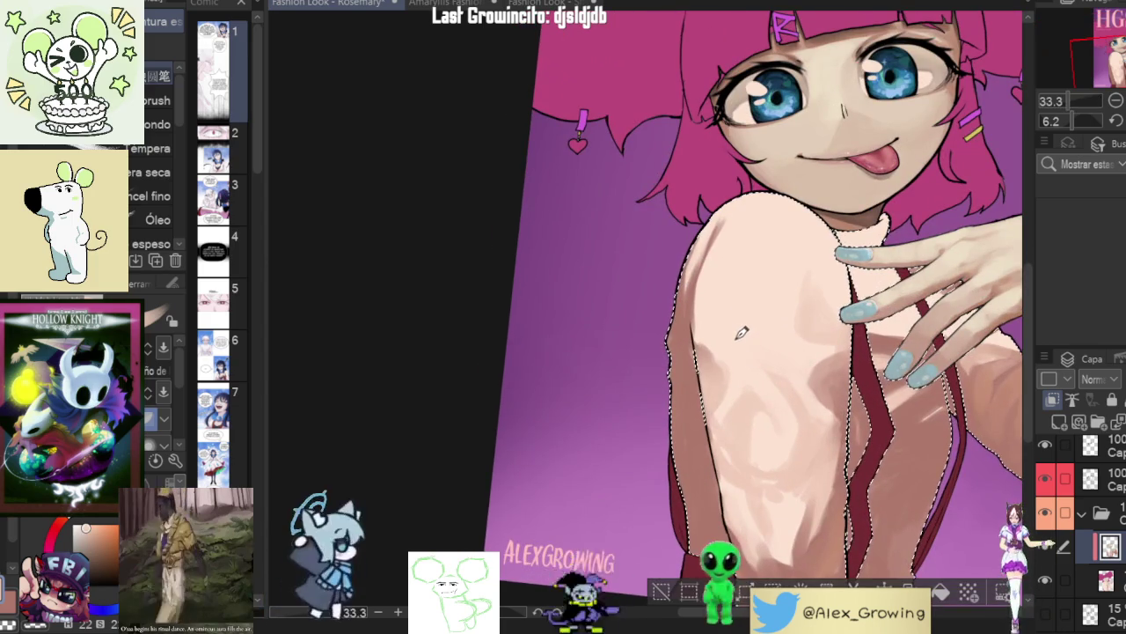
scroll(740, 356, "down", 1)
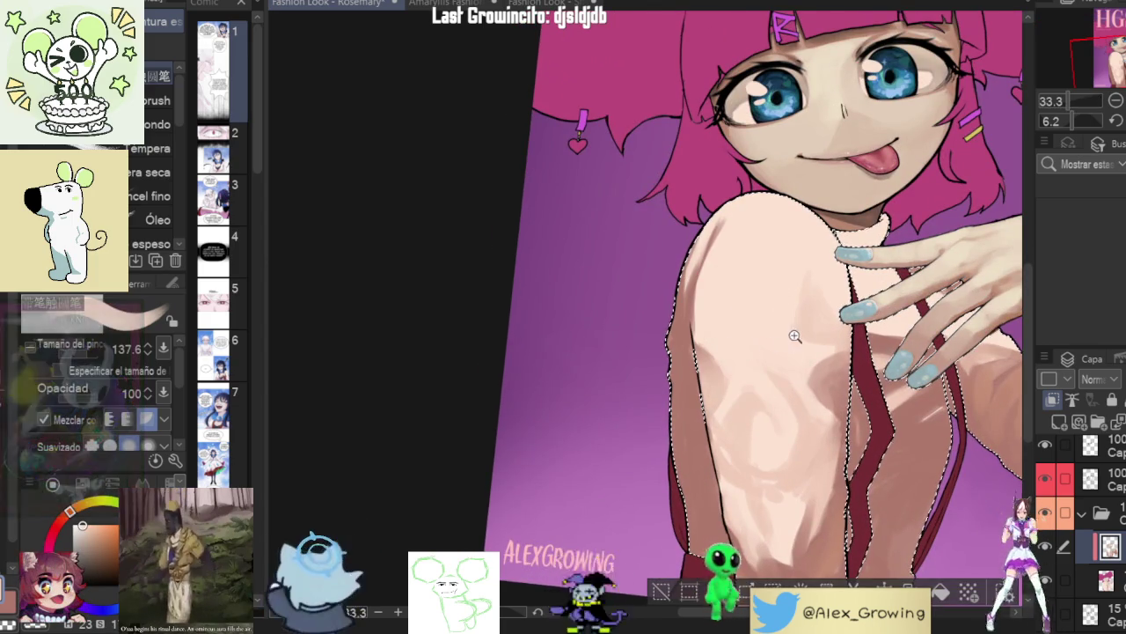
scroll(775, 356, "down", 2)
scroll(836, 356, "down", 1)
scroll(875, 355, "down", 1)
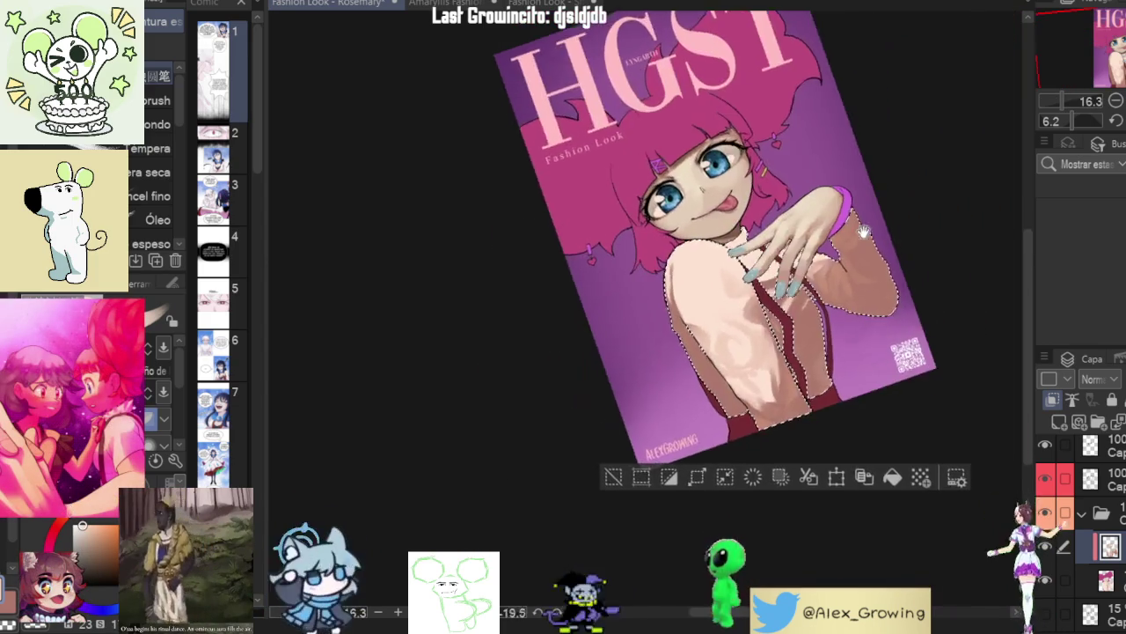
scroll(875, 355, "up", 5)
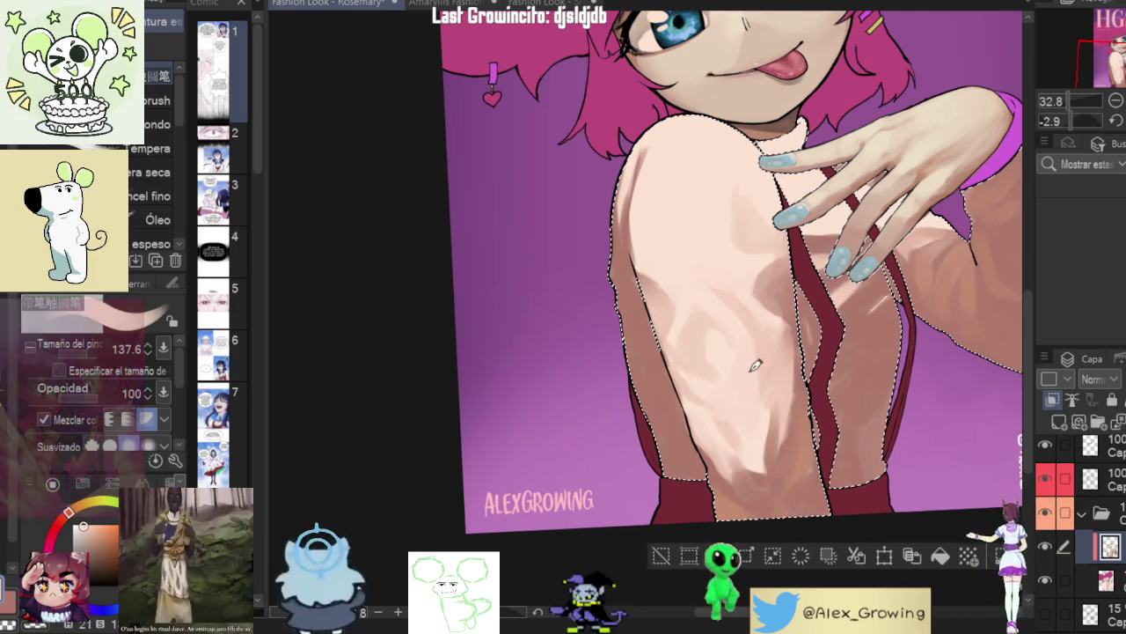
- Review the whole cover, zoom onto the shoulder, then reset the view to fit the page
scroll(755, 380, "down", 5)
mouse_move(755, 381)
left_mouse_down()
mouse_move(709, 464)
mouse_move(780, 385)
left_mouse_up()
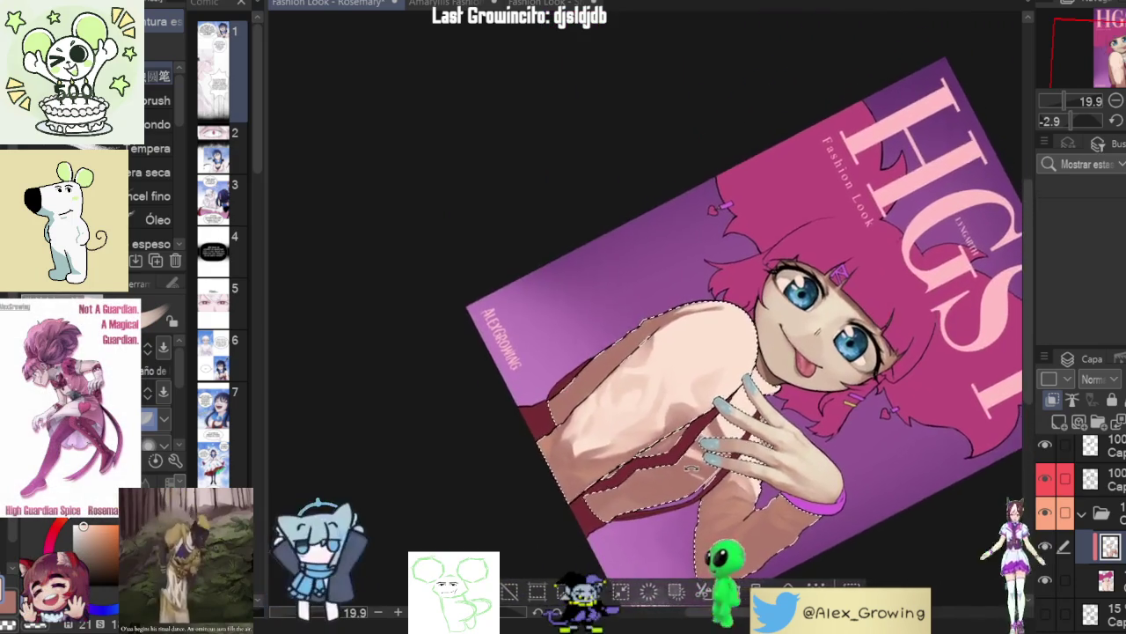
scroll(779, 384, "up", 1)
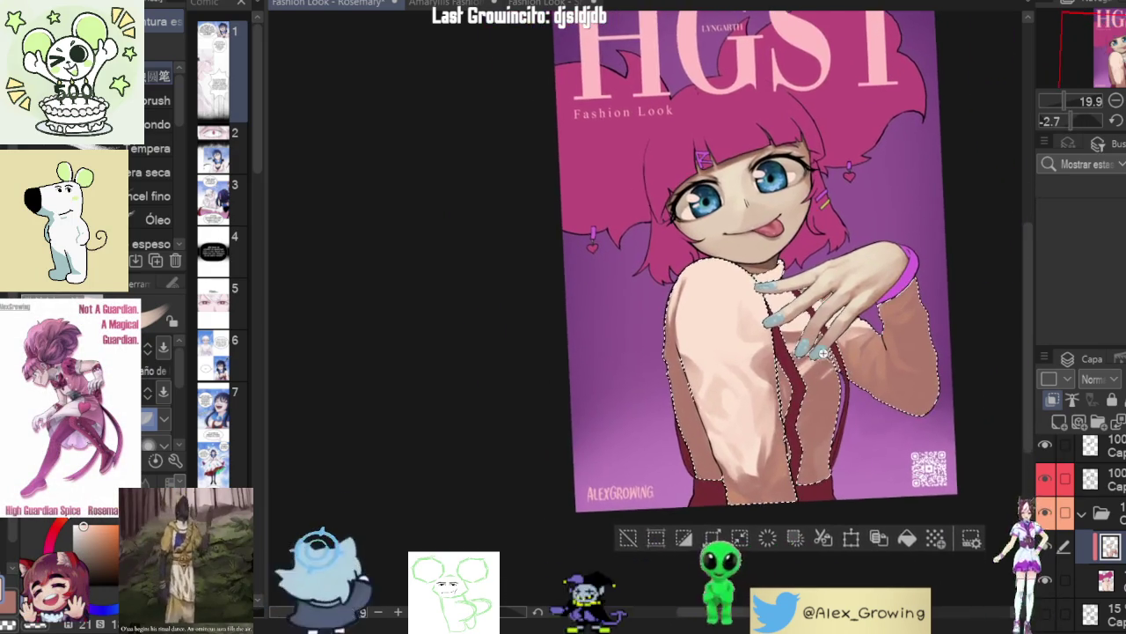
scroll(779, 385, "up", 2)
scroll(784, 393, "up", 1)
scroll(786, 402, "up", 1)
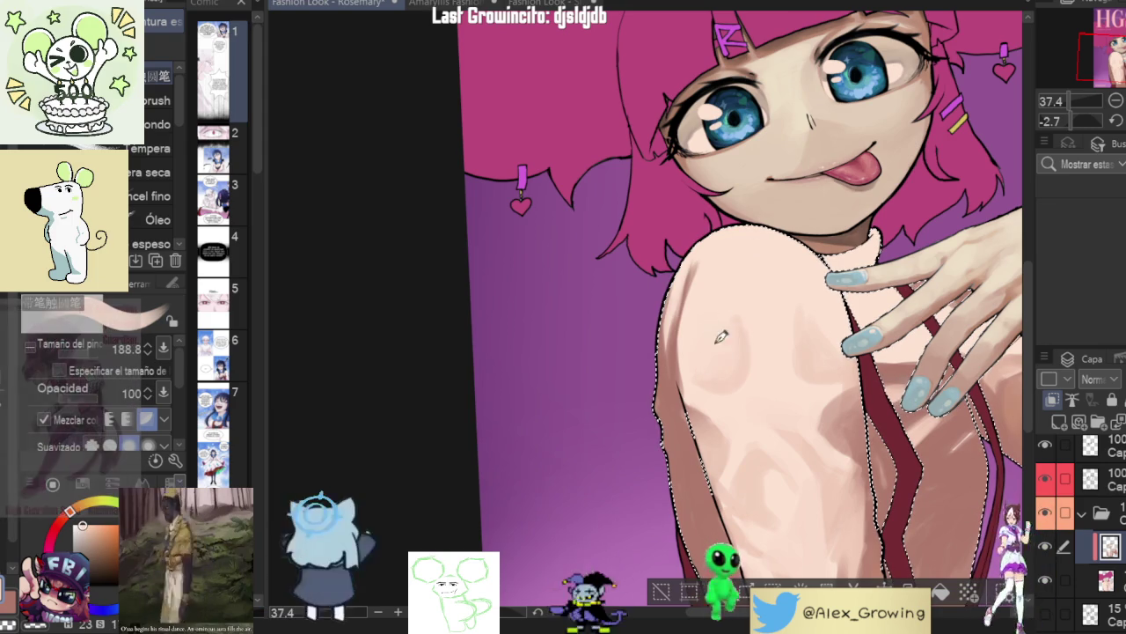
scroll(745, 347, "down", 5)
left_click_drag(744, 348, 739, 272)
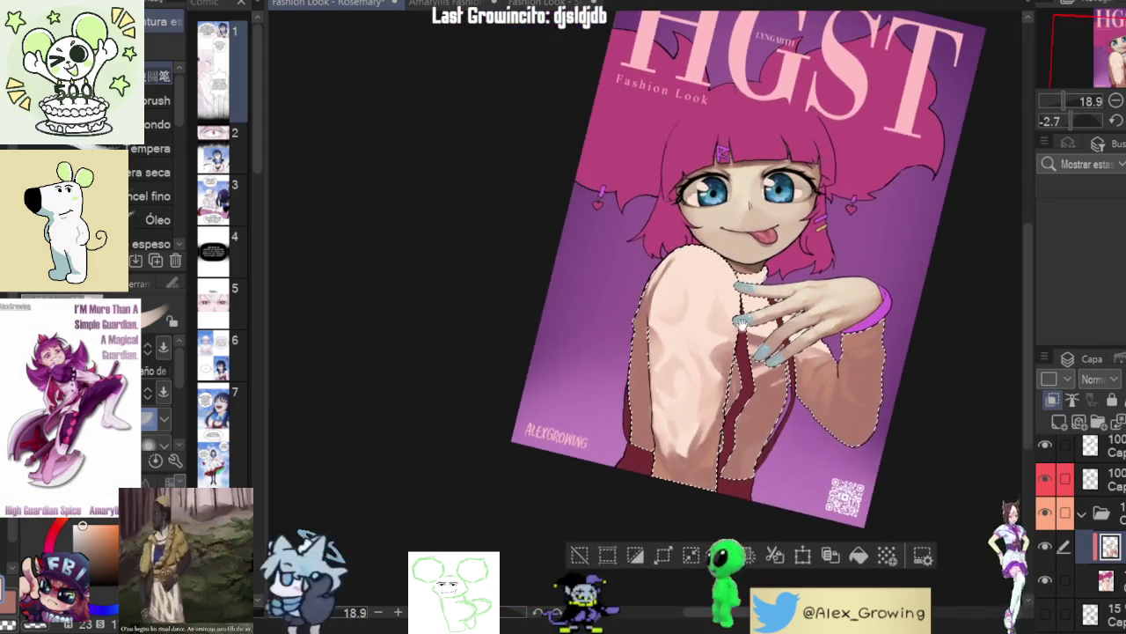
scroll(739, 272, "up", 5)
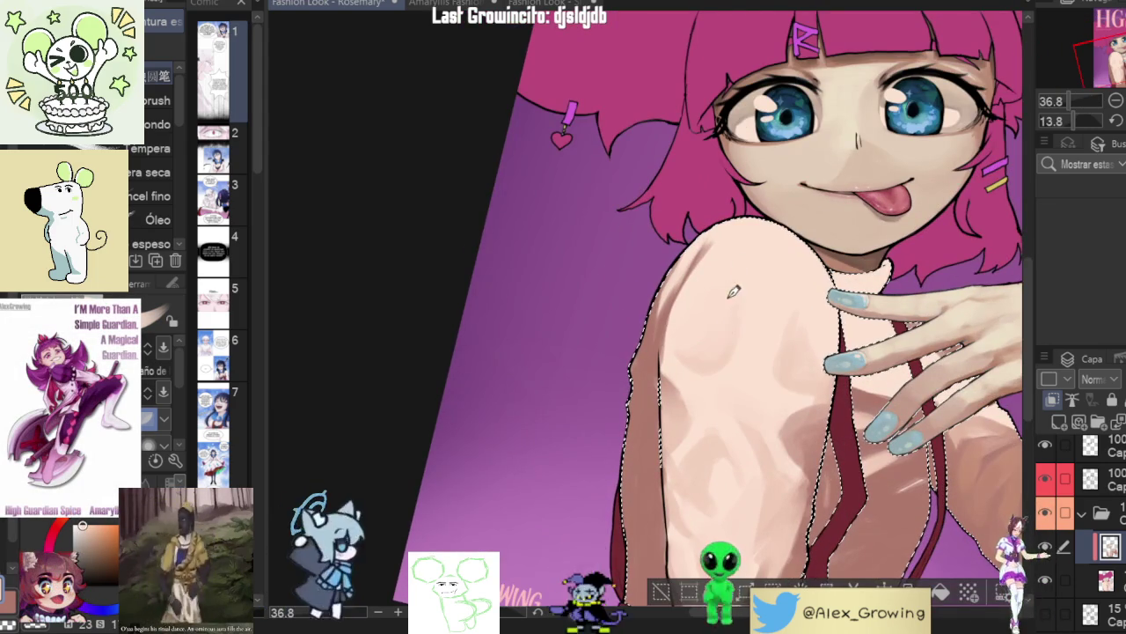
scroll(773, 245, "down", 3)
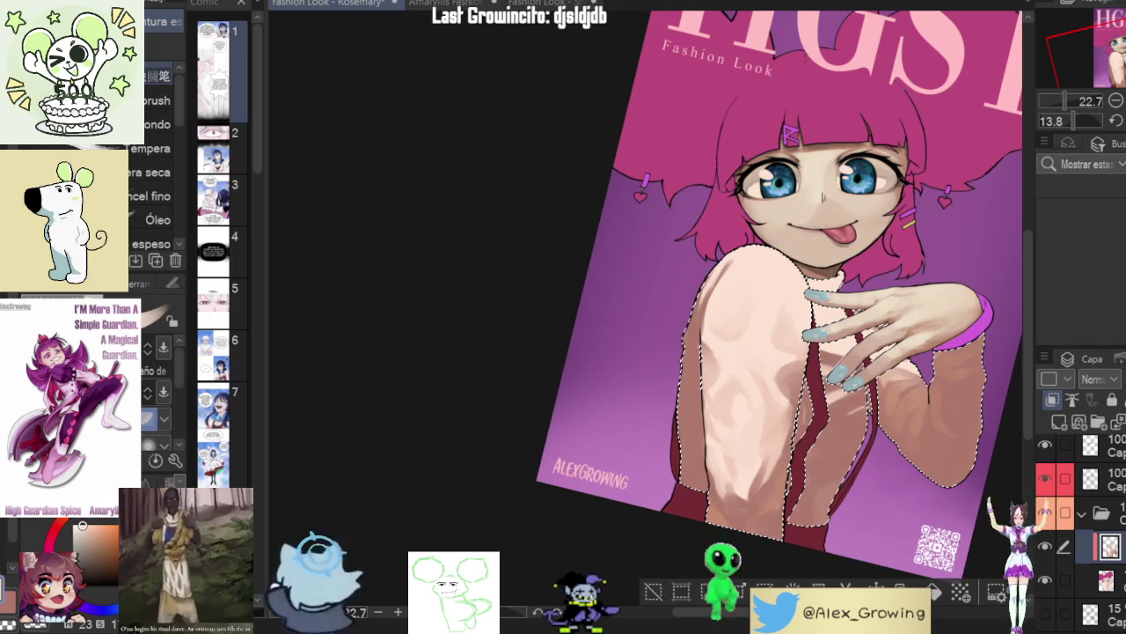
key("ctrl+0")
- Mirror the canvas horizontally to check the drawing, flip it back, and centre the torso
key("h")
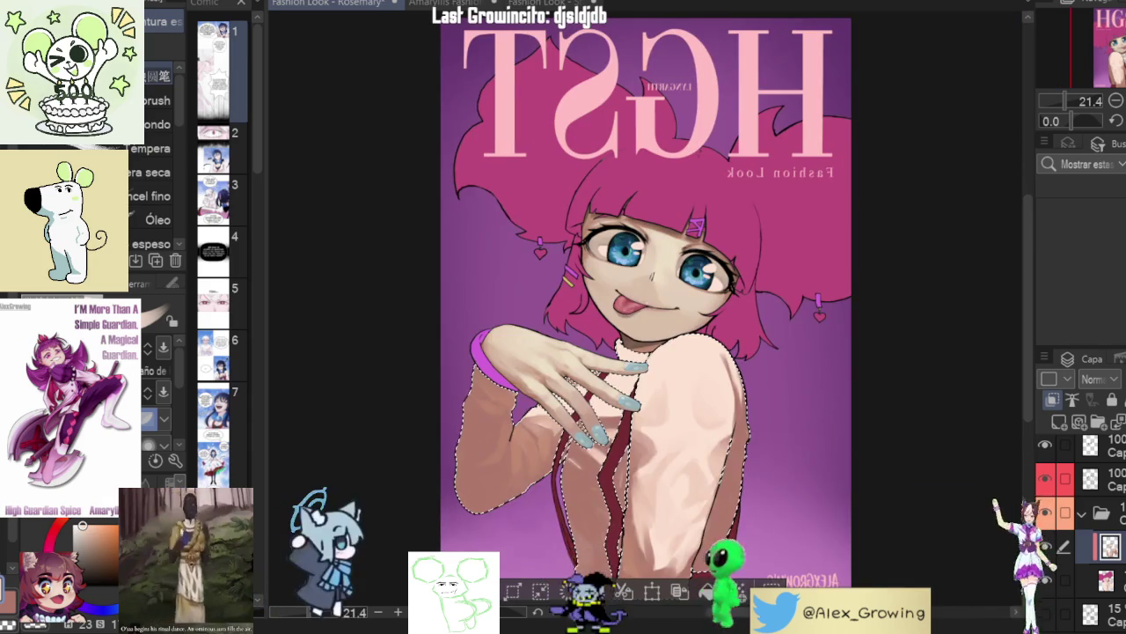
key("h")
scroll(850, 352, "up", 1)
mouse_move(850, 422)
left_mouse_down()
mouse_move(850, 293)
mouse_move(906, 343)
left_mouse_up()
scroll(730, 396, "up", 2)
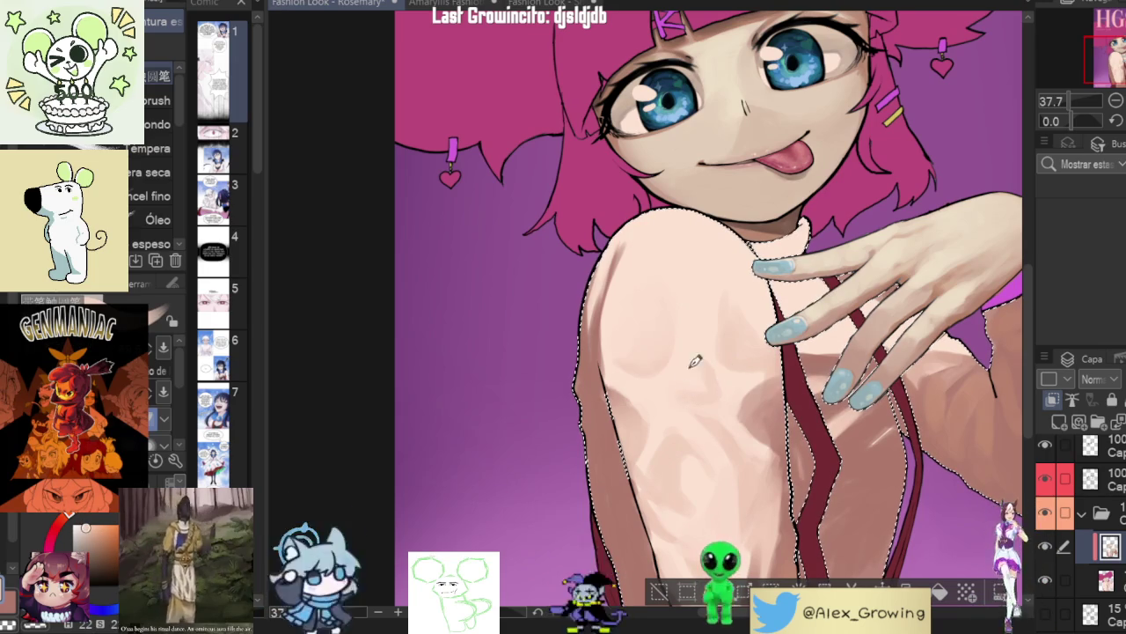
- Paint darker blended shading strokes on the sweater's shoulder
left_click_drag(712, 422, 696, 377)
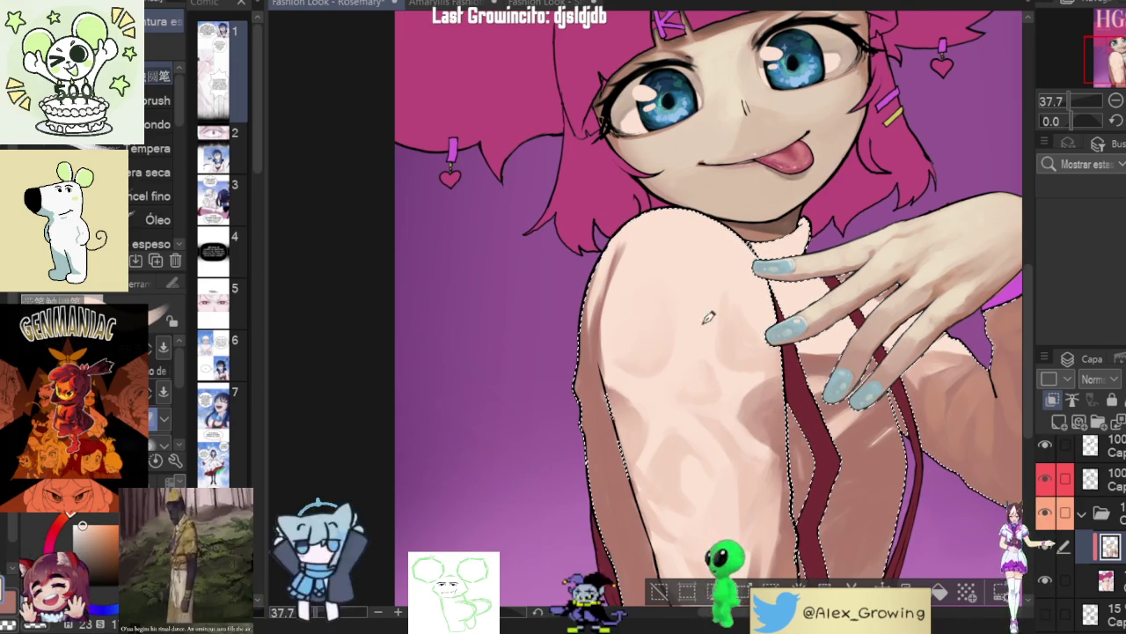
scroll(690, 341, "down", 3)
scroll(731, 405, "up", 4)
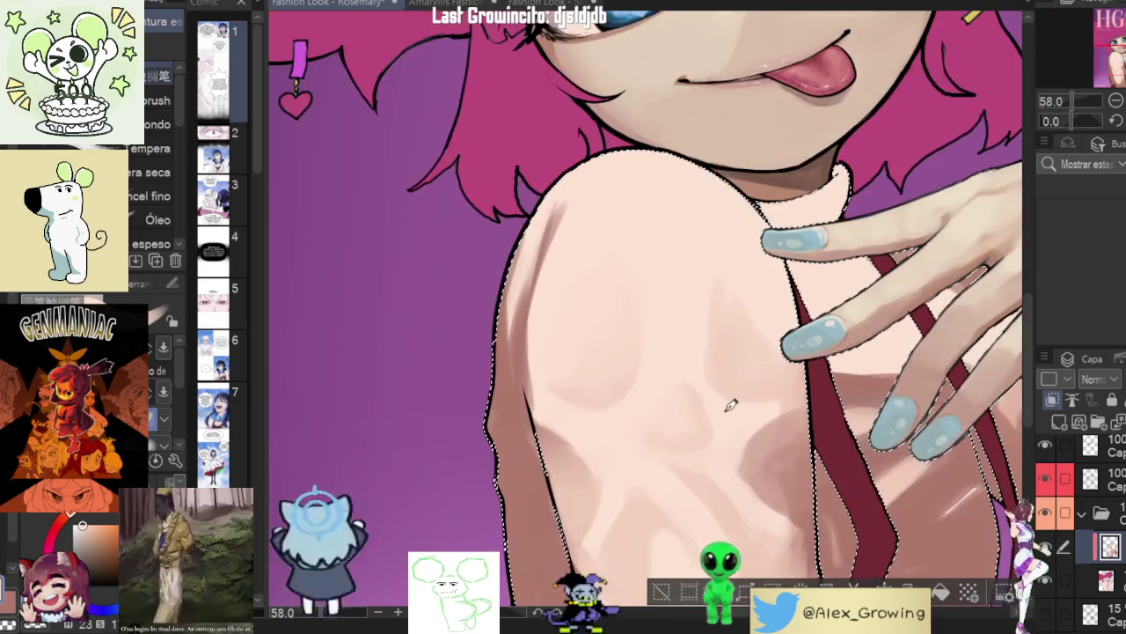
scroll(718, 400, "down", 2)
scroll(721, 410, "down", 2)
- Reposition and zoom the view to review the whole cover upright
mouse_move(821, 437)
left_mouse_down()
mouse_move(755, 378)
mouse_move(850, 403)
mouse_move(704, 370)
left_mouse_up()
scroll(748, 382, "up", 1)
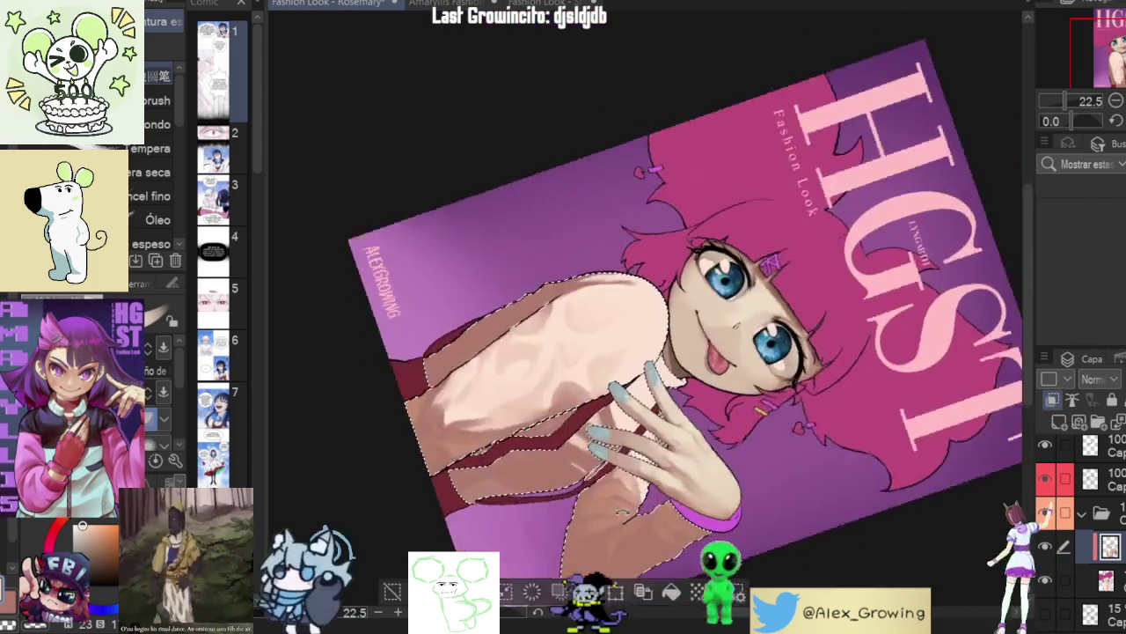
scroll(704, 370, "up", 3)
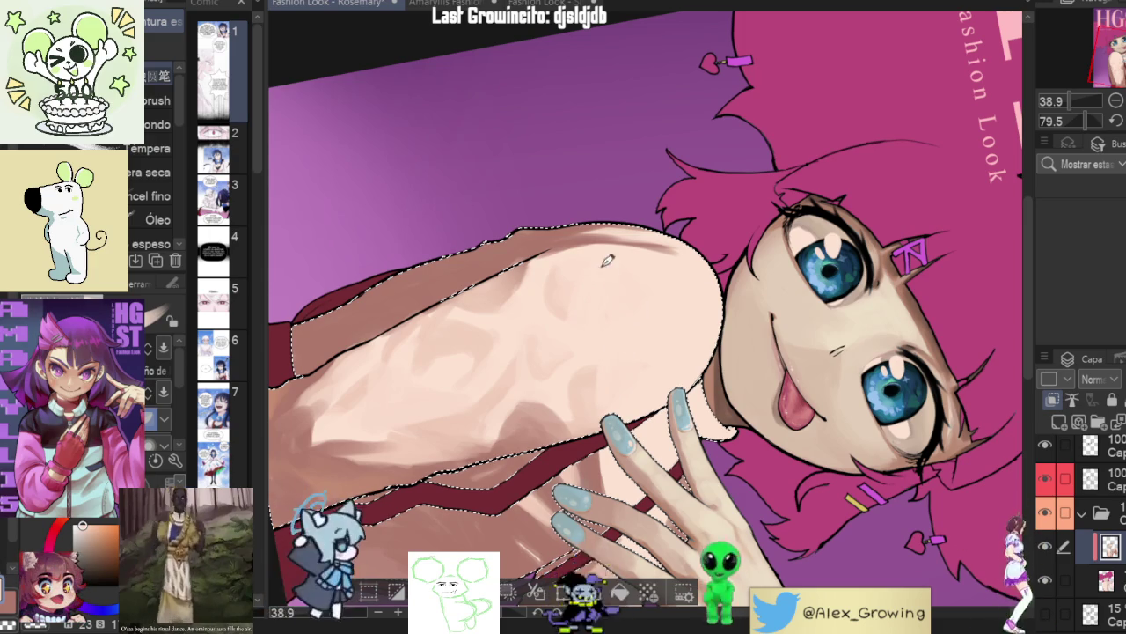
scroll(598, 268, "down", 3)
mouse_move(613, 322)
left_mouse_down()
mouse_move(921, 235)
mouse_move(672, 387)
mouse_move(780, 377)
left_mouse_up()
scroll(672, 387, "up", 3)
scroll(672, 387, "down", 1)
scroll(779, 376, "up", 3)
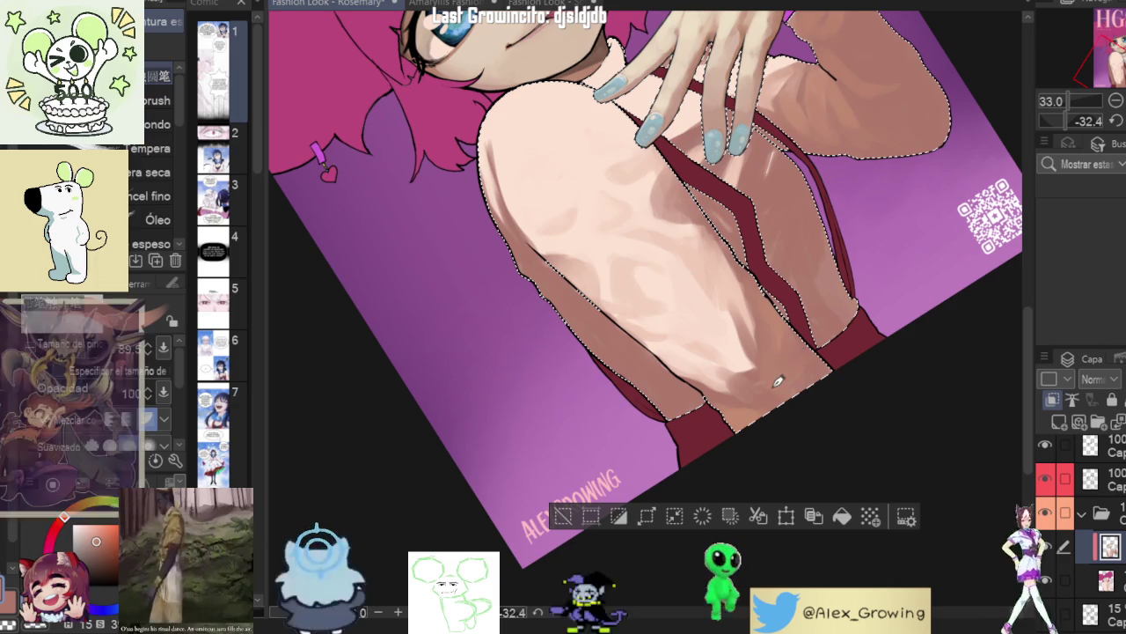
scroll(797, 362, "down", 3)
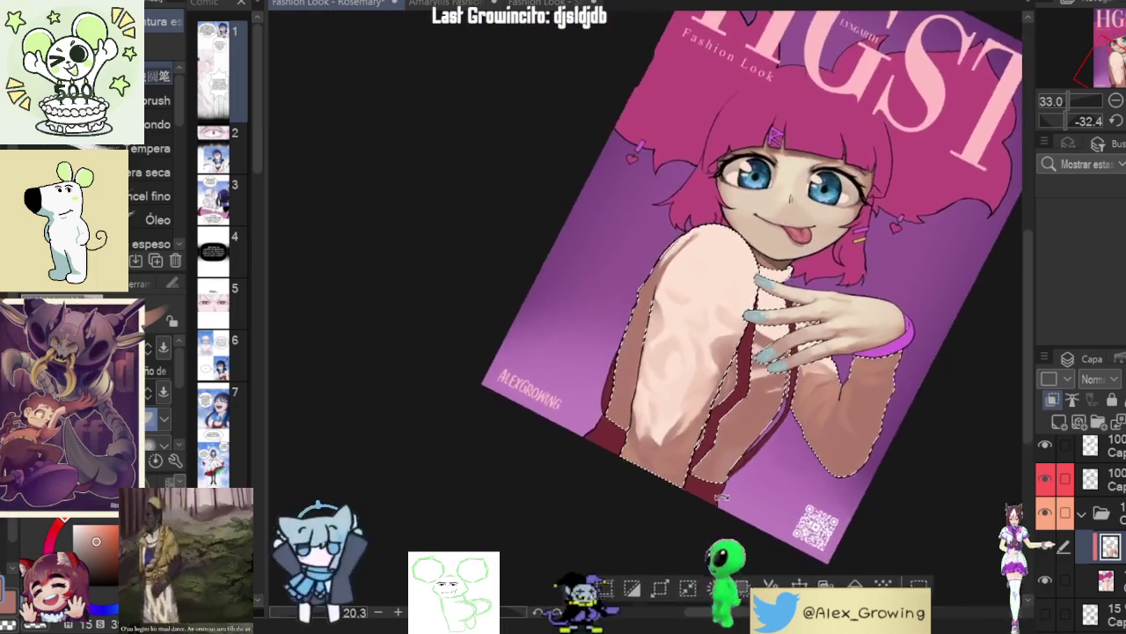
scroll(754, 353, "up", 3)
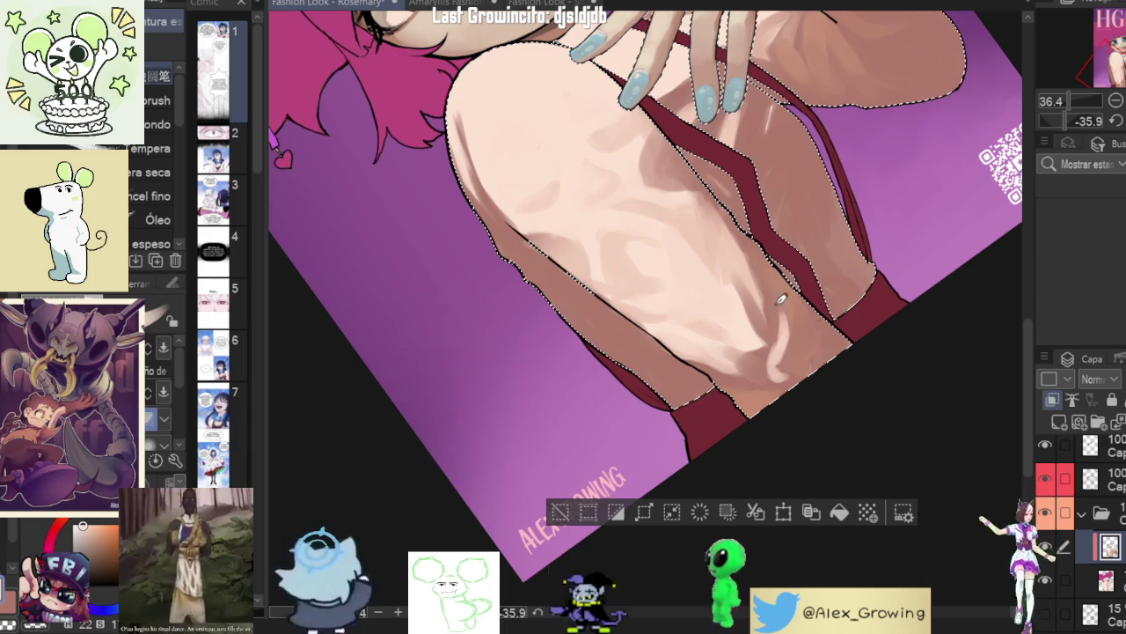
left_click(782, 299, "alt")
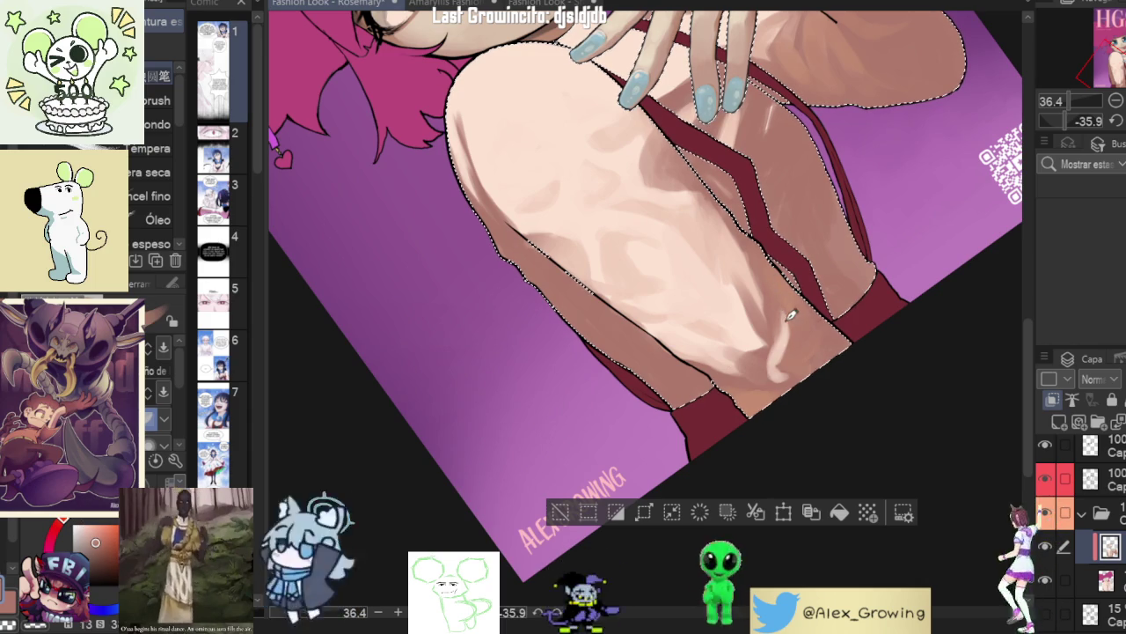
scroll(783, 335, "down", 3)
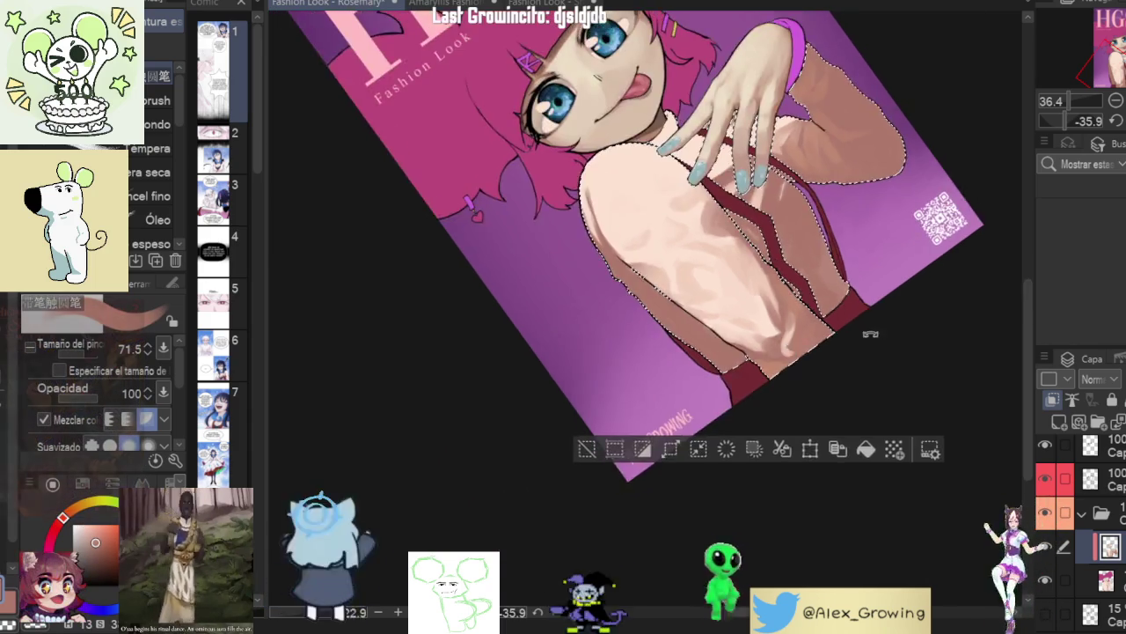
scroll(727, 478, "up", 3)
left_click_drag(726, 478, 852, 329)
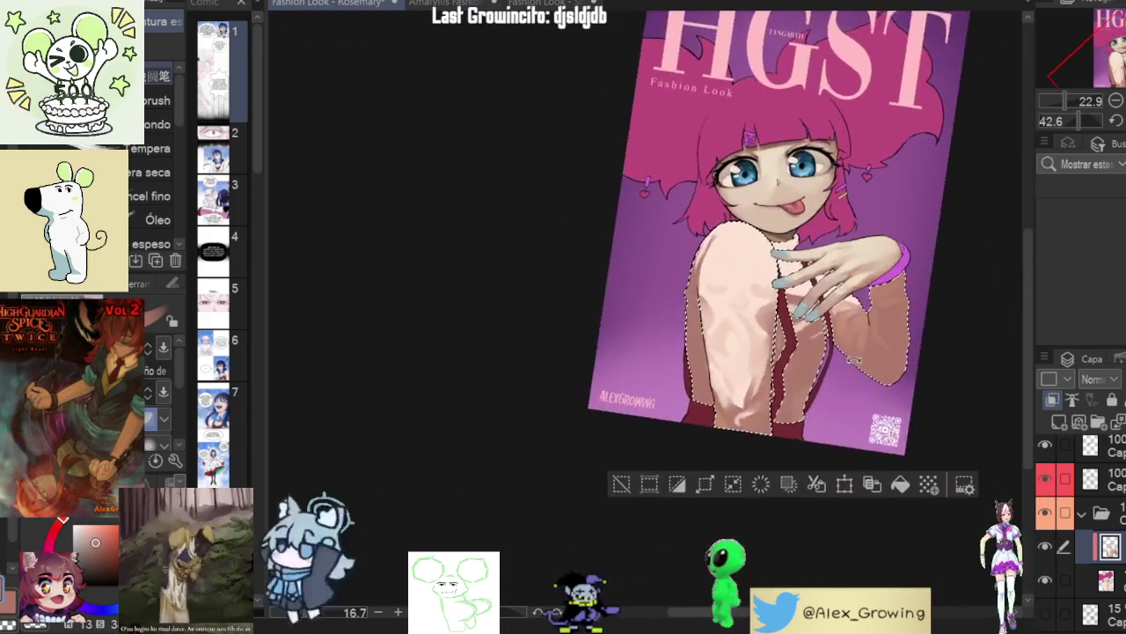
left_click_drag(850, 373, 779, 227)
scroll(780, 226, "up", 3)
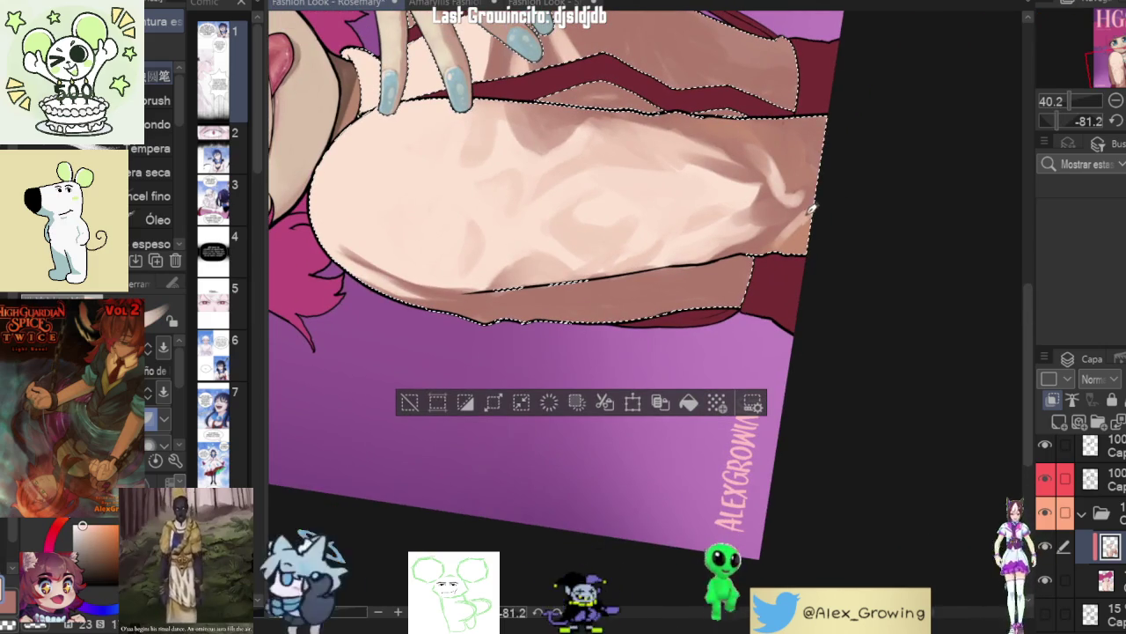
mouse_move(806, 213)
left_mouse_down()
mouse_move(864, 299)
mouse_move(826, 354)
left_mouse_up()
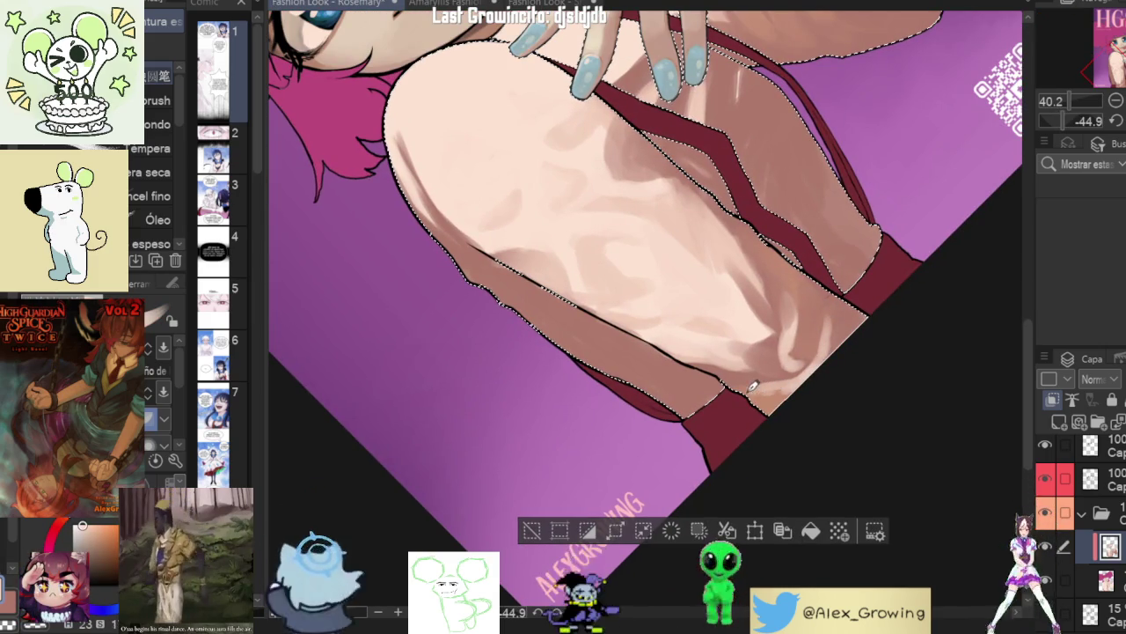
scroll(754, 384, "down", 3)
mouse_move(754, 384)
left_mouse_down()
mouse_move(819, 379)
mouse_move(845, 352)
left_mouse_up()
scroll(845, 352, "up", 2)
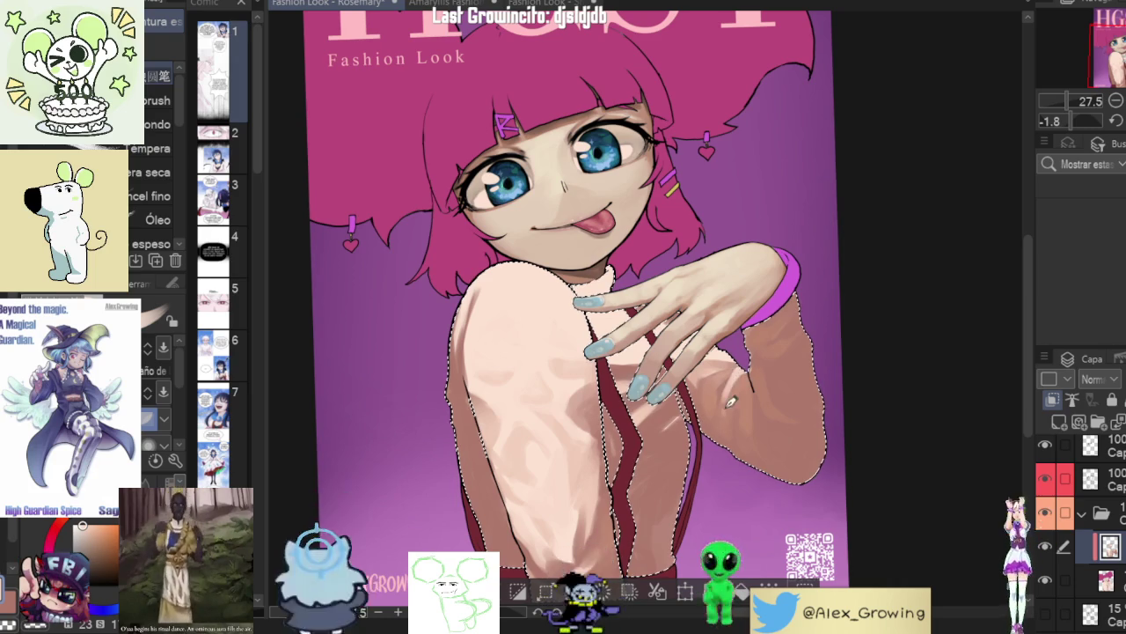
key("ctrl+0")
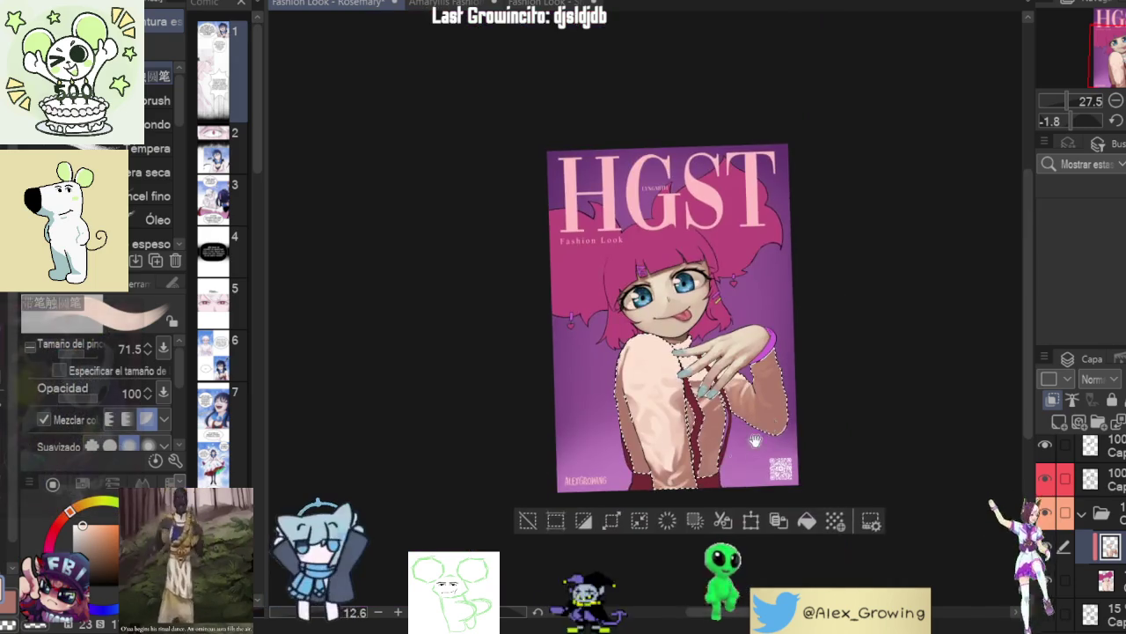
scroll(791, 369, "up", 3)
scroll(790, 369, "up", 2)
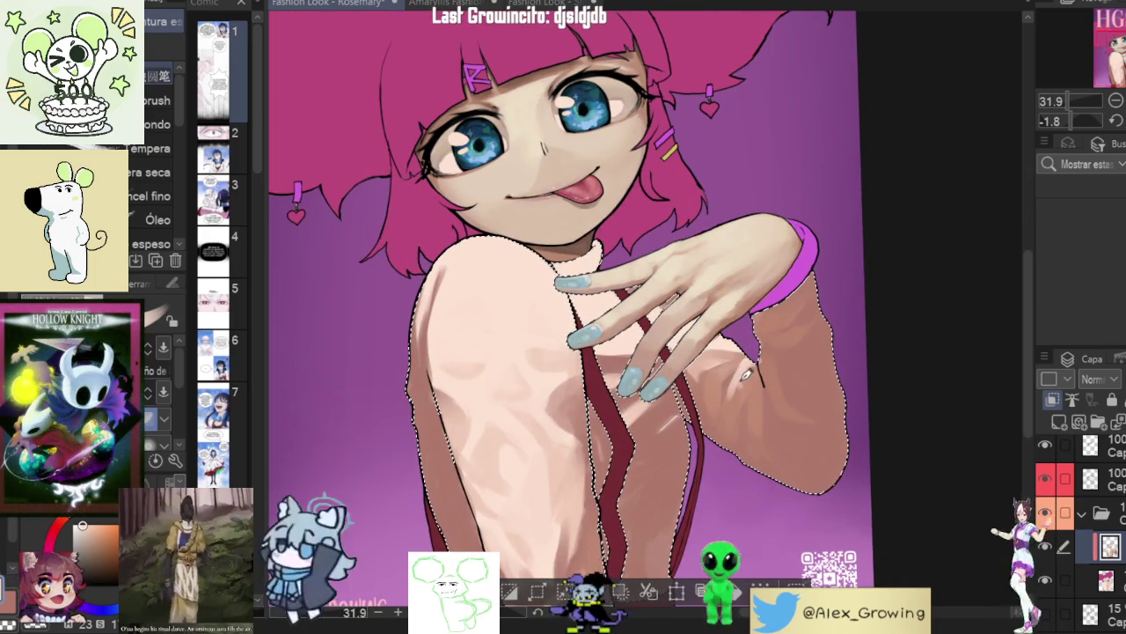
key("ctrl+0")
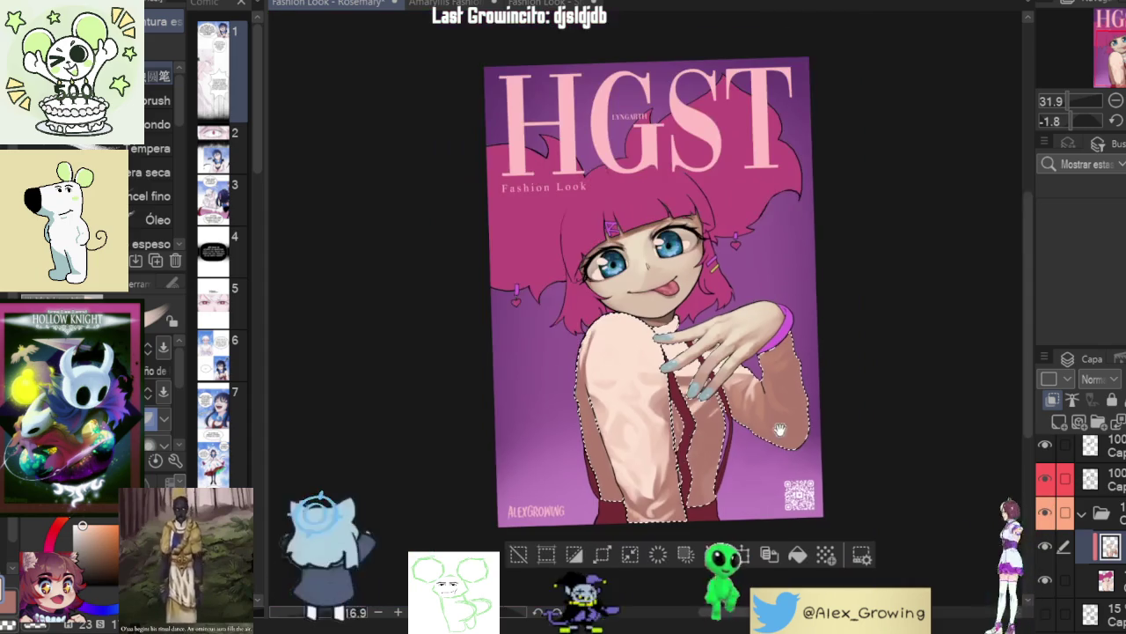
scroll(827, 327, "up", 1)
scroll(810, 337, "up", 2)
scroll(810, 337, "up", 5)
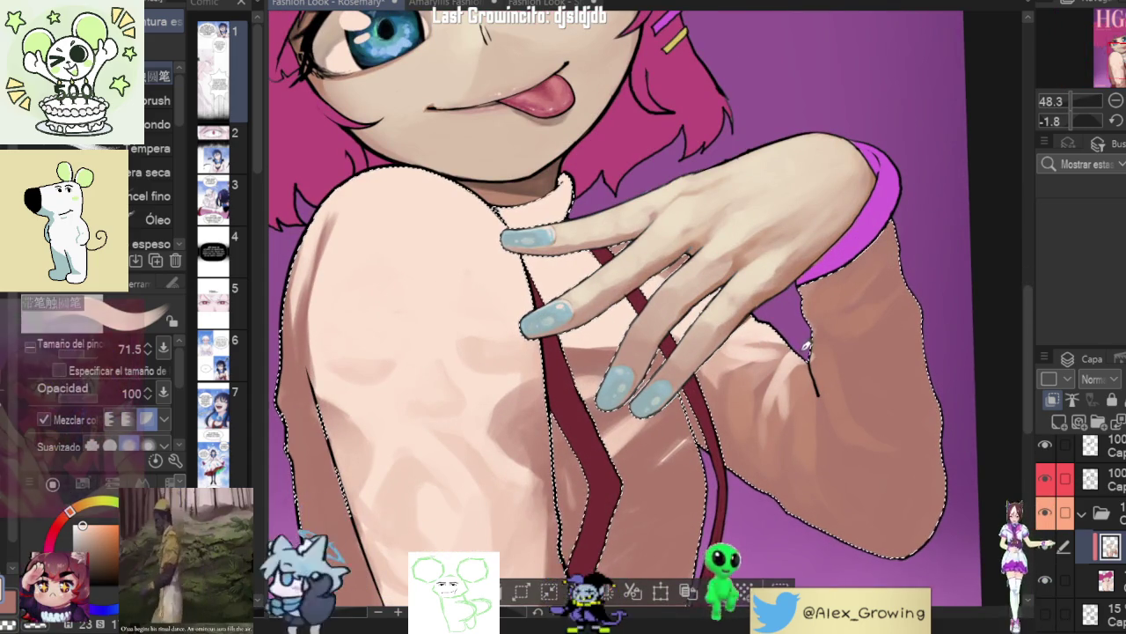
scroll(796, 344, "down", 2)
scroll(823, 317, "down", 2)
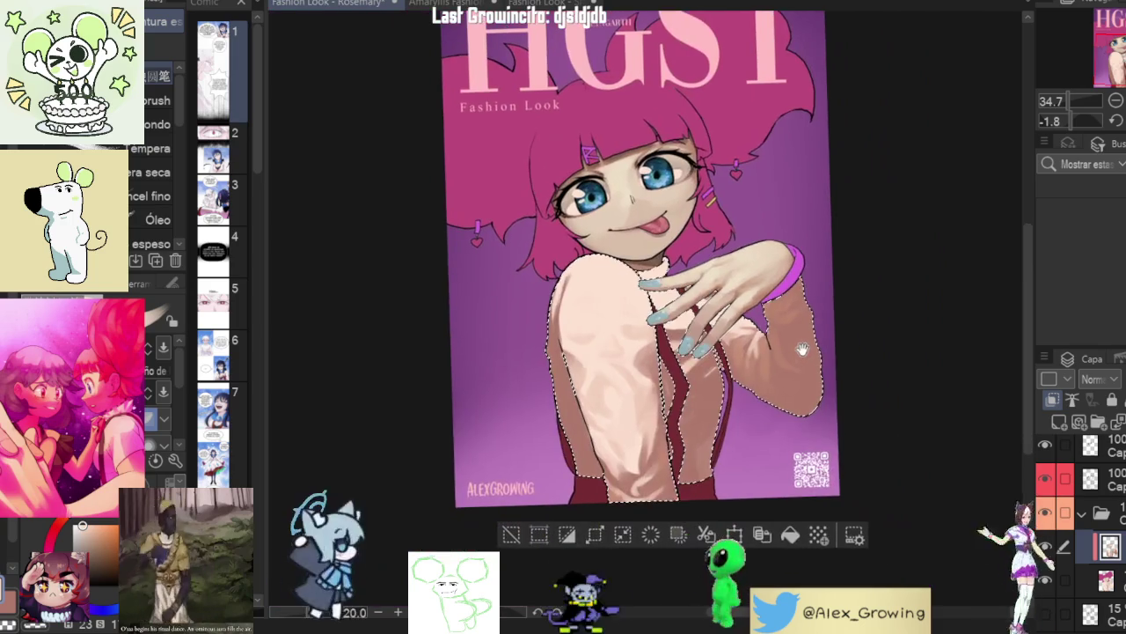
mouse_move(827, 352)
left_mouse_down()
mouse_move(830, 422)
mouse_move(720, 491)
mouse_move(819, 310)
left_mouse_up()
scroll(820, 310, "up", 2)
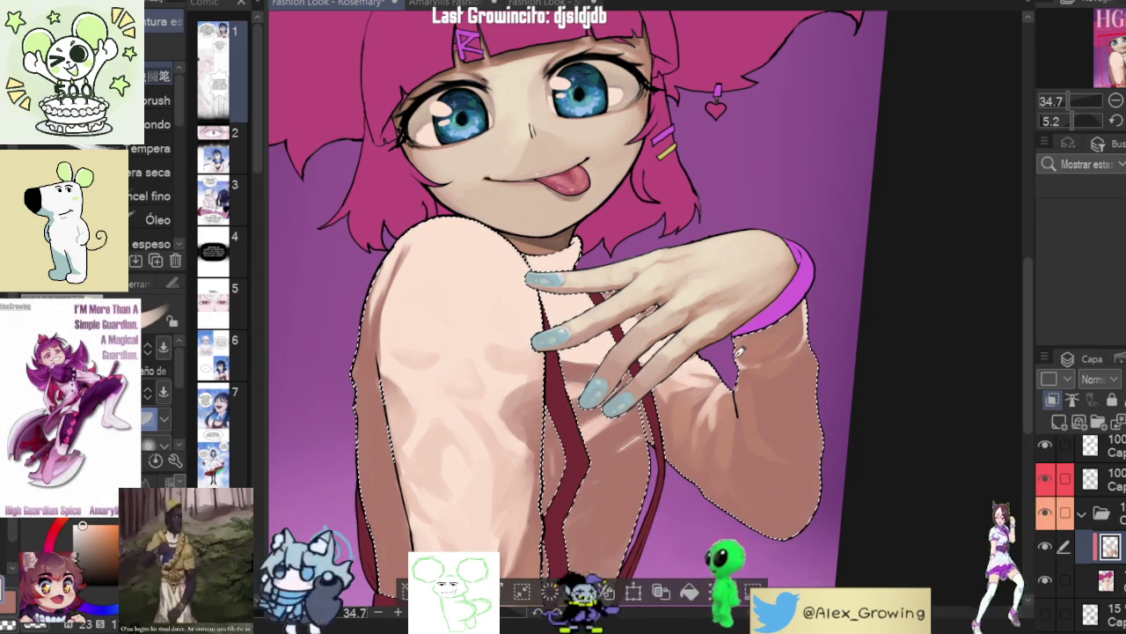
scroll(754, 368, "up", 3)
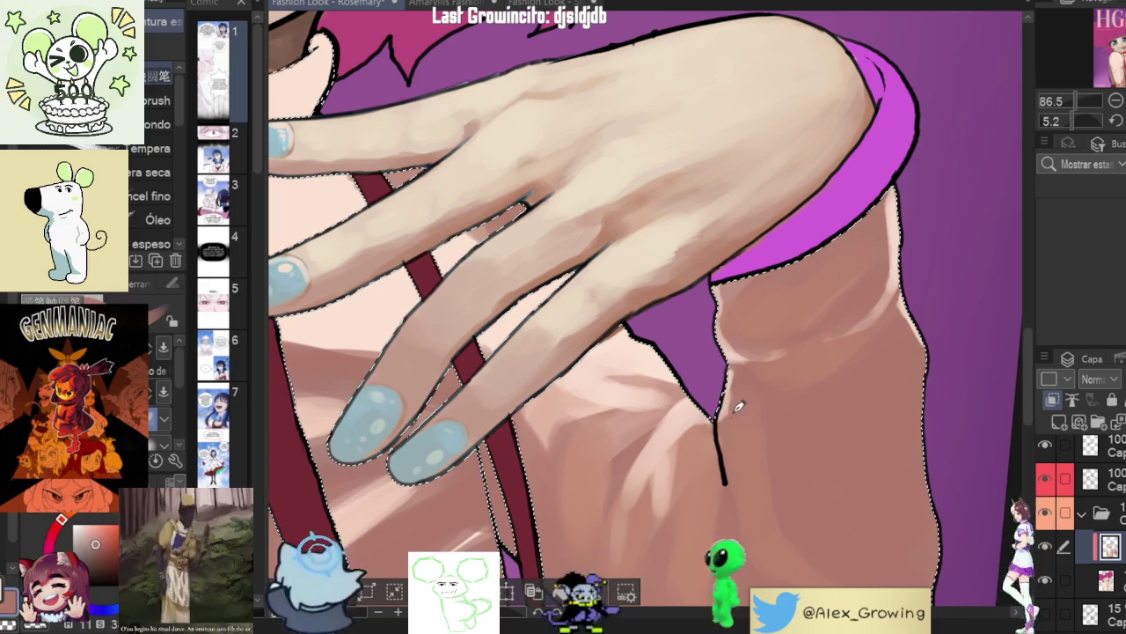
scroll(749, 406, "down", 3)
scroll(792, 387, "down", 2)
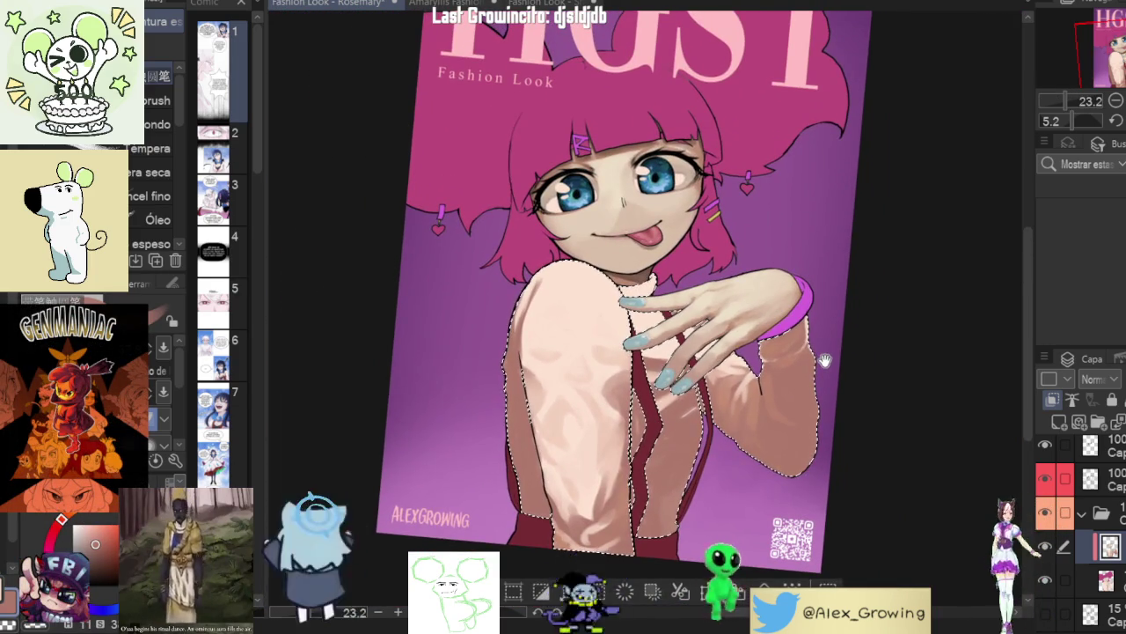
scroll(748, 317, "up", 1)
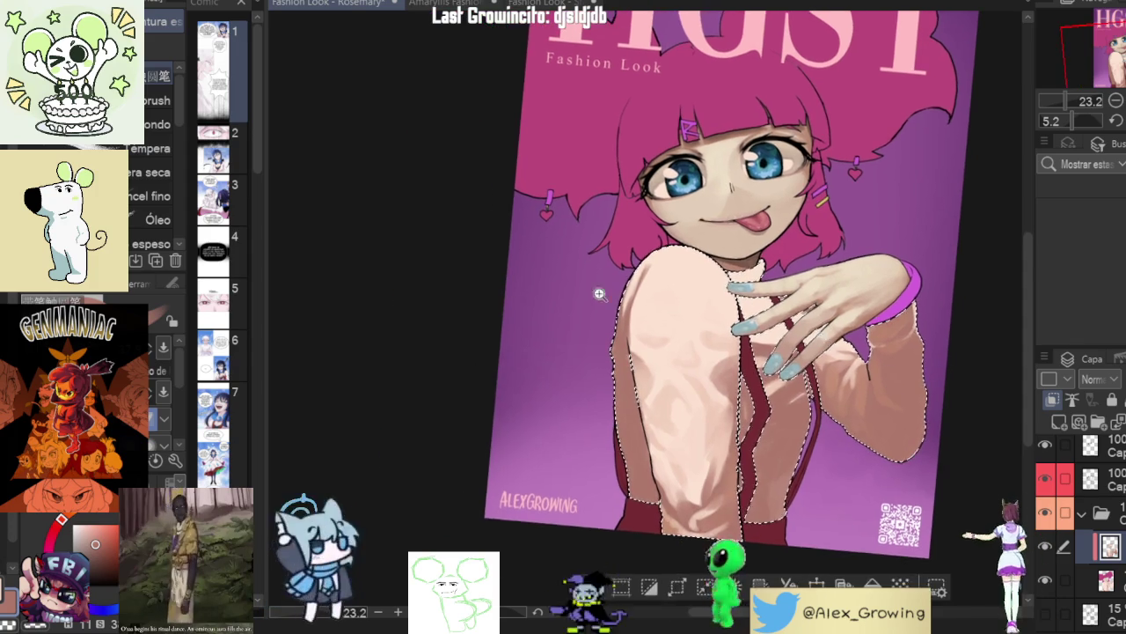
scroll(697, 236, "up", 2)
scroll(698, 235, "up", 1)
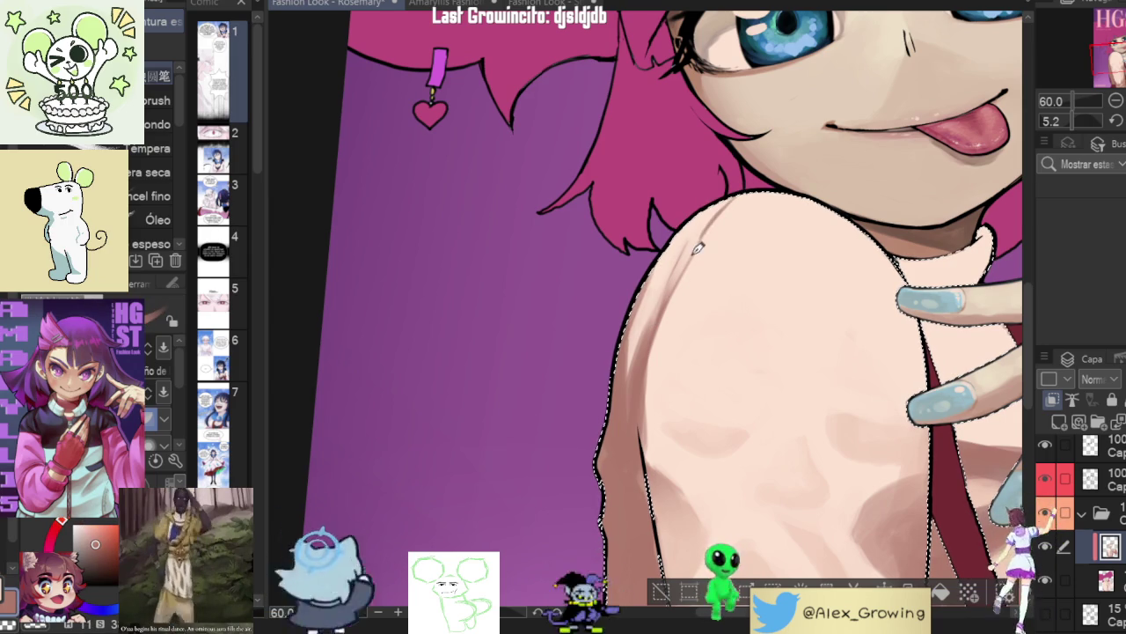
scroll(701, 240, "down", 3)
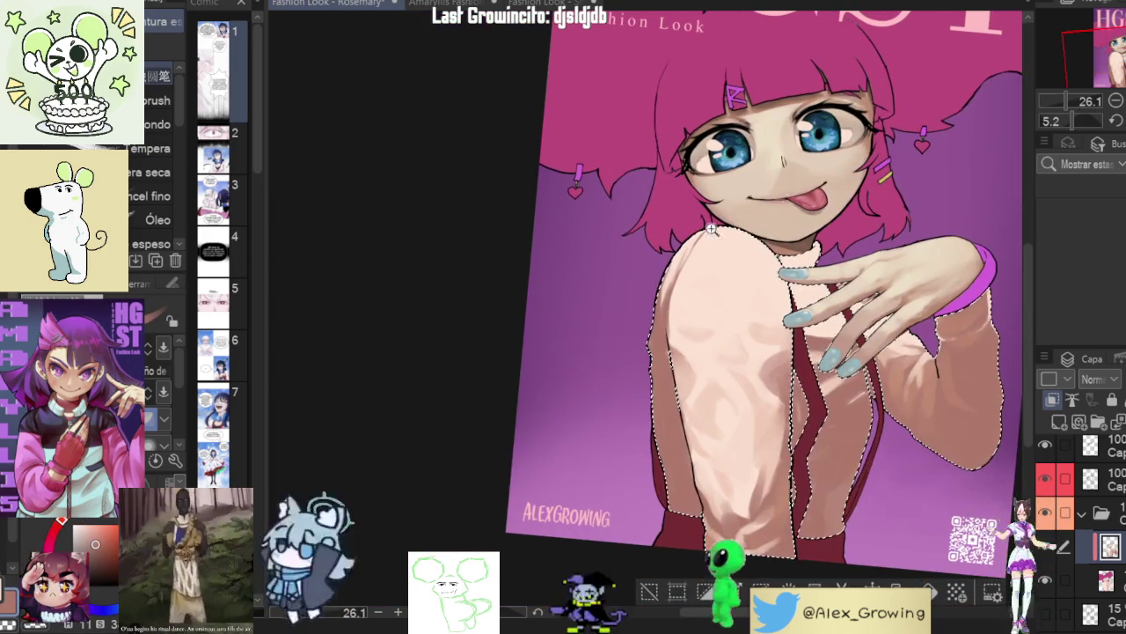
scroll(725, 223, "up", 4)
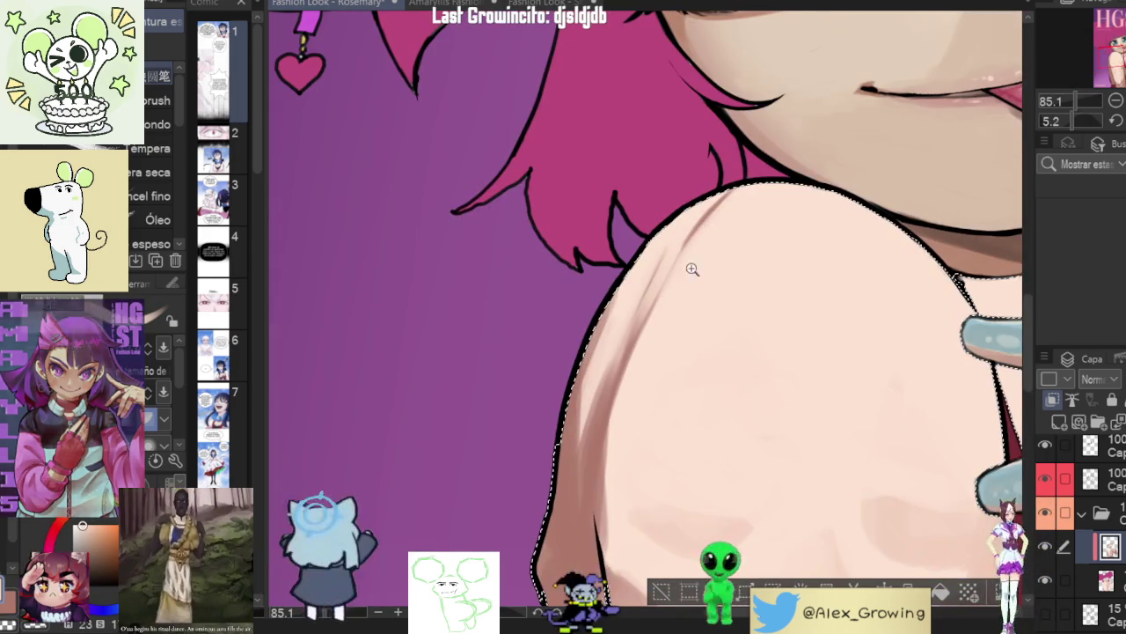
scroll(721, 246, "down", 2)
scroll(666, 386, "up", 1)
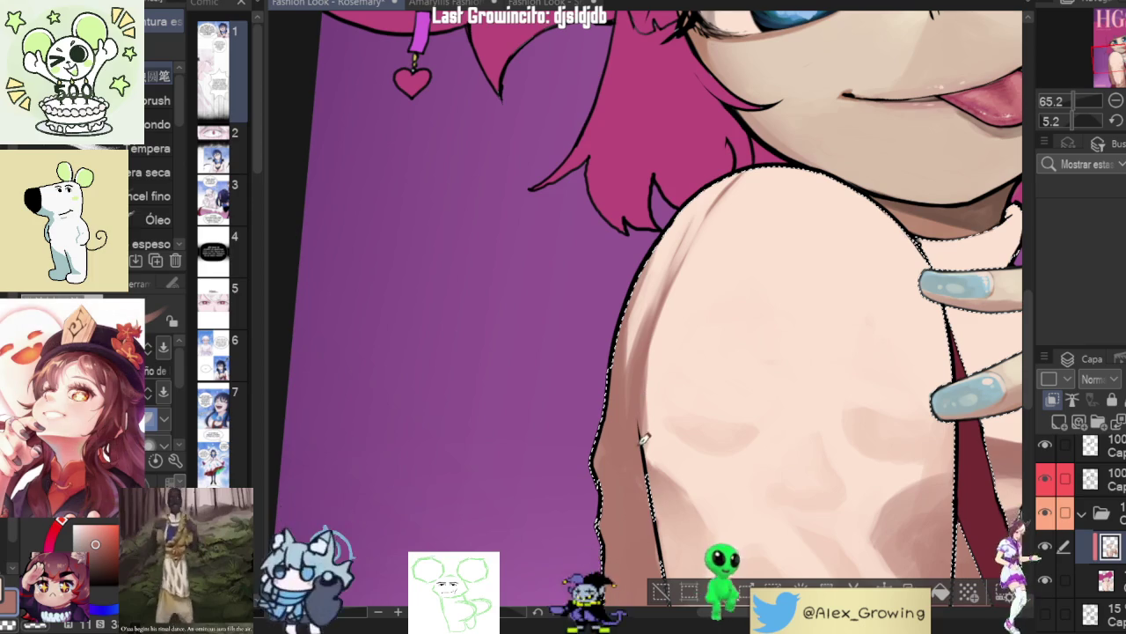
scroll(680, 440, "down", 5)
scroll(678, 370, "up", 4)
scroll(674, 334, "down", 1)
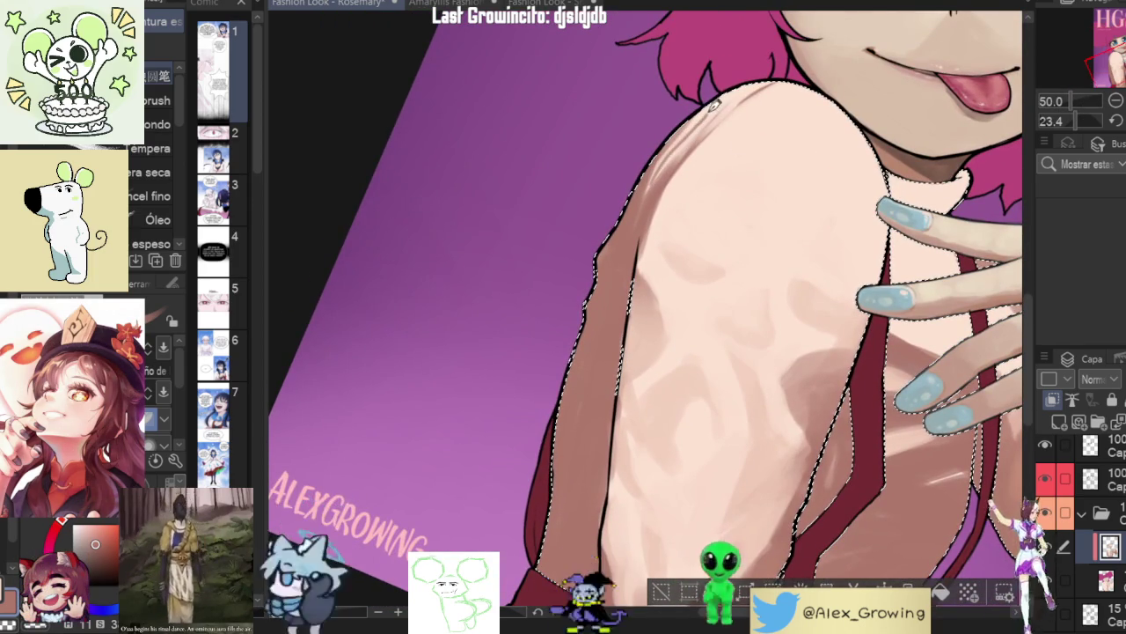
scroll(666, 247, "up", 2)
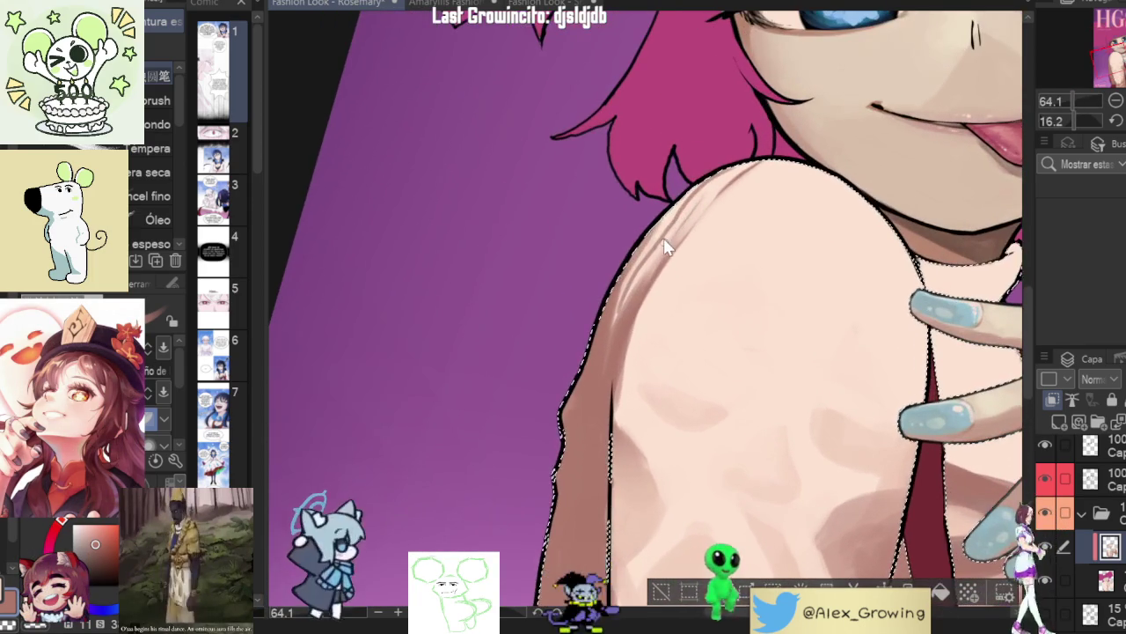
scroll(669, 248, "up", 1)
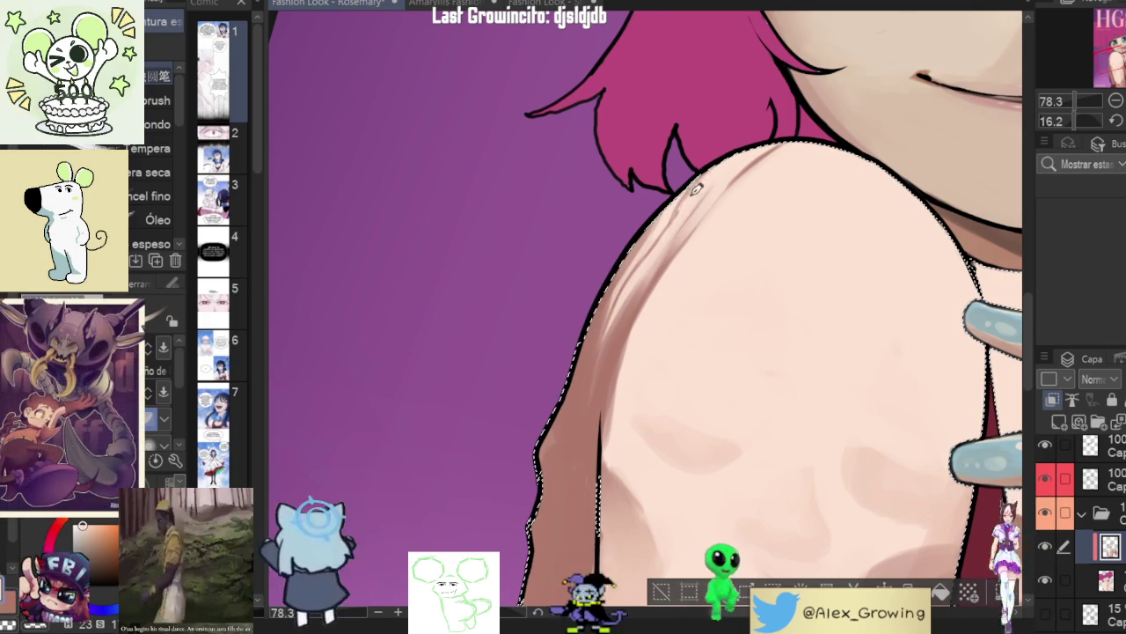
scroll(734, 249, "down", 1)
scroll(691, 246, "down", 2)
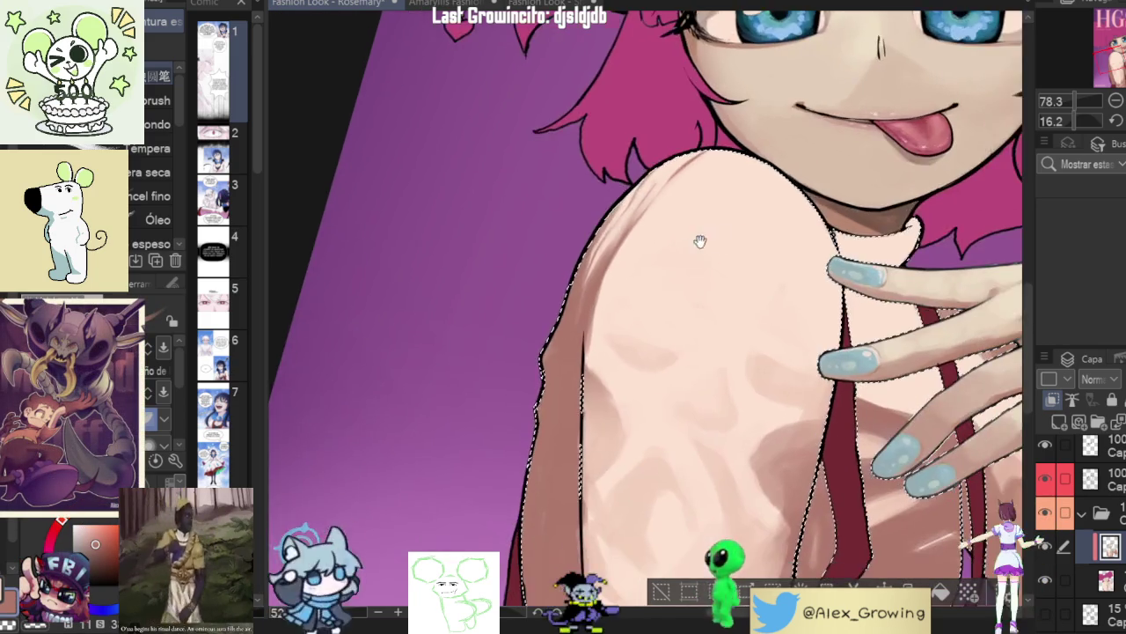
scroll(734, 246, "down", 2)
scroll(721, 204, "up", 1)
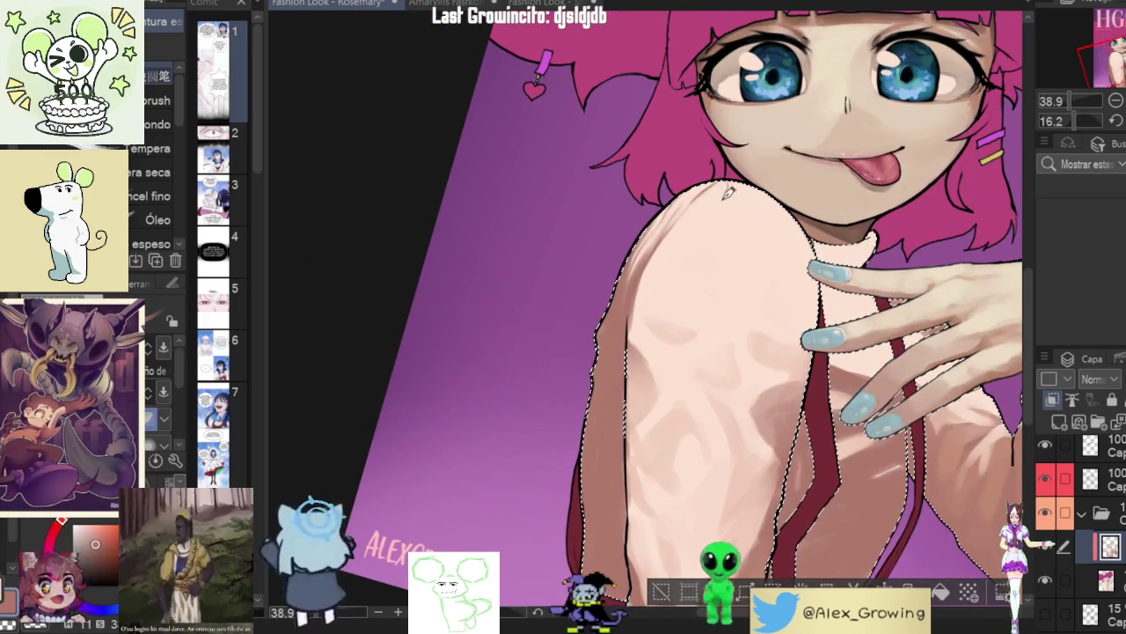
scroll(714, 222, "down", 1)
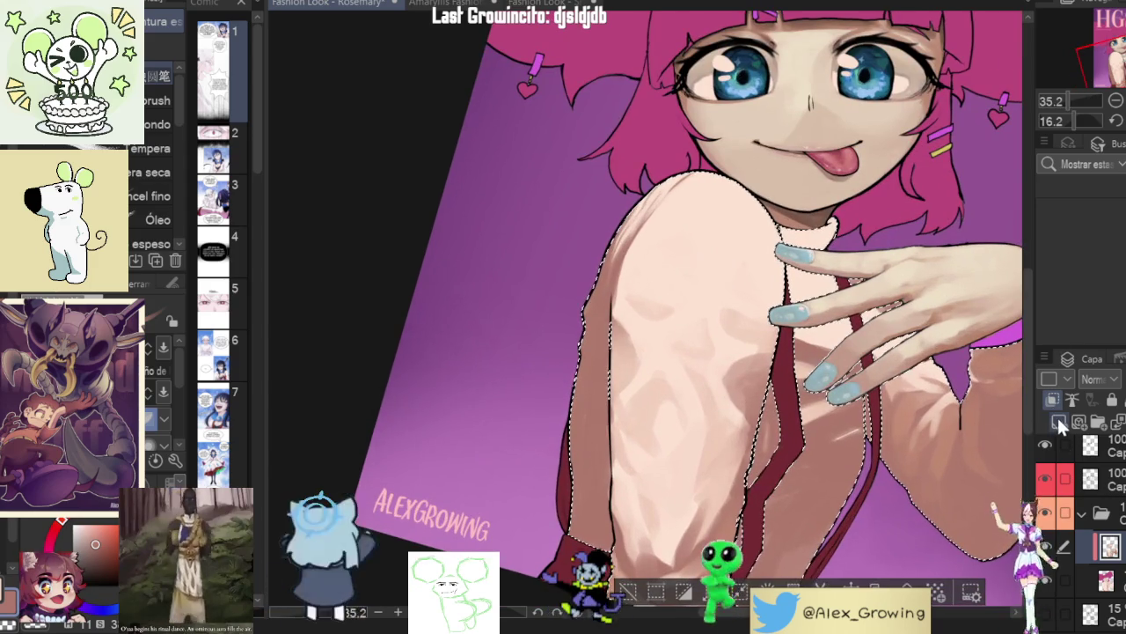
left_click(1057, 420)
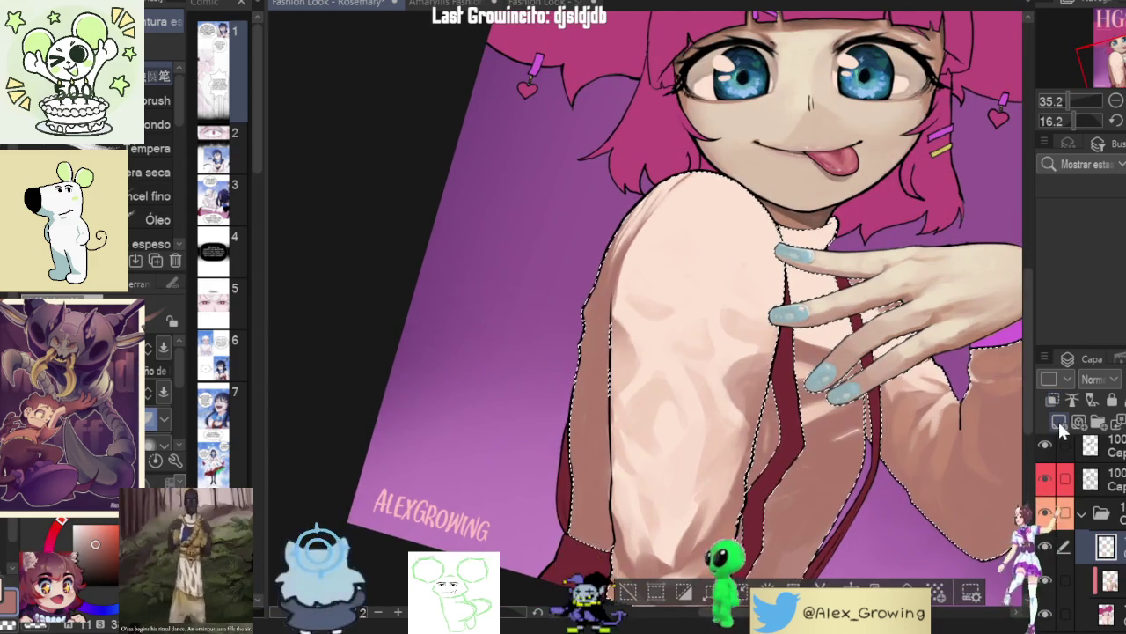
- Clip the new layer to the sweater layer below, then tilt and zoom onto the arm
left_click(1052, 398)
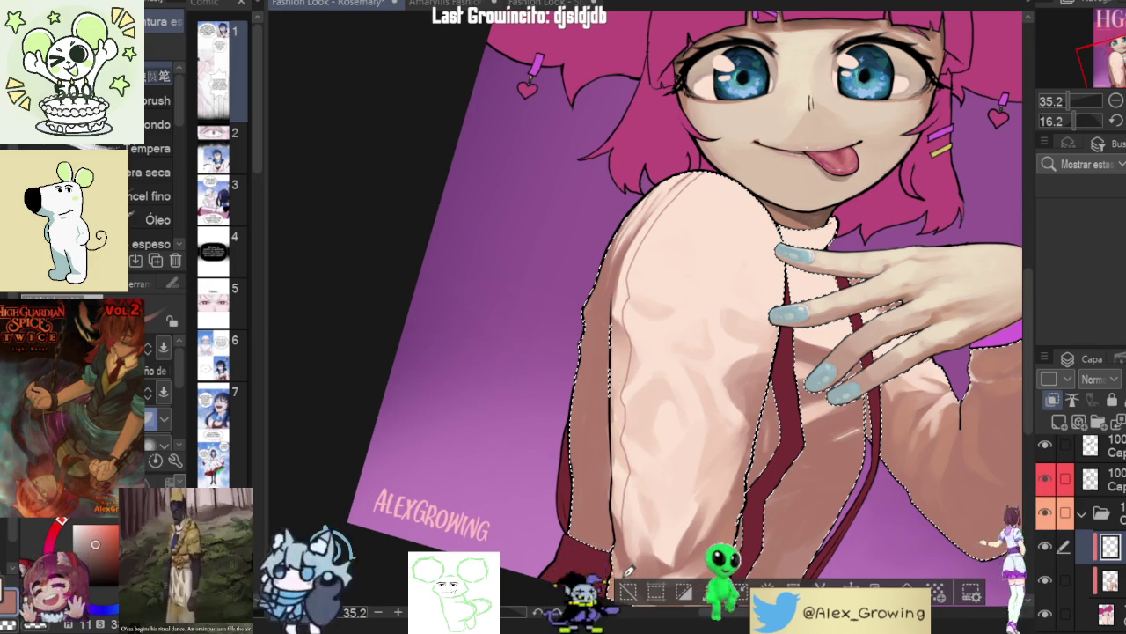
left_click_drag(677, 468, 608, 314)
scroll(603, 372, "down", 1)
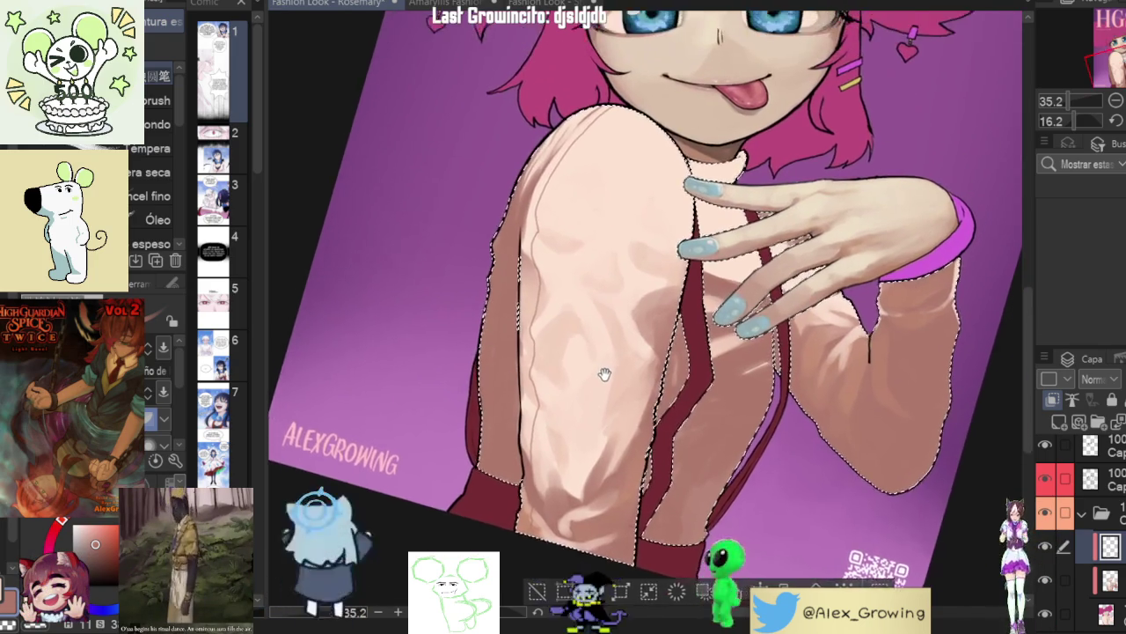
scroll(611, 372, "down", 1)
scroll(620, 370, "down", 1)
mouse_move(620, 369)
left_mouse_down()
mouse_move(666, 198)
mouse_move(713, 159)
left_mouse_up()
scroll(633, 290, "up", 2)
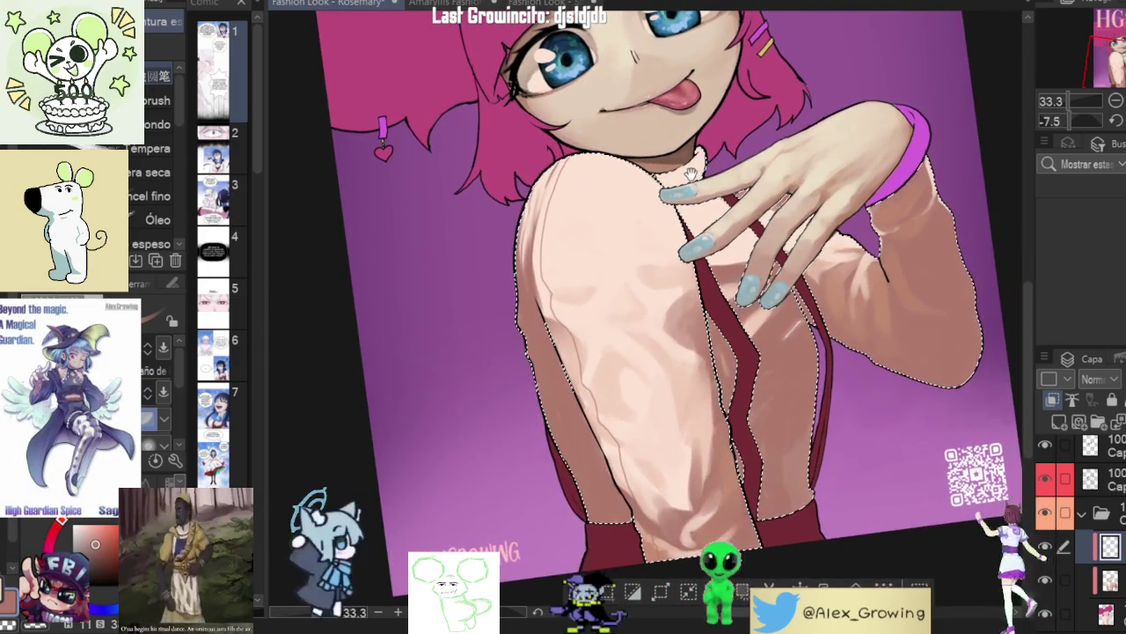
left_click_drag(715, 159, 701, 174)
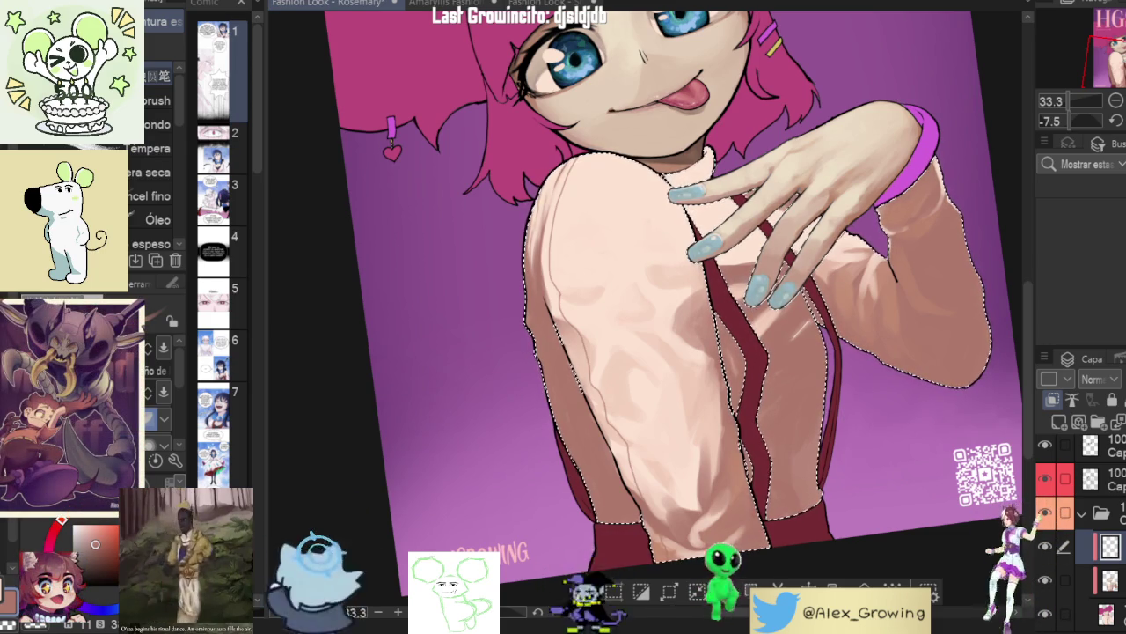
- Rotate the view and draw a thin curved rib line up the sleeve
left_click_drag(632, 258, 666, 259)
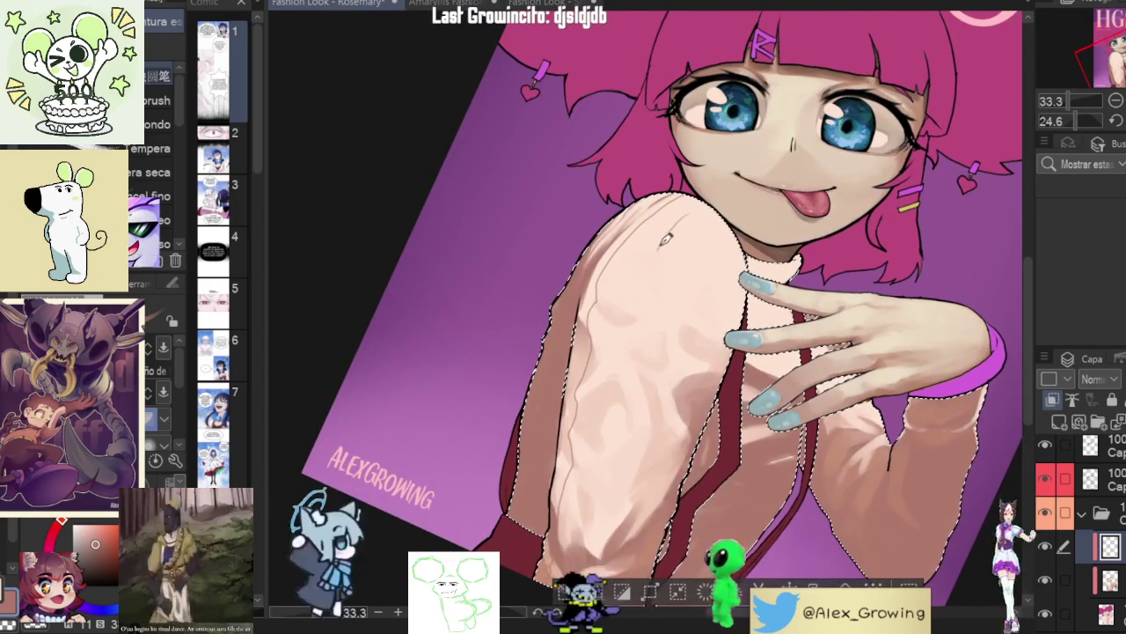
scroll(623, 203, "up", 2)
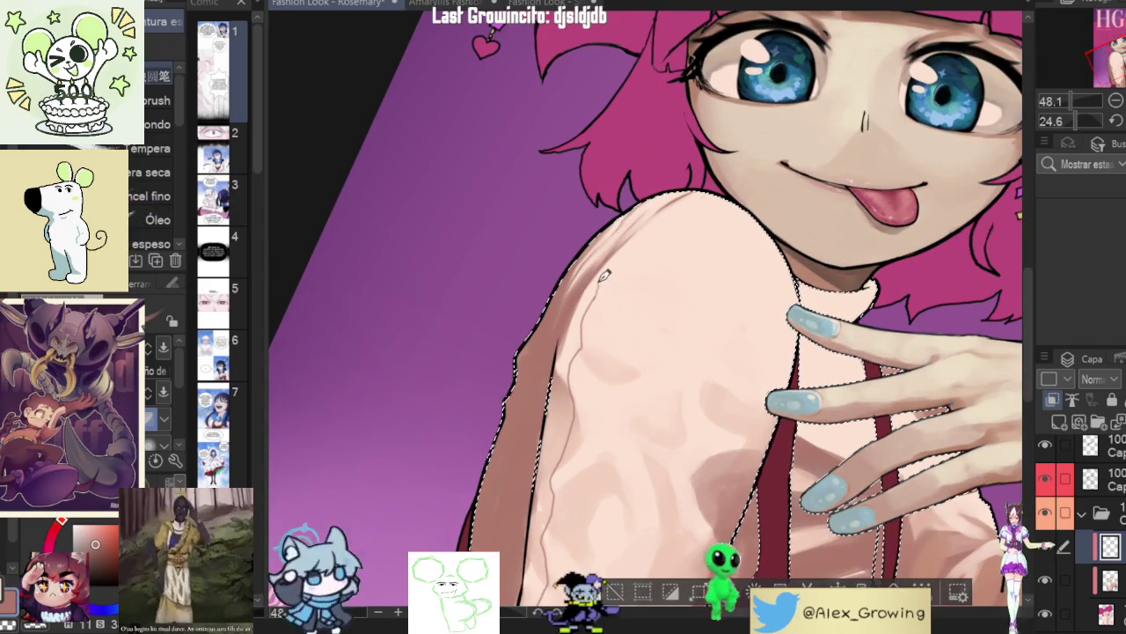
left_click_drag(604, 274, 673, 367)
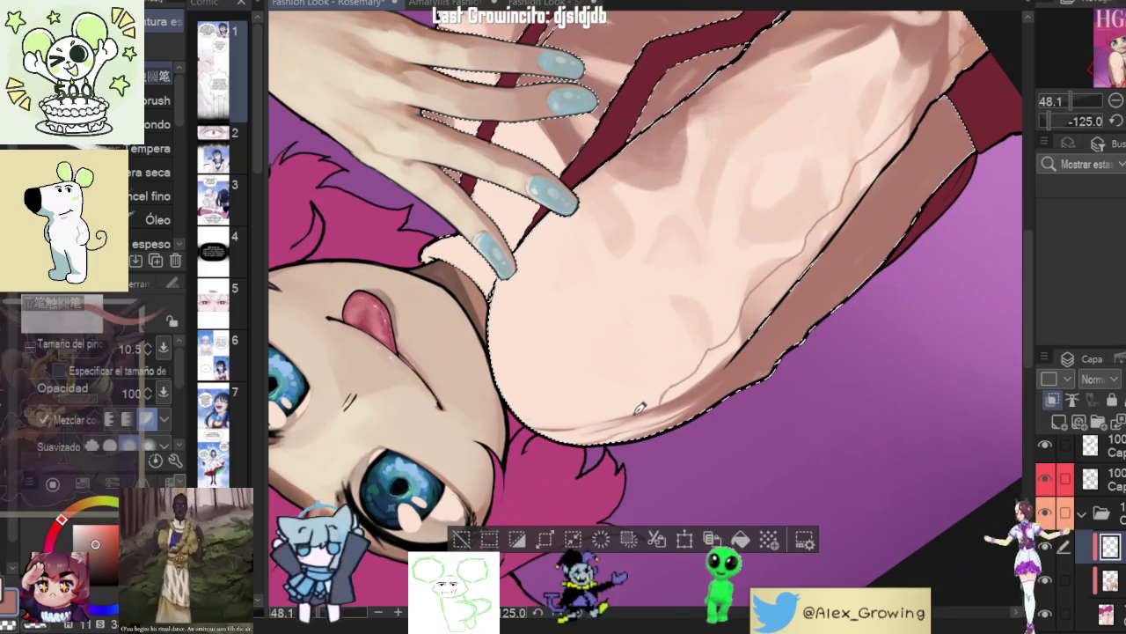
left_click_drag(634, 409, 666, 354)
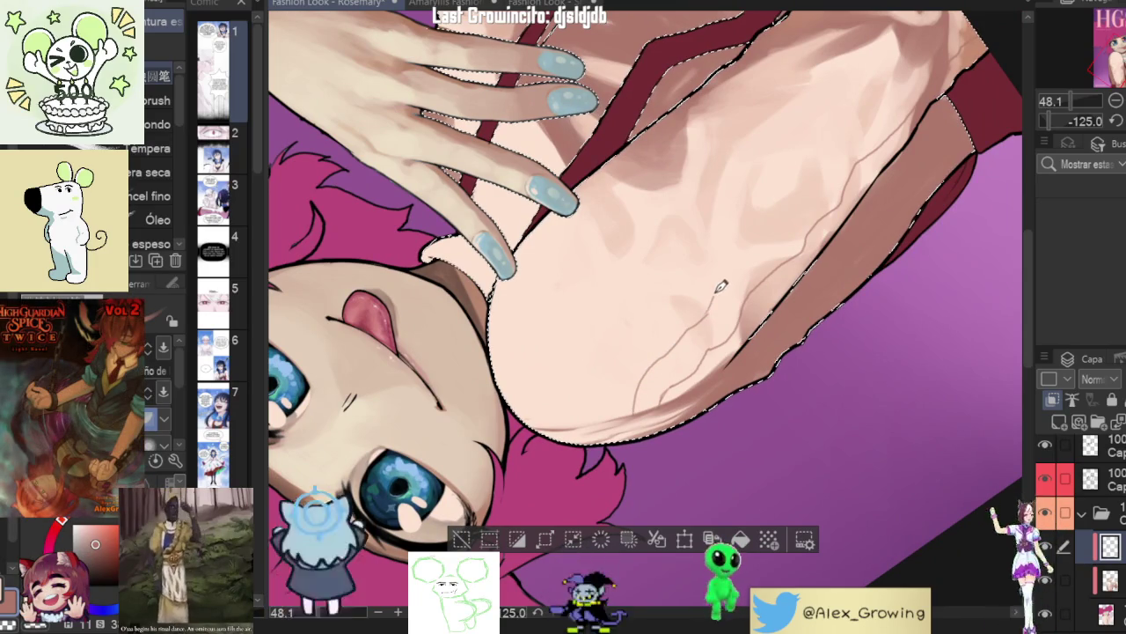
left_click_drag(751, 254, 777, 223)
left_click_drag(838, 149, 880, 103)
- Add another rib line and a darker rib line along the arm
left_click_drag(930, 44, 780, 223)
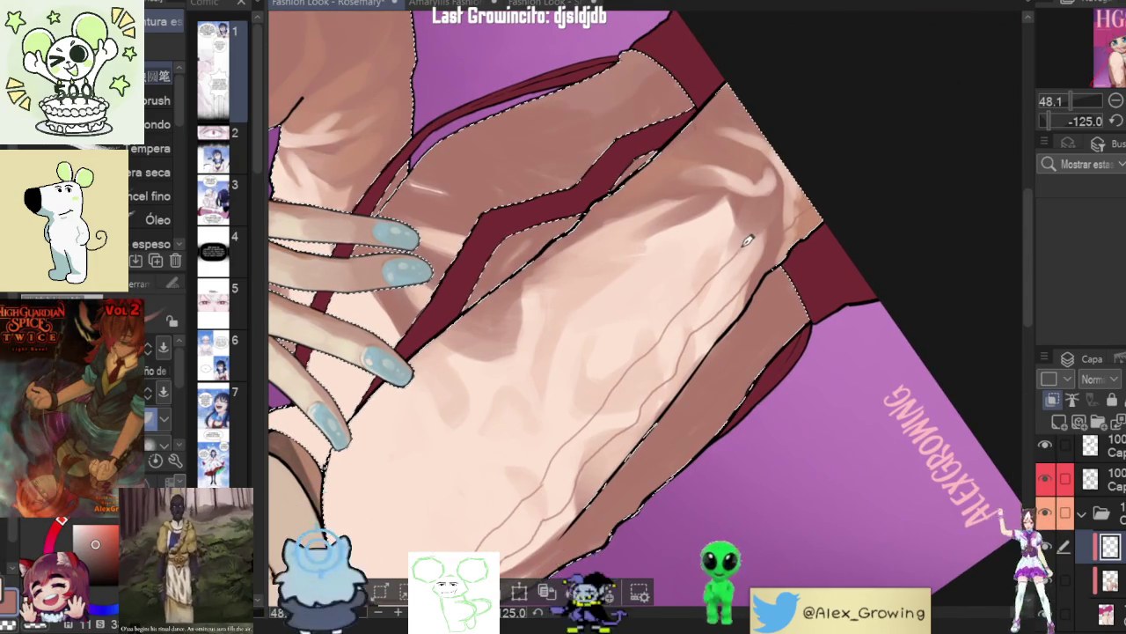
scroll(791, 178, "down", 5)
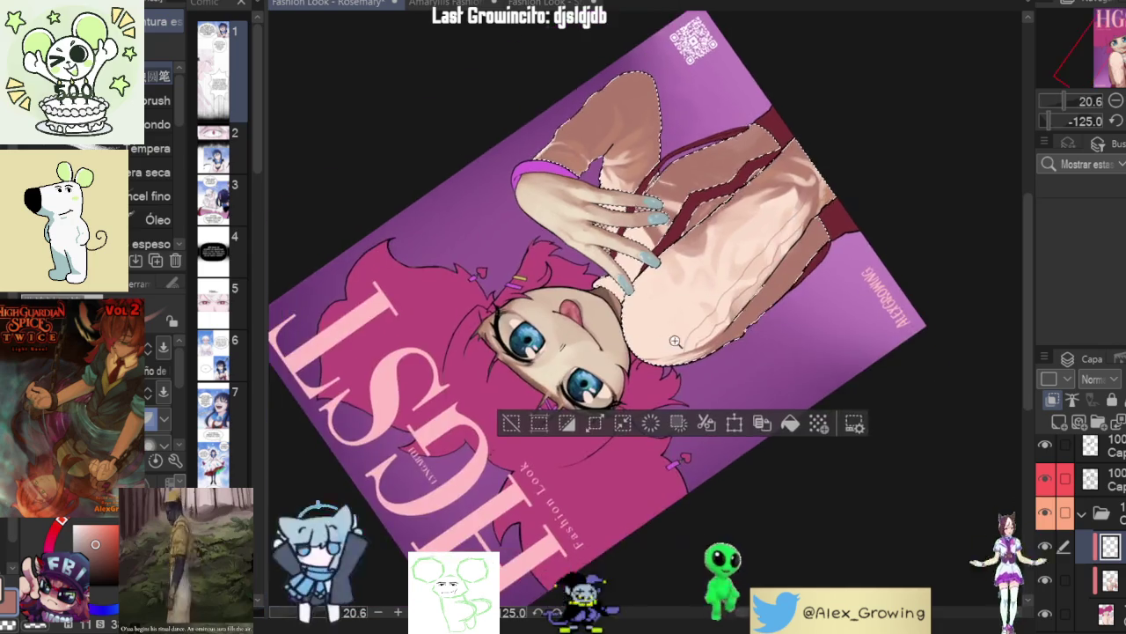
scroll(660, 397, "up", 5)
left_click_drag(654, 347, 672, 308)
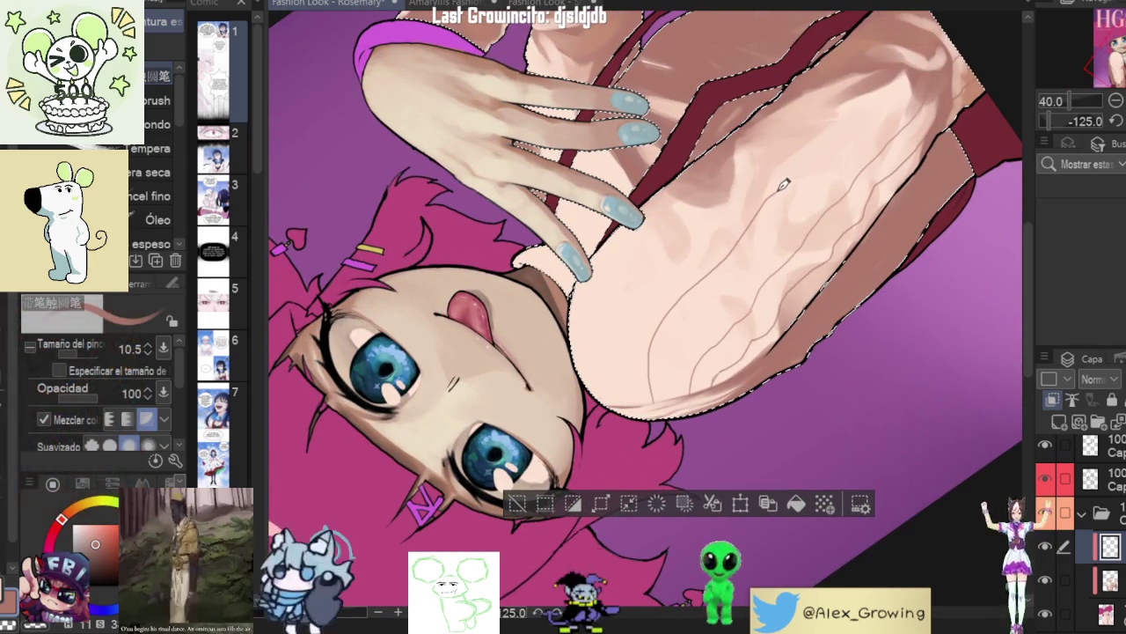
mouse_move(836, 159)
left_mouse_down()
mouse_move(772, 229)
mouse_move(760, 224)
mouse_move(804, 192)
left_mouse_up()
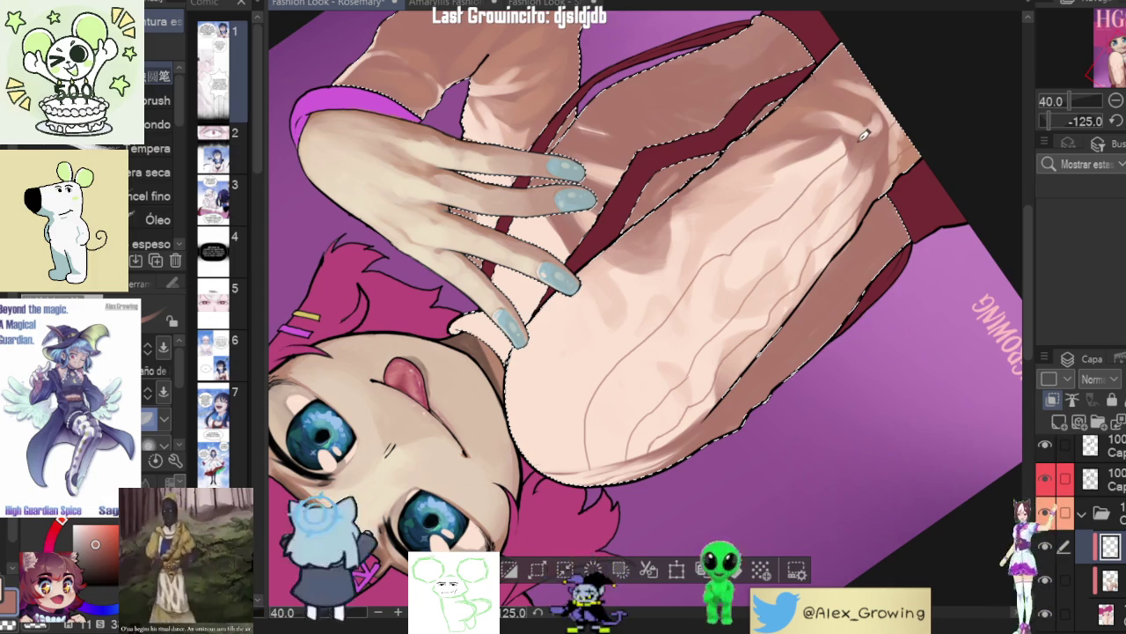
scroll(854, 138, "up", 5)
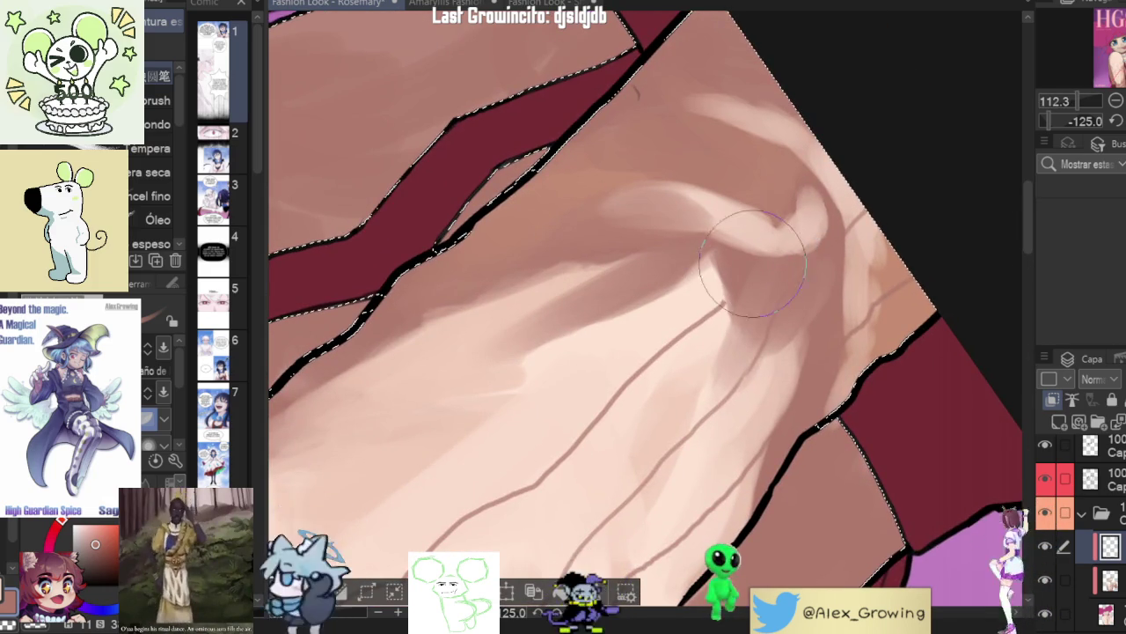
mouse_move(753, 239)
left_mouse_down()
mouse_move(791, 150)
mouse_move(771, 407)
mouse_move(788, 129)
mouse_move(651, 414)
mouse_move(636, 428)
mouse_move(576, 415)
left_mouse_up()
- Recentre the hand and sleeve, then rotate the view back toward the face
scroll(792, 150, "down", 5)
scroll(770, 407, "down", 3)
scroll(789, 129, "up", 2)
scroll(687, 333, "up", 3)
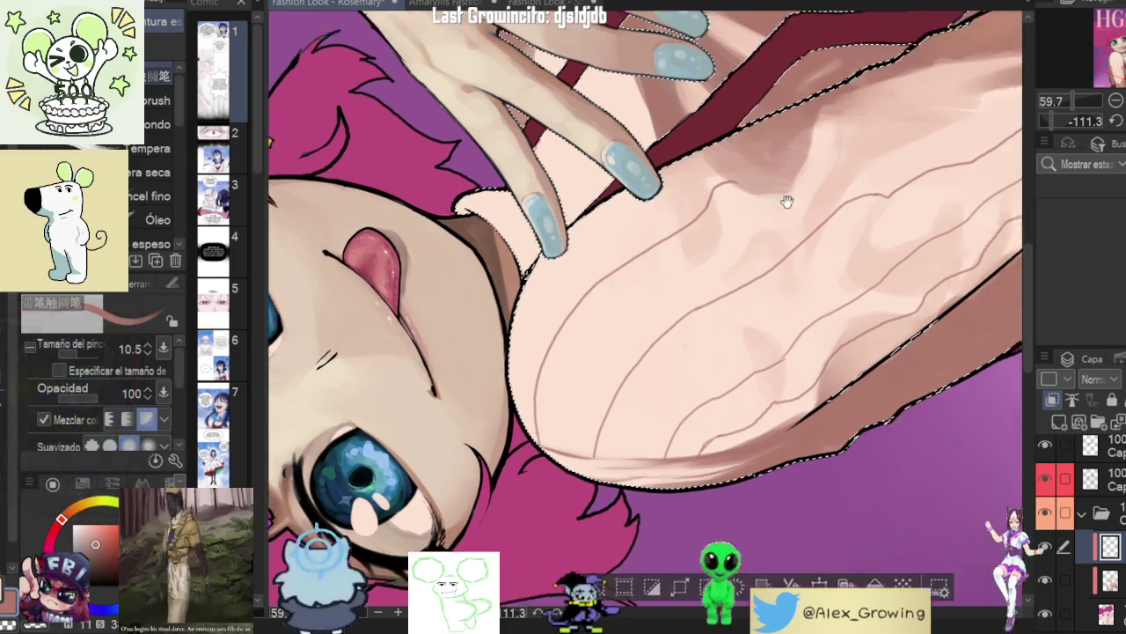
left_click_drag(786, 197, 658, 274)
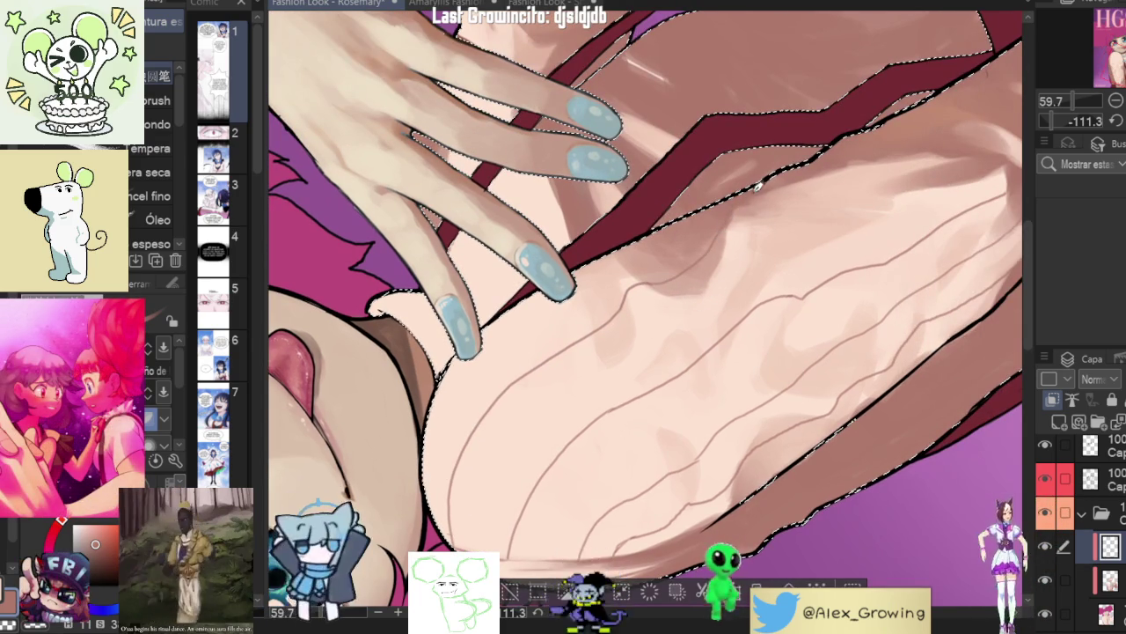
left_click_drag(889, 150, 692, 289)
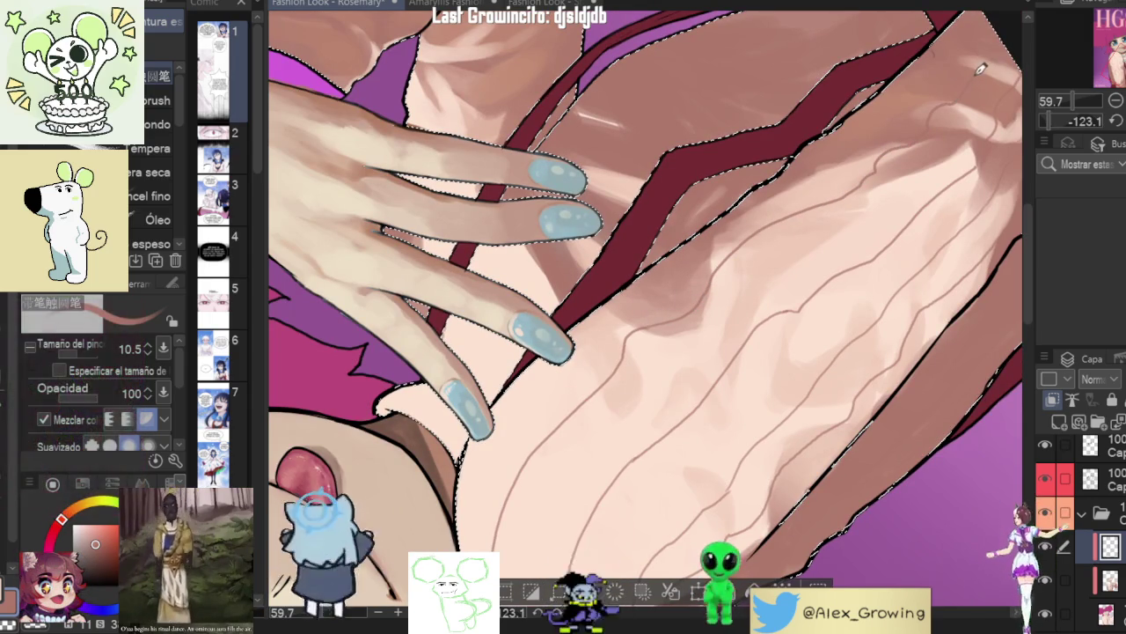
left_click_drag(997, 53, 997, 183)
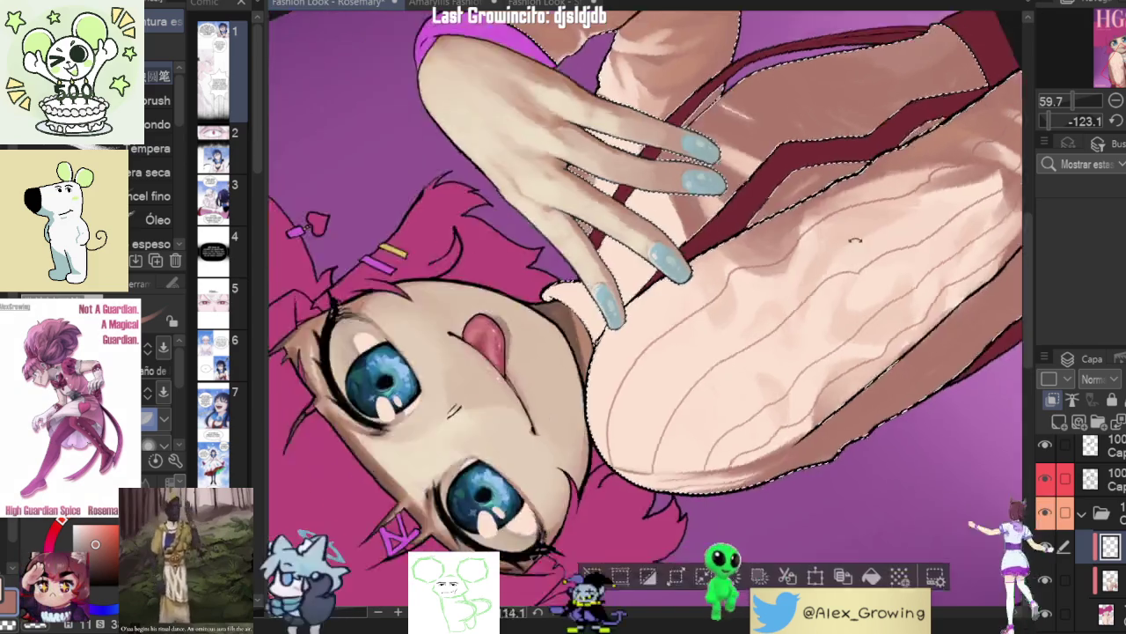
- Reset the canvas rotation, zoom onto the shoulder, and brush a darker stroke along its outer edge
key("ctrl+@")
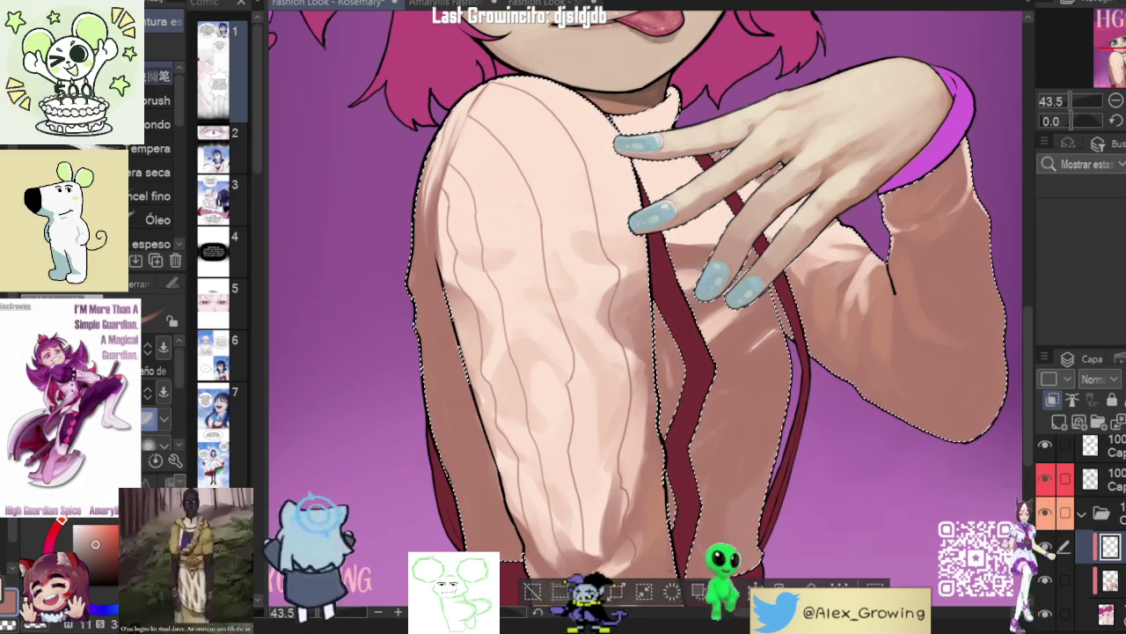
scroll(748, 287, "down", 1)
scroll(749, 287, "down", 1)
left_click_drag(749, 287, 615, 351)
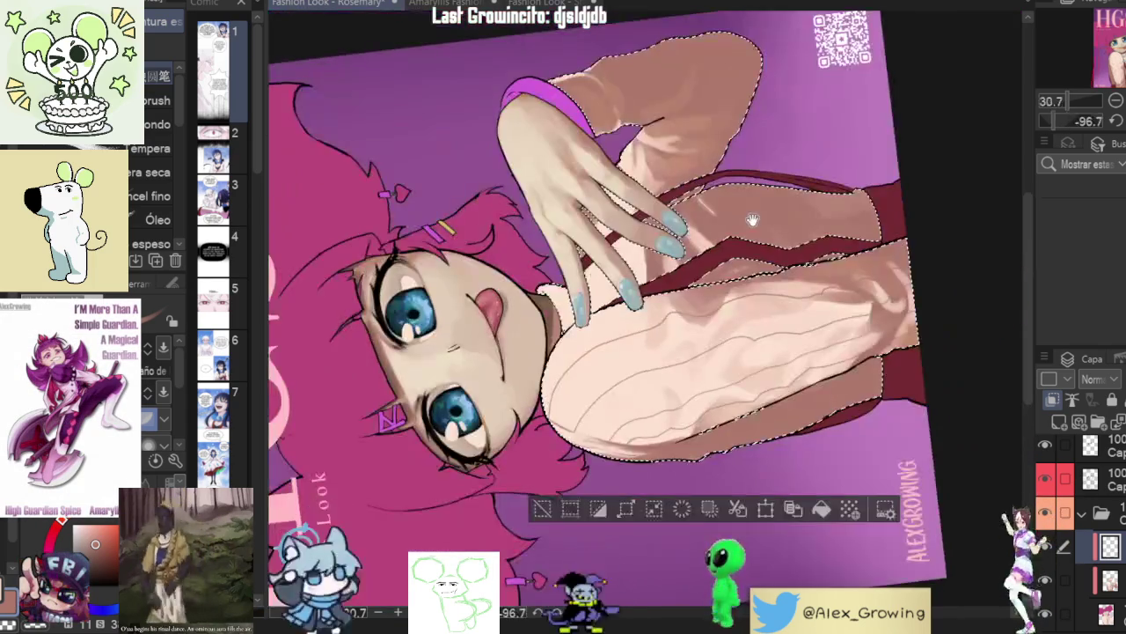
scroll(543, 405, "up", 3)
left_click_drag(543, 405, 668, 214)
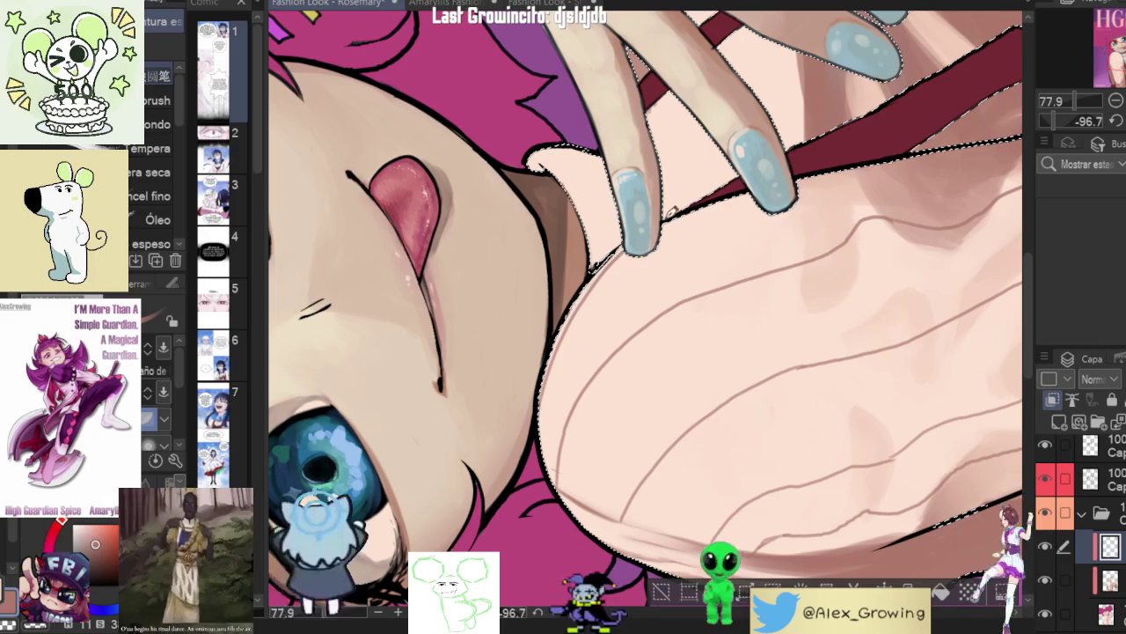
scroll(733, 184, "down", 5)
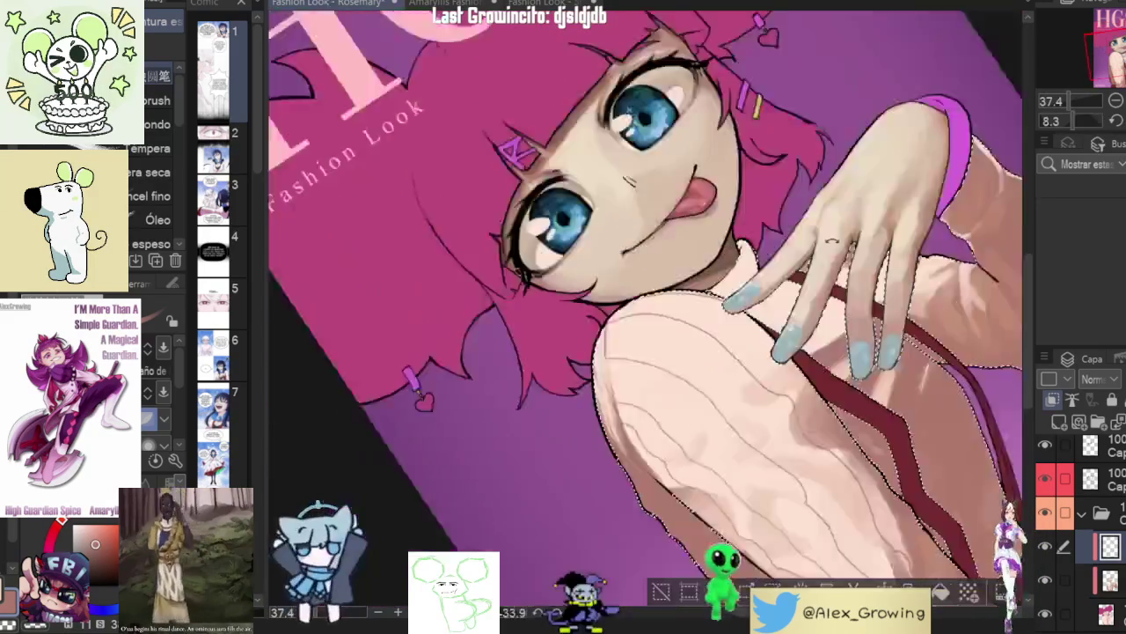
scroll(713, 190, "up", 3)
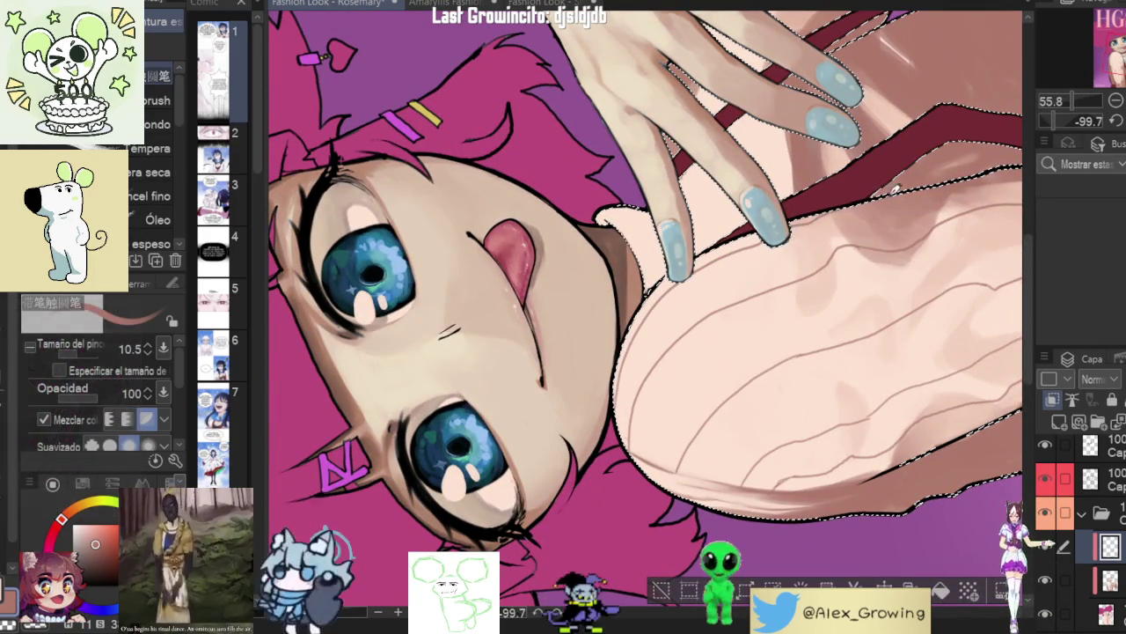
scroll(917, 238, "down", 2)
left_click_drag(917, 237, 656, 378)
scroll(655, 378, "up", 3)
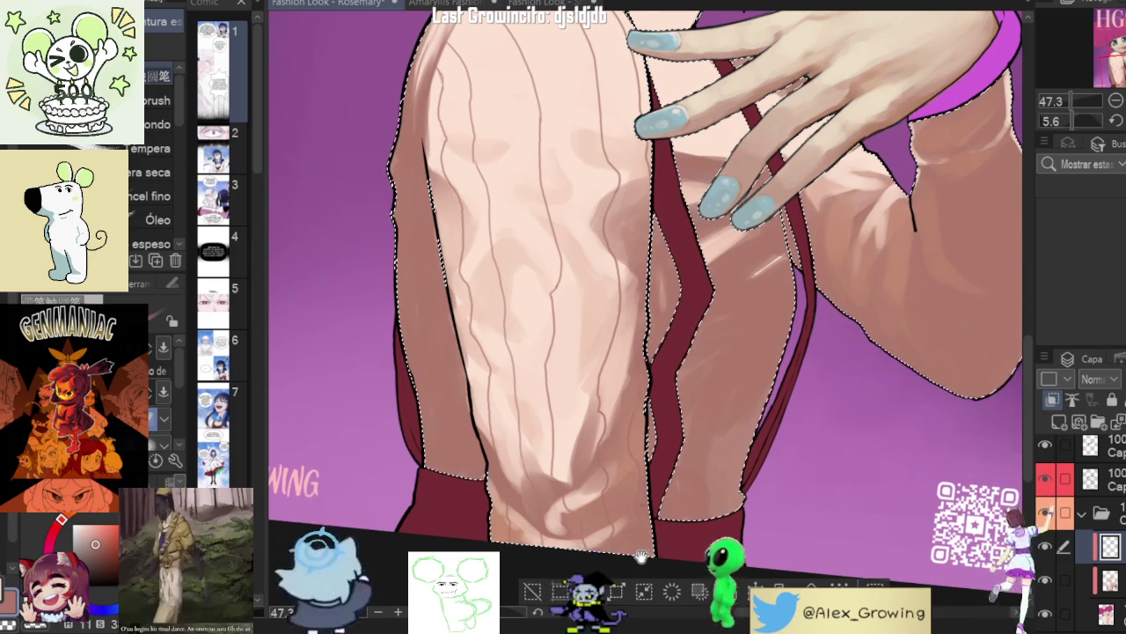
- Zoom and pan the view onto the face and turtleneck collar
scroll(704, 273, "down", 5)
scroll(704, 273, "up", 3)
scroll(704, 272, "up", 1)
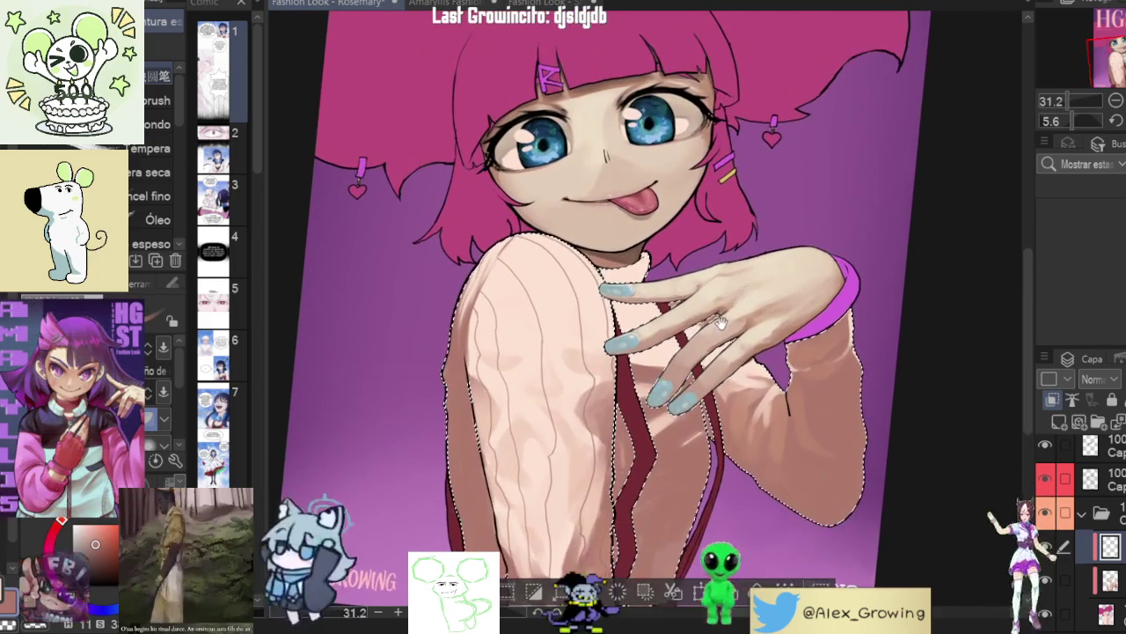
scroll(574, 267, "up", 3)
scroll(574, 267, "up", 1)
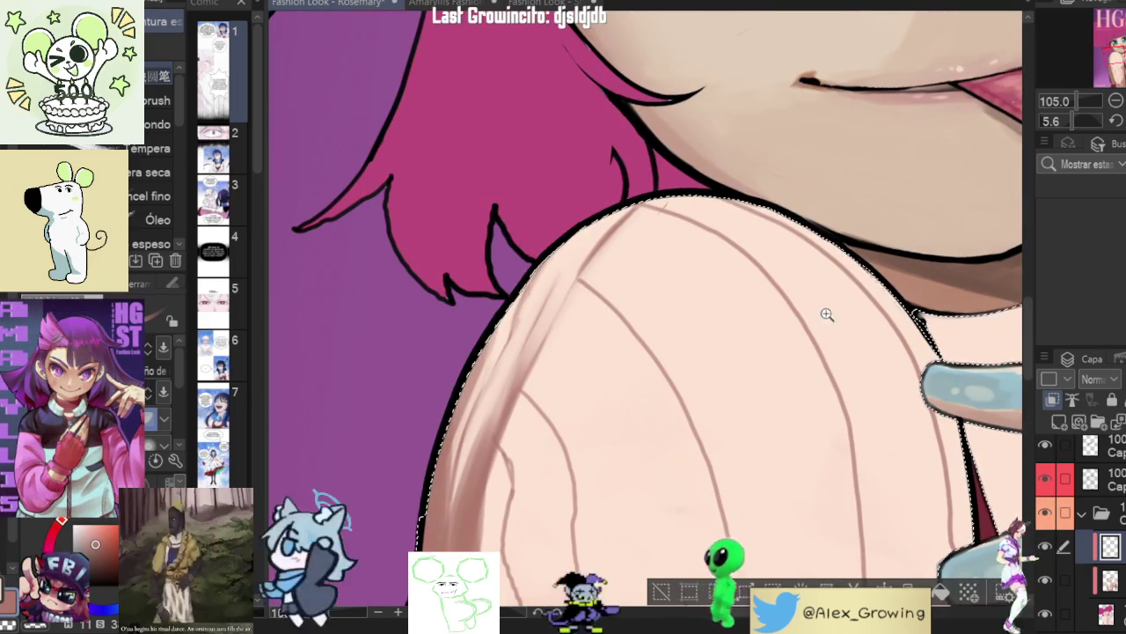
scroll(836, 308, "down", 3)
left_click_drag(835, 290, 842, 300)
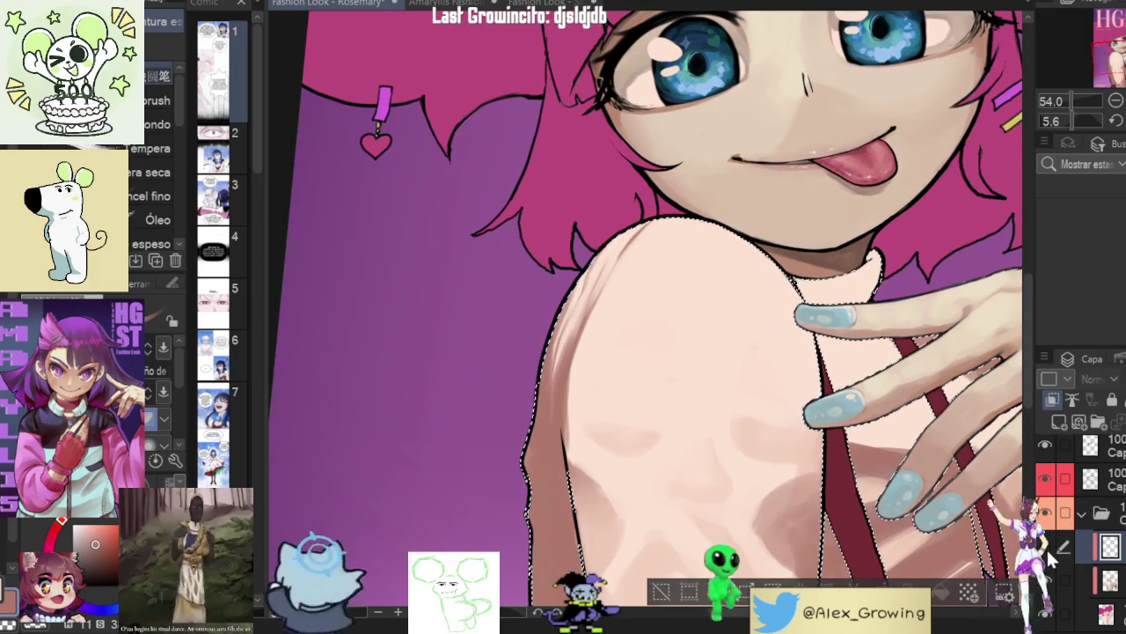
scroll(781, 211, "down", 2)
scroll(781, 211, "down", 1)
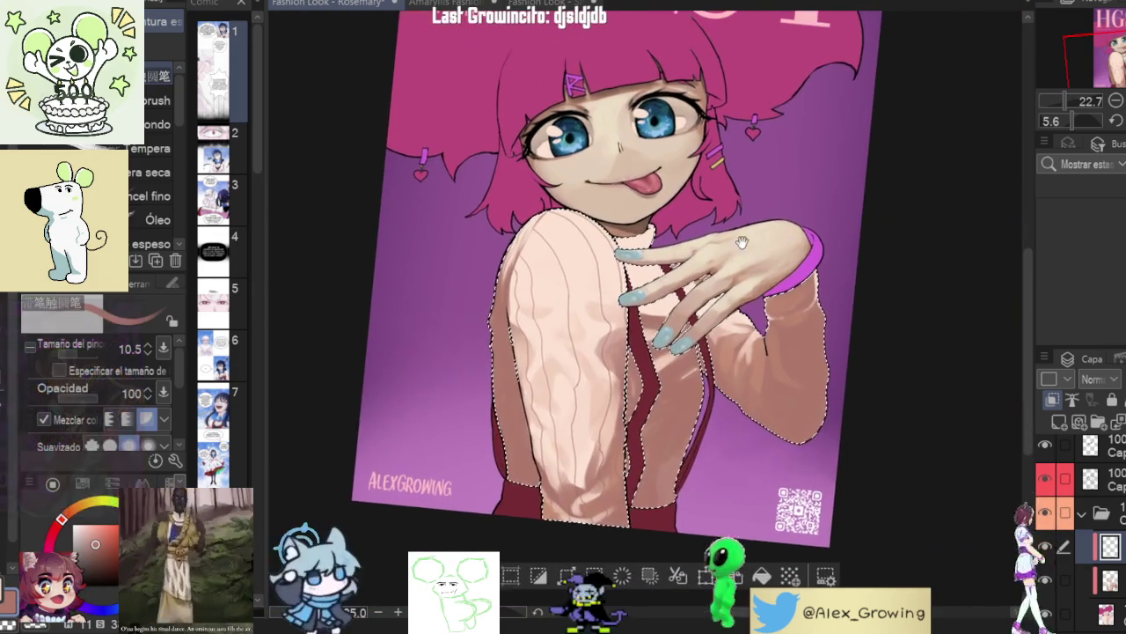
- Tilt the canvas and draw four vertical rib strokes across the turtleneck collar
left_click_drag(780, 211, 642, 300)
scroll(642, 300, "up", 2)
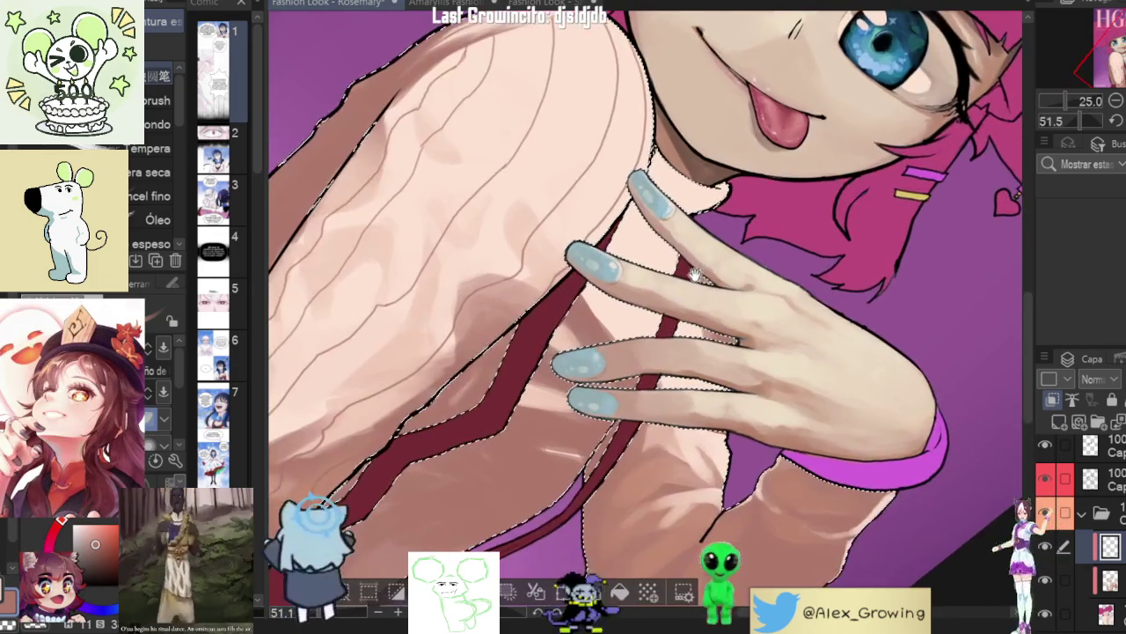
scroll(638, 282, "up", 1)
scroll(635, 268, "up", 2)
scroll(632, 255, "up", 1)
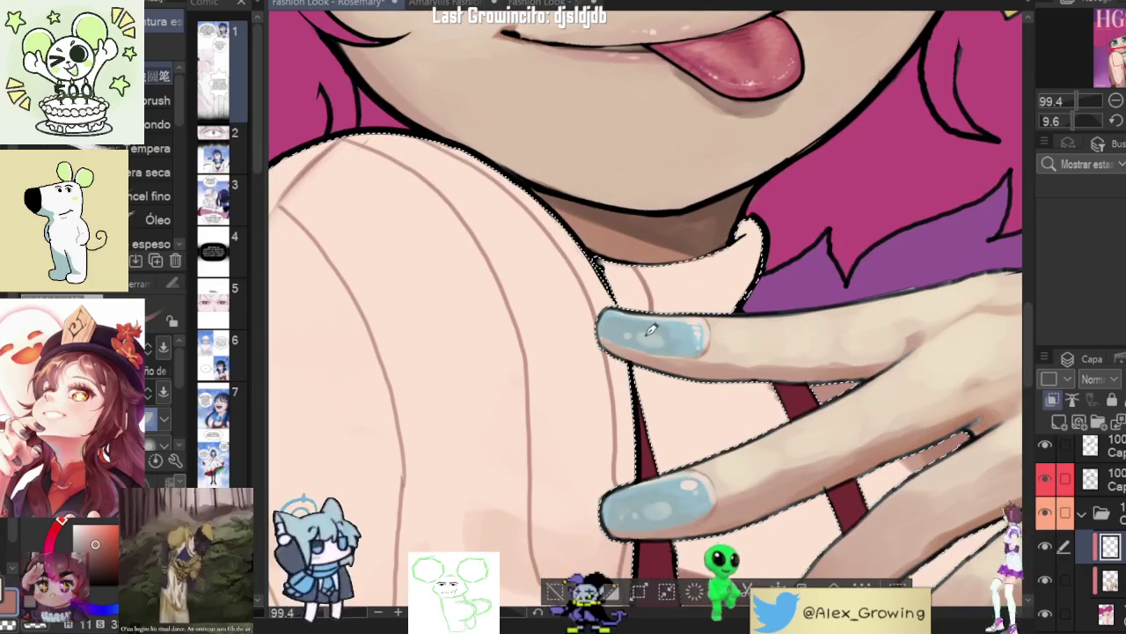
left_click_drag(692, 259, 704, 308)
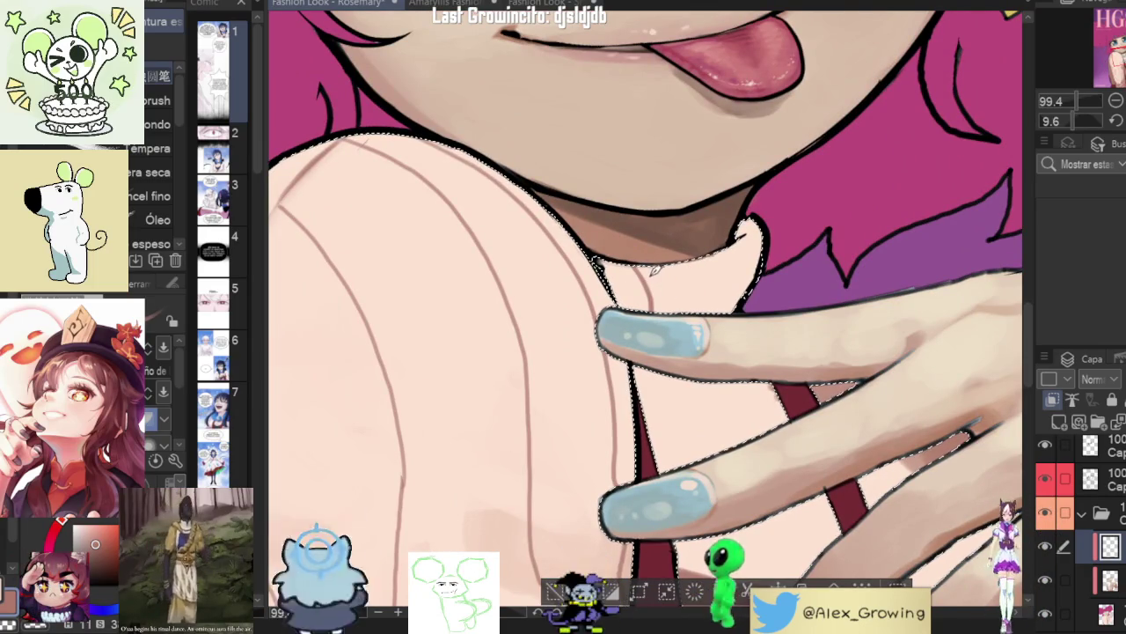
left_click_drag(692, 264, 700, 304)
left_click_drag(704, 258, 711, 326)
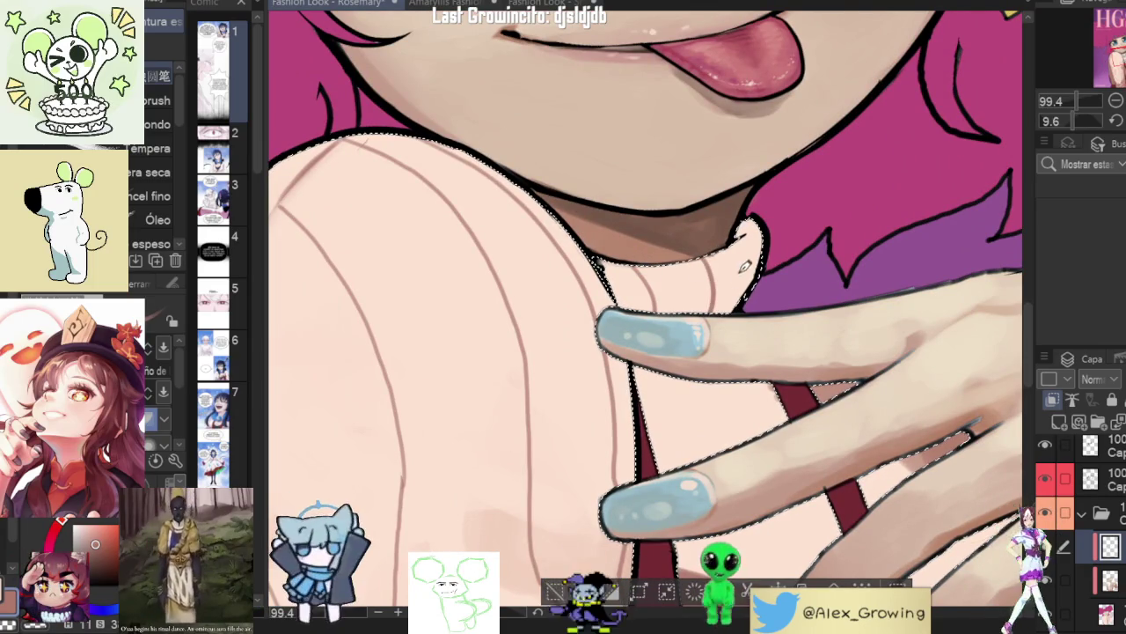
left_click_drag(728, 255, 739, 310)
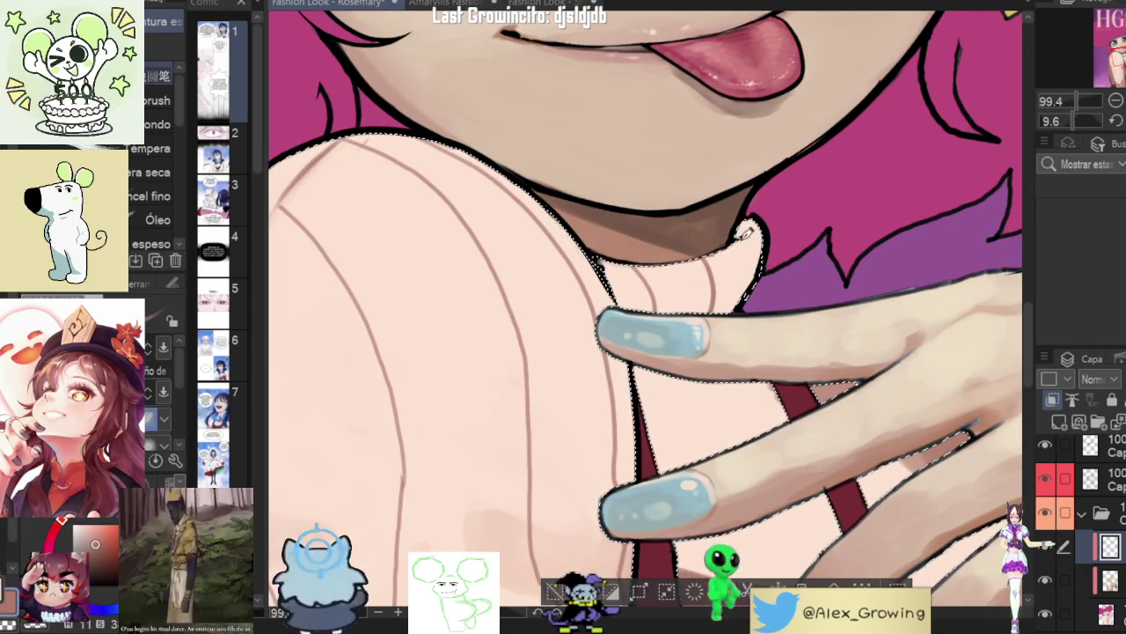
scroll(714, 180, "down", 3)
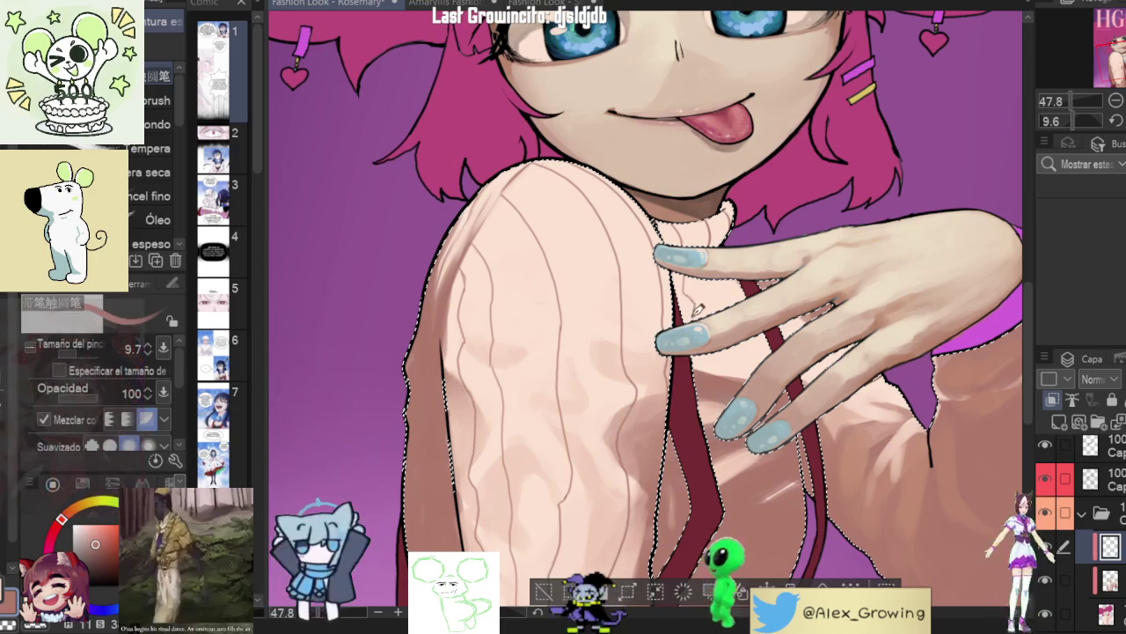
left_click_drag(746, 425, 706, 417)
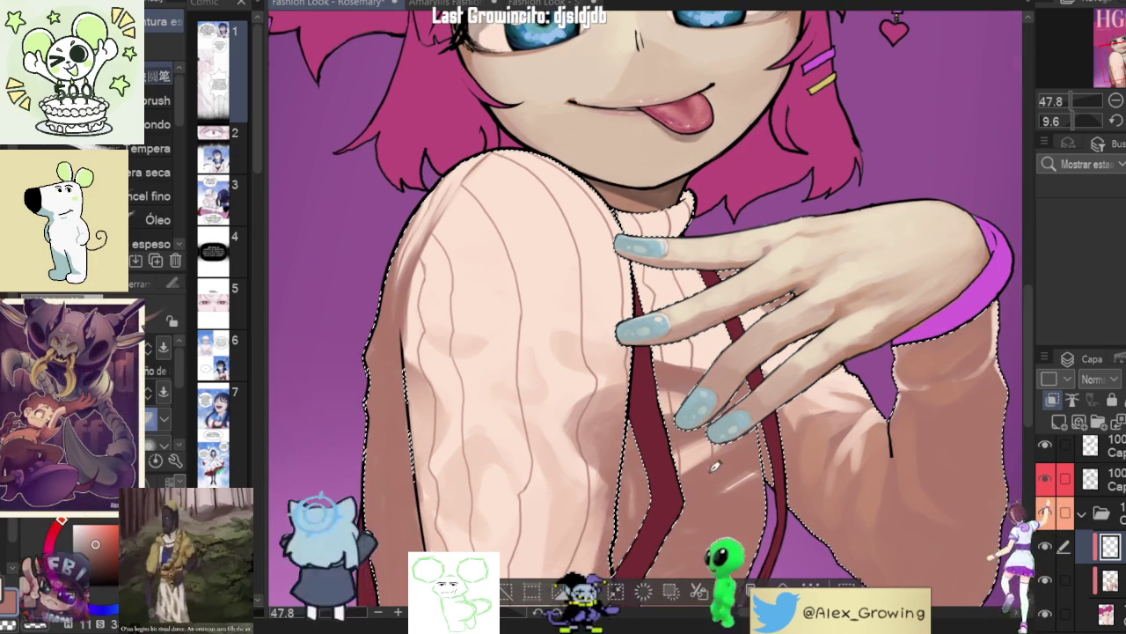
scroll(709, 426, "down", 2)
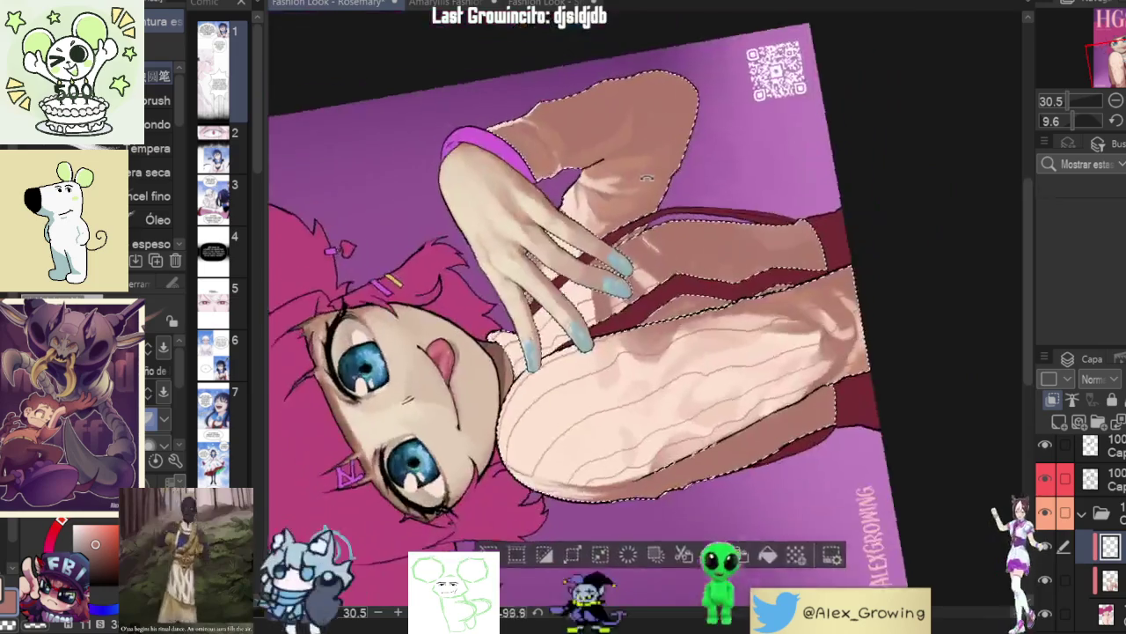
scroll(753, 364, "up", 3)
scroll(748, 308, "up", 3)
left_click_drag(743, 244, 701, 266)
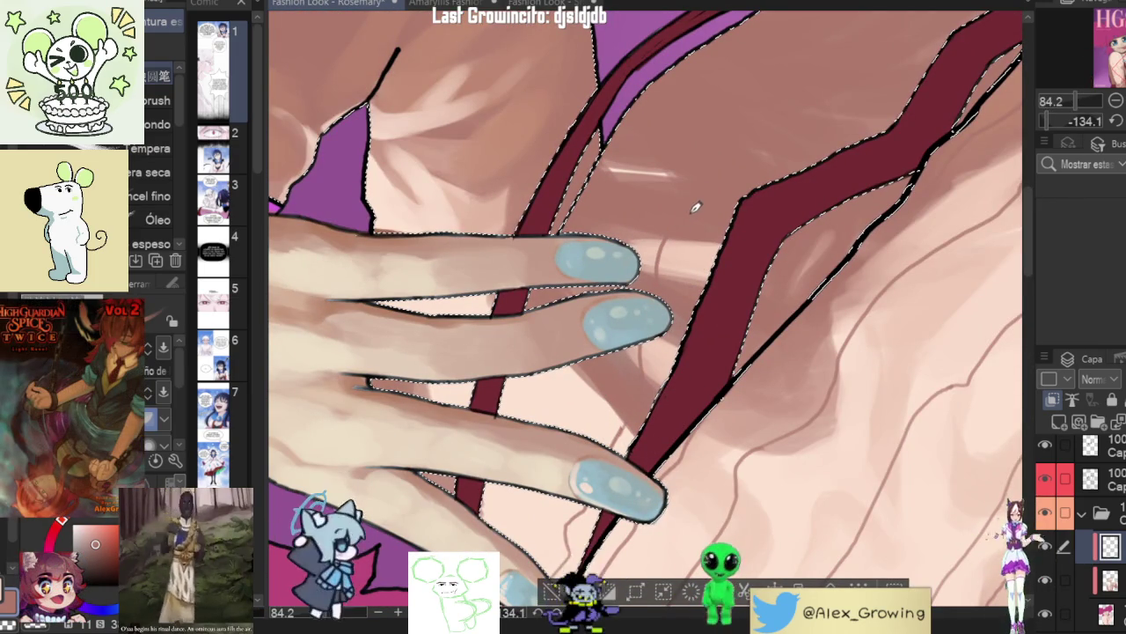
left_click_drag(639, 358, 732, 182)
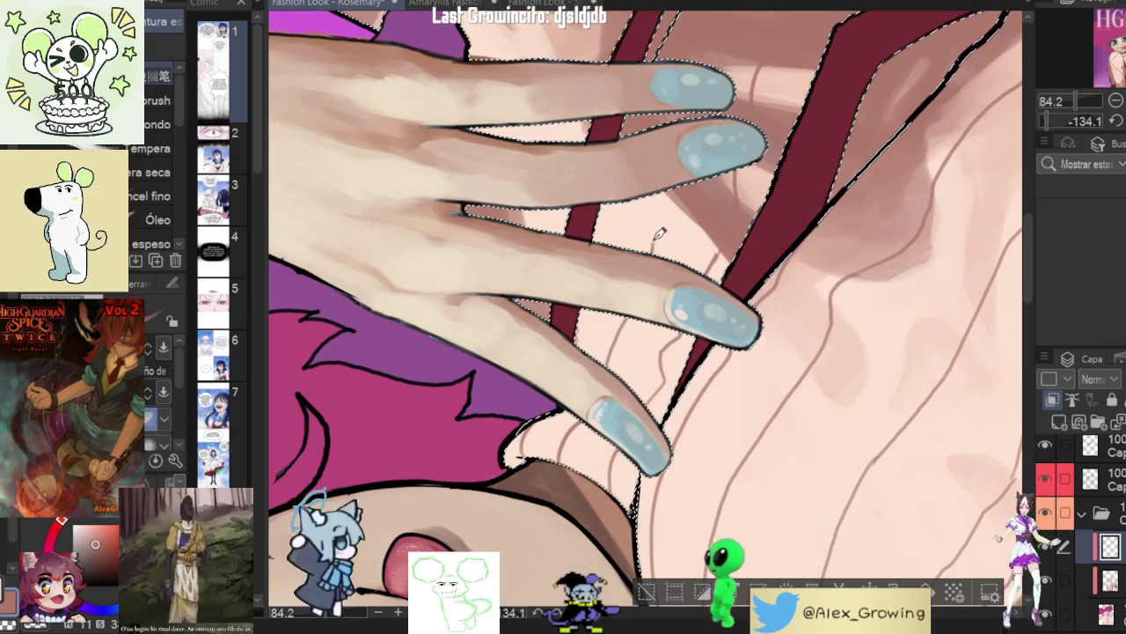
left_click_drag(674, 187, 616, 340)
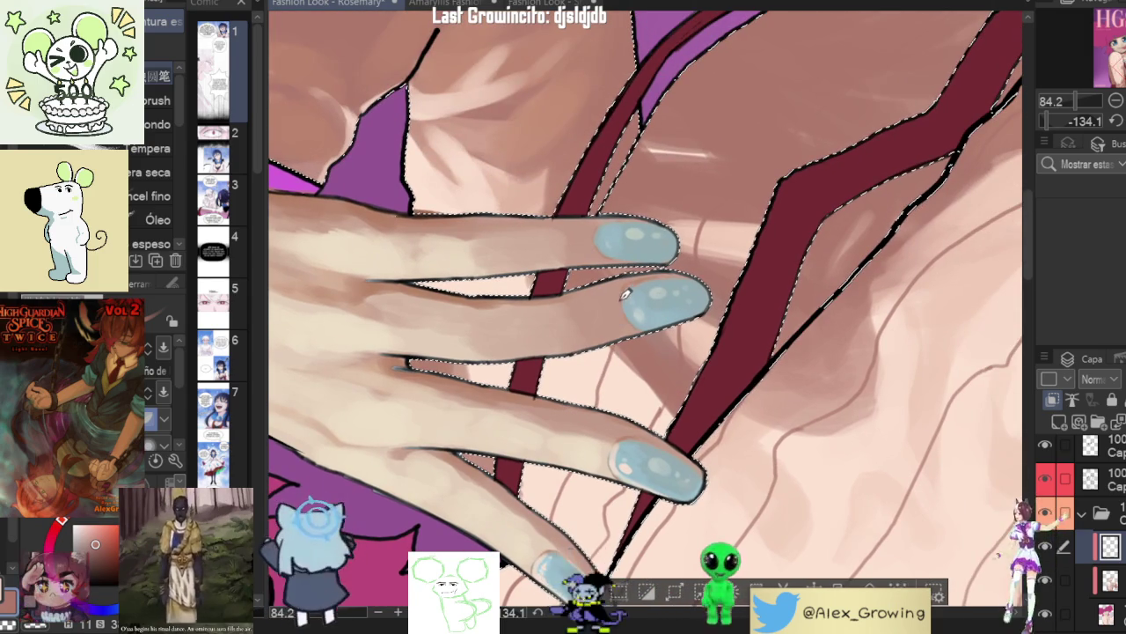
left_click_drag(764, 367, 677, 217)
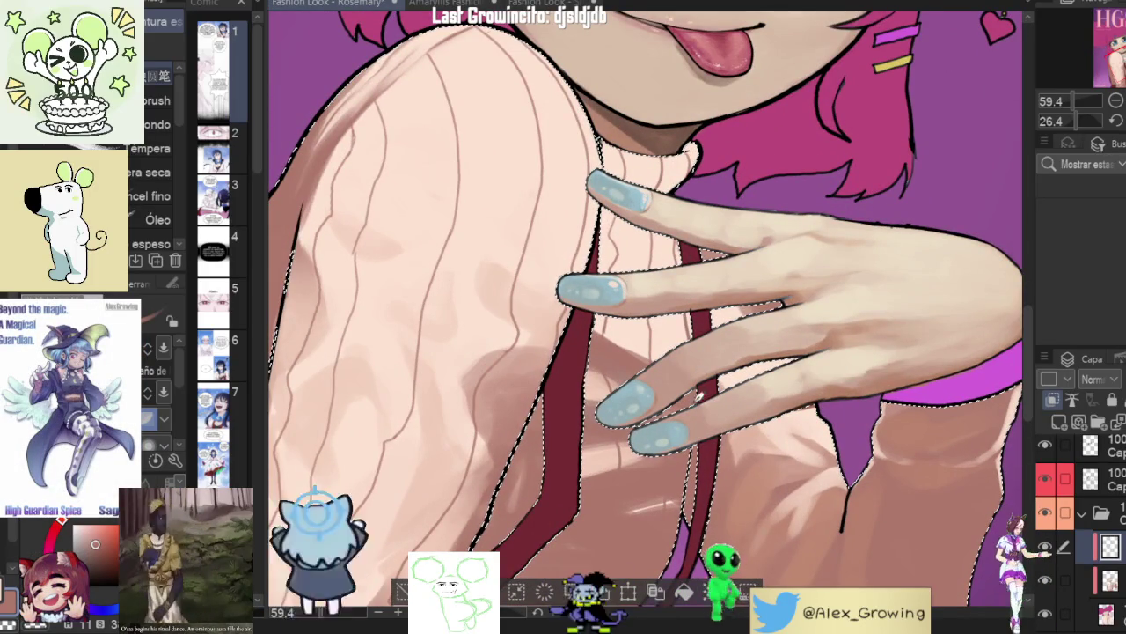
left_click_drag(700, 388, 697, 278)
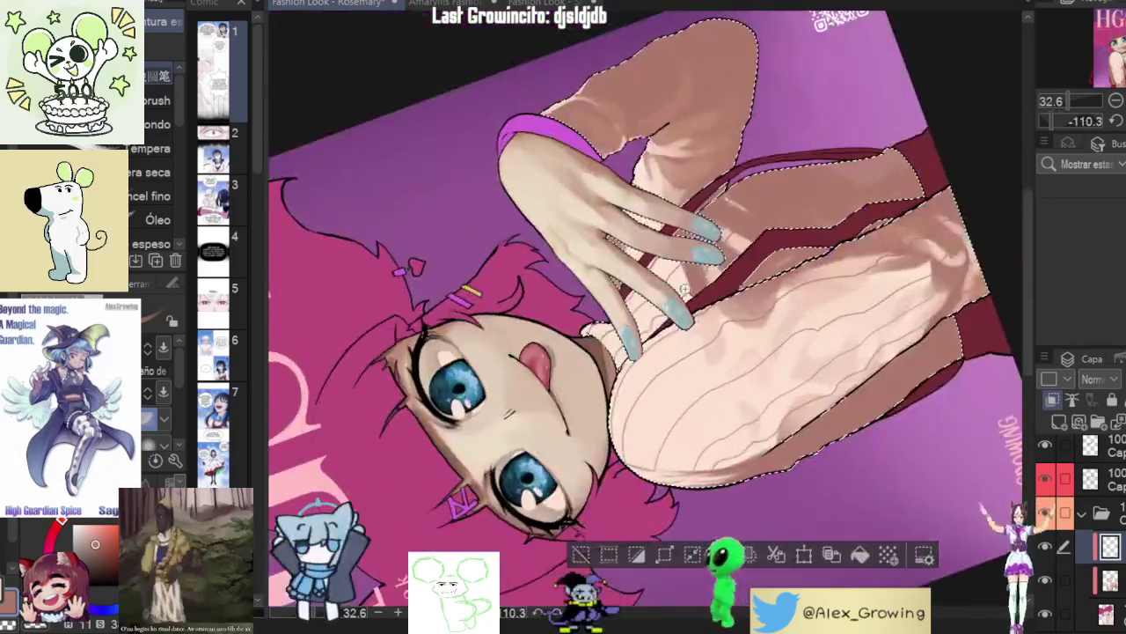
scroll(698, 278, "up", 3)
scroll(662, 303, "up", 3)
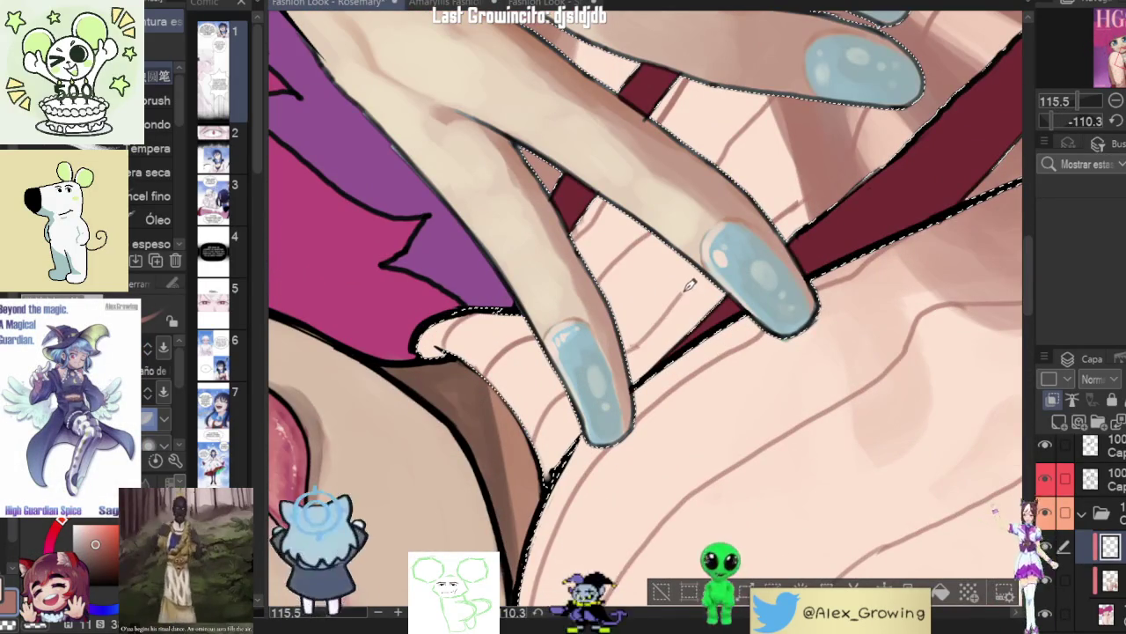
scroll(791, 201, "down", 3)
mouse_move(791, 201)
left_mouse_down()
mouse_move(764, 338)
mouse_move(668, 300)
left_mouse_up()
scroll(765, 338, "down", 3)
scroll(630, 314, "up", 2)
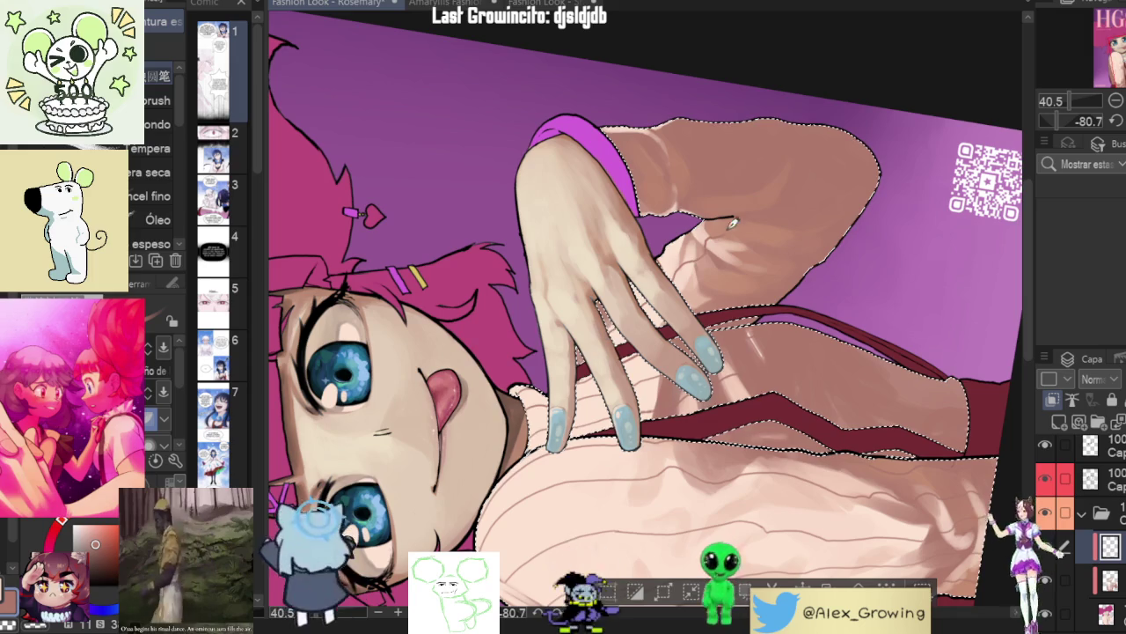
scroll(660, 290, "up", 1)
scroll(701, 252, "up", 1)
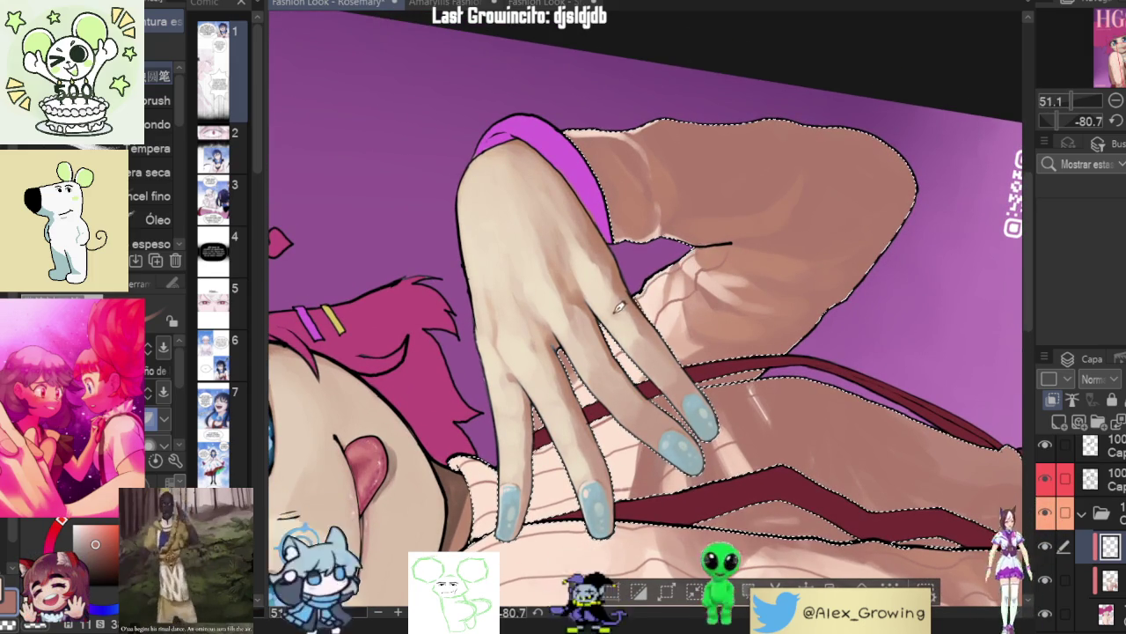
left_click_drag(737, 245, 669, 278)
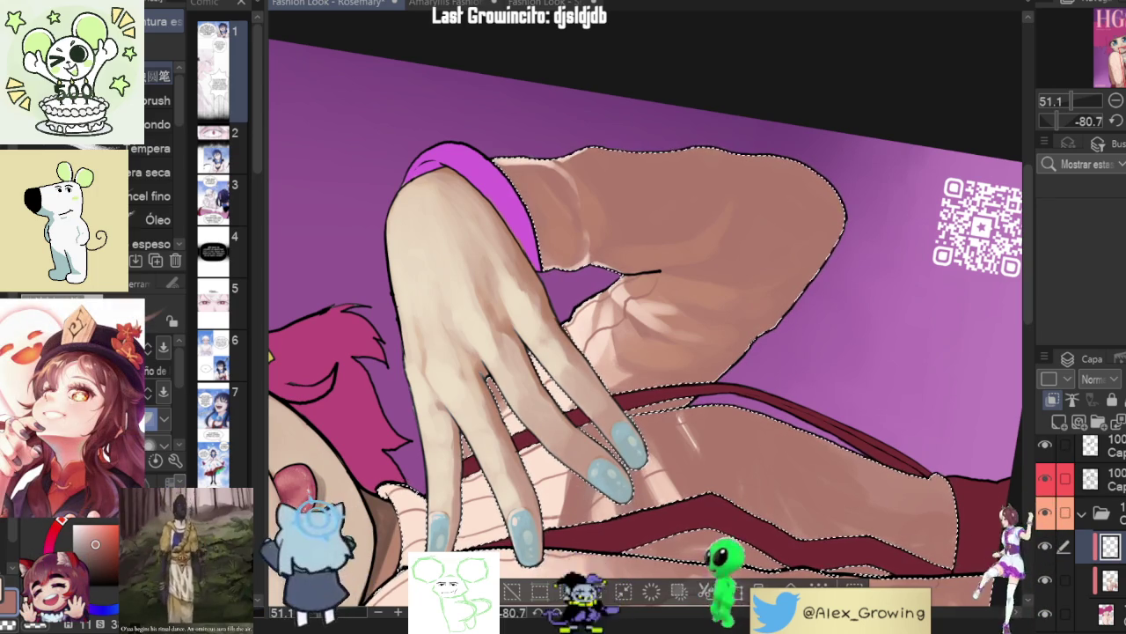
mouse_move(781, 291)
left_mouse_down()
mouse_move(813, 362)
mouse_move(734, 364)
left_mouse_up()
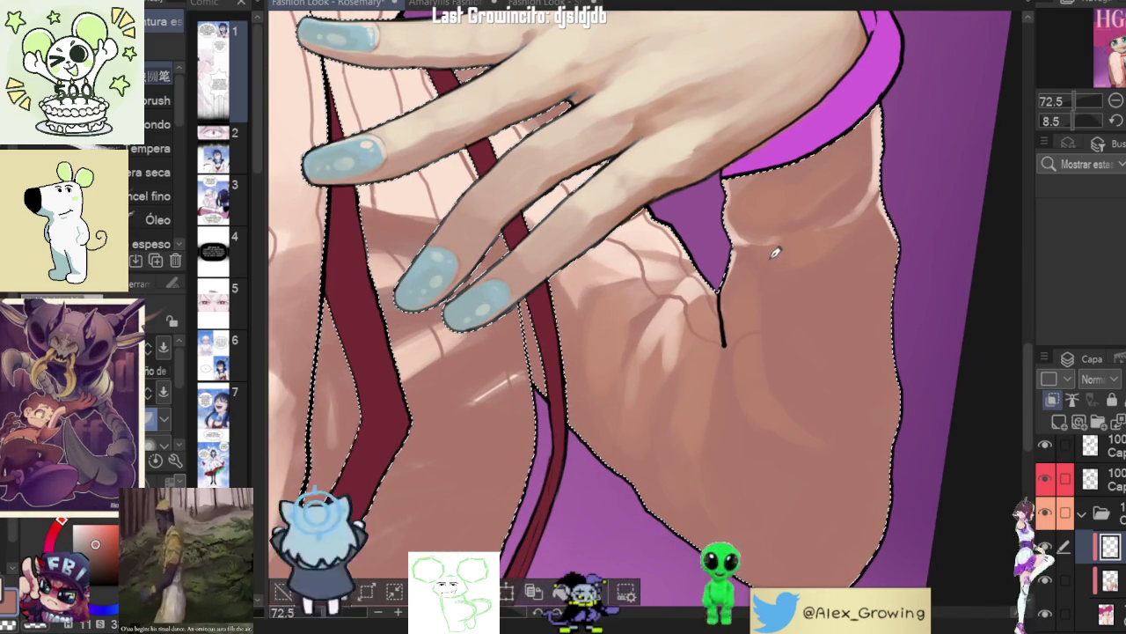
- Frame the lower sleeve below the hand and draw a rib line along it
left_click_drag(771, 167, 791, 276)
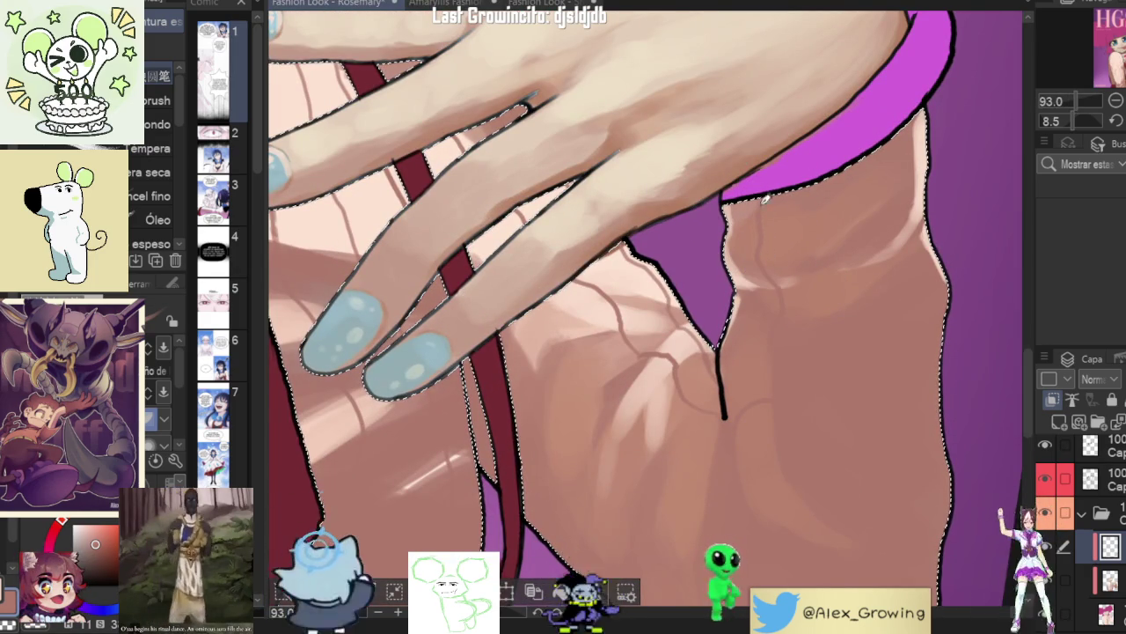
left_click_drag(814, 256, 824, 306)
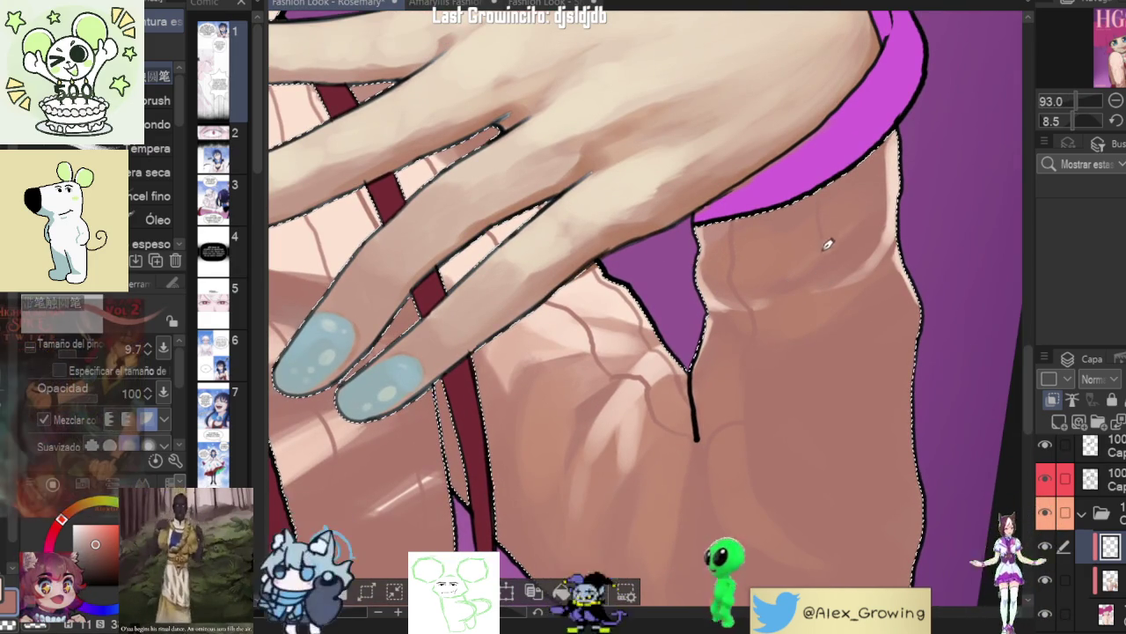
scroll(814, 270, "down", 3)
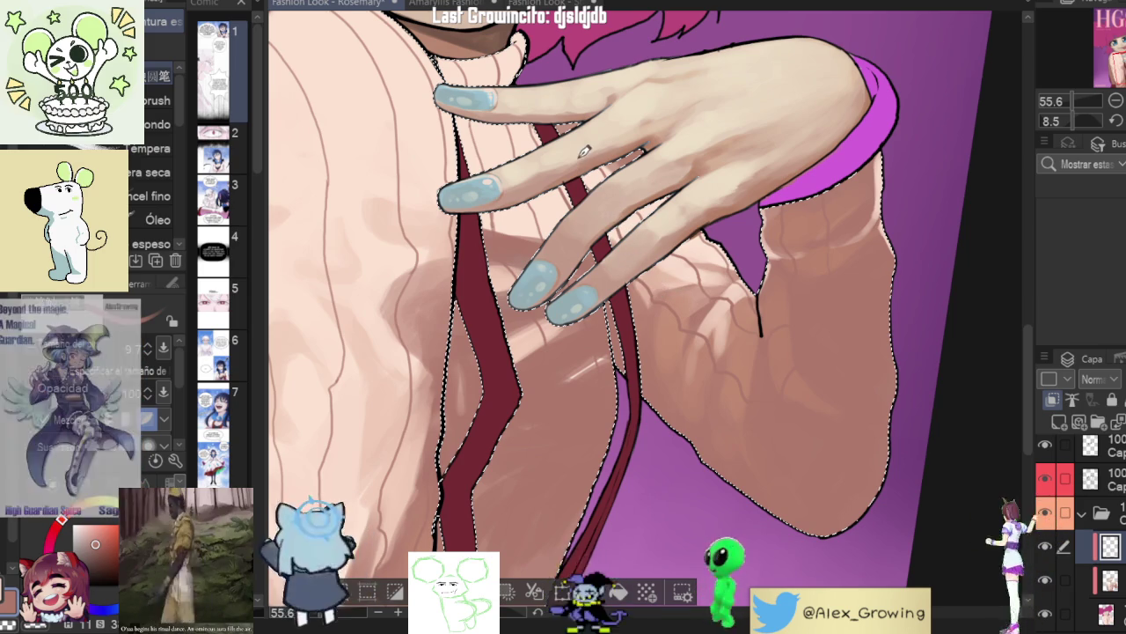
left_click_drag(835, 291, 828, 285)
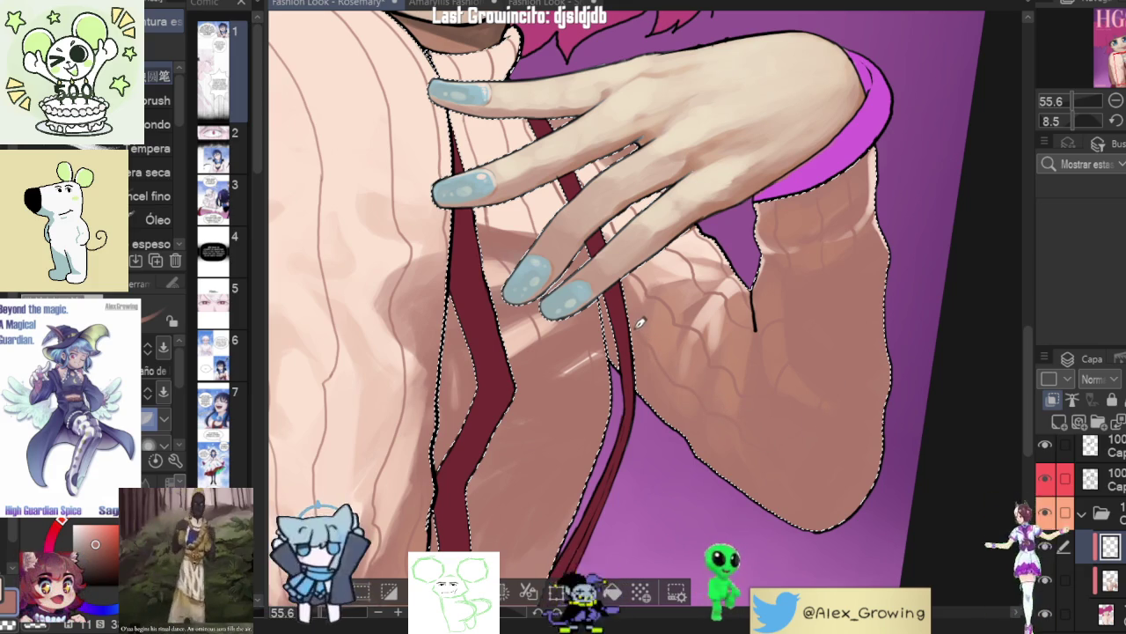
scroll(748, 352, "down", 5)
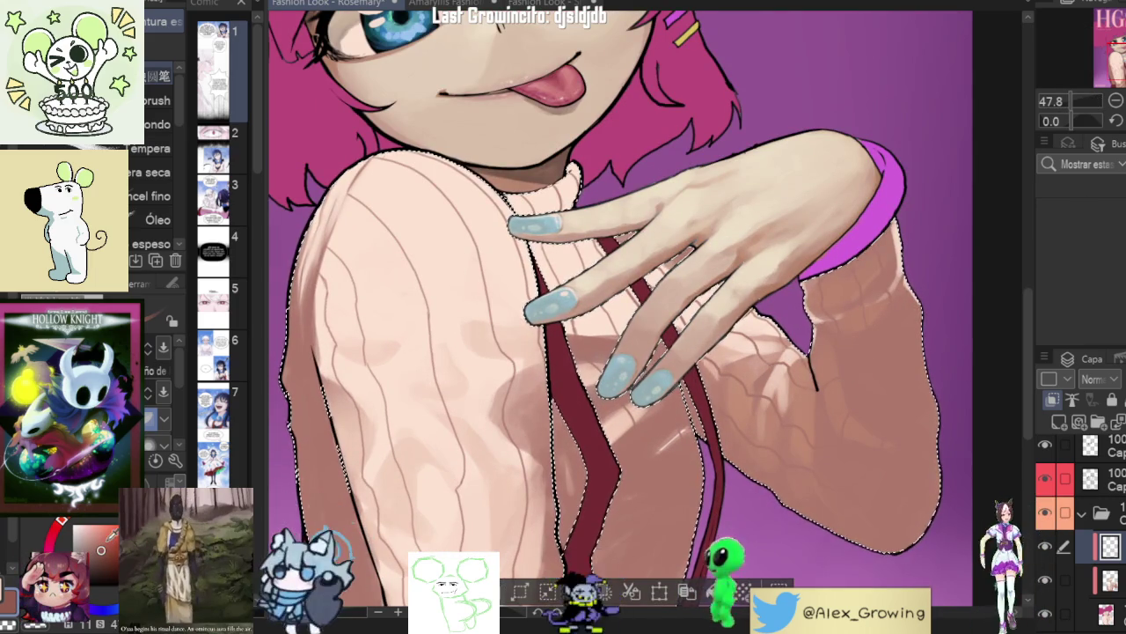
scroll(834, 341, "up", 4)
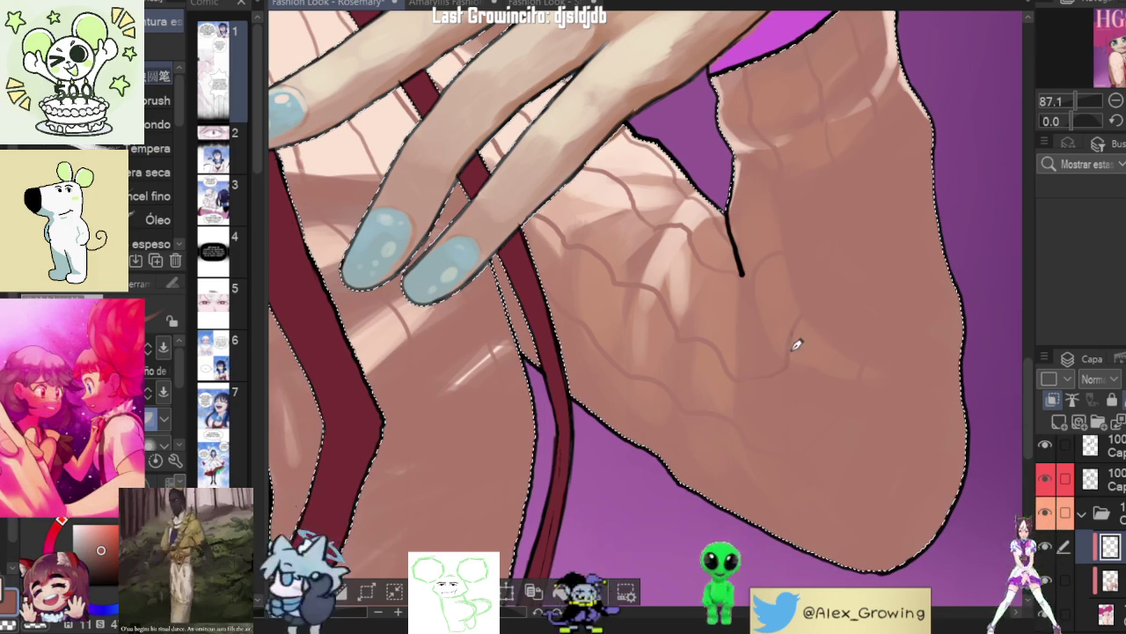
scroll(808, 360, "up", 2)
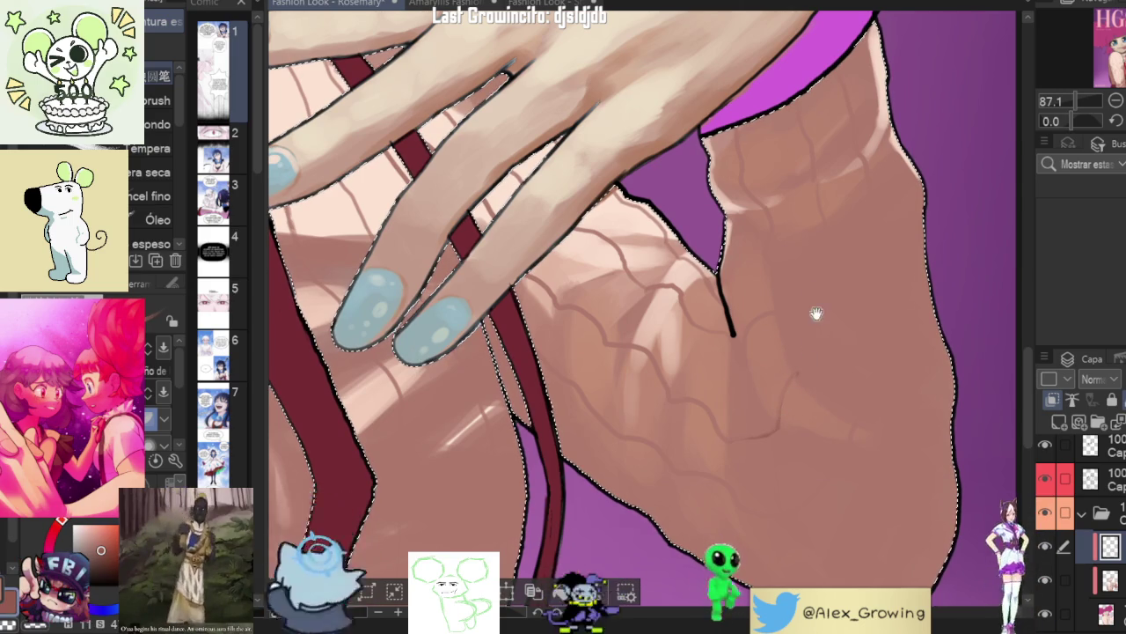
left_click_drag(811, 301, 800, 378)
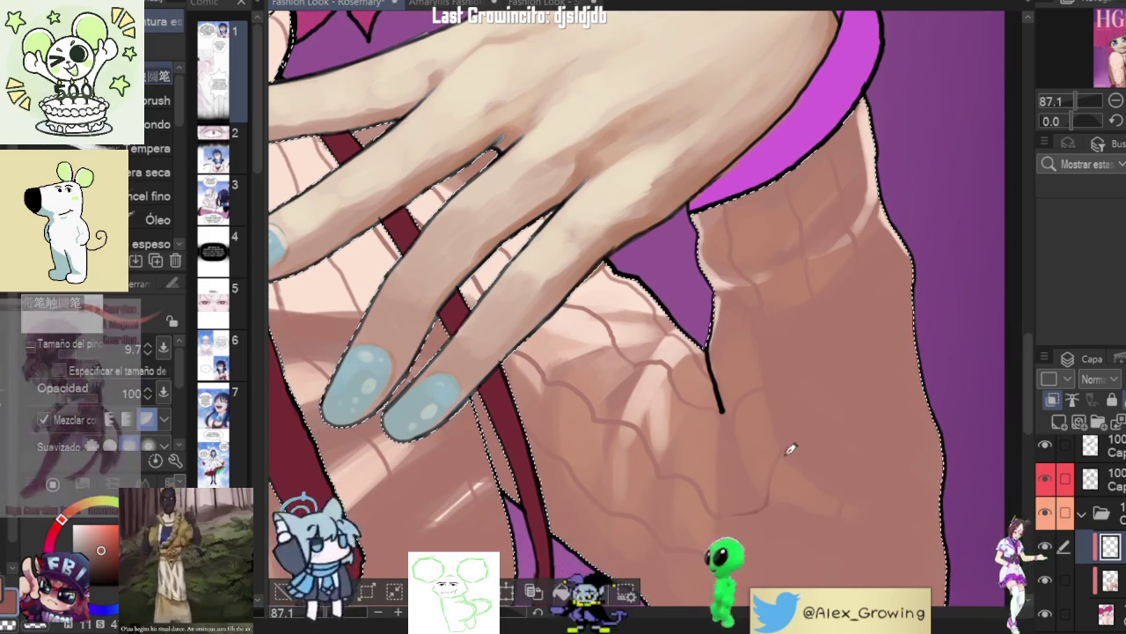
left_click_drag(817, 303, 805, 403)
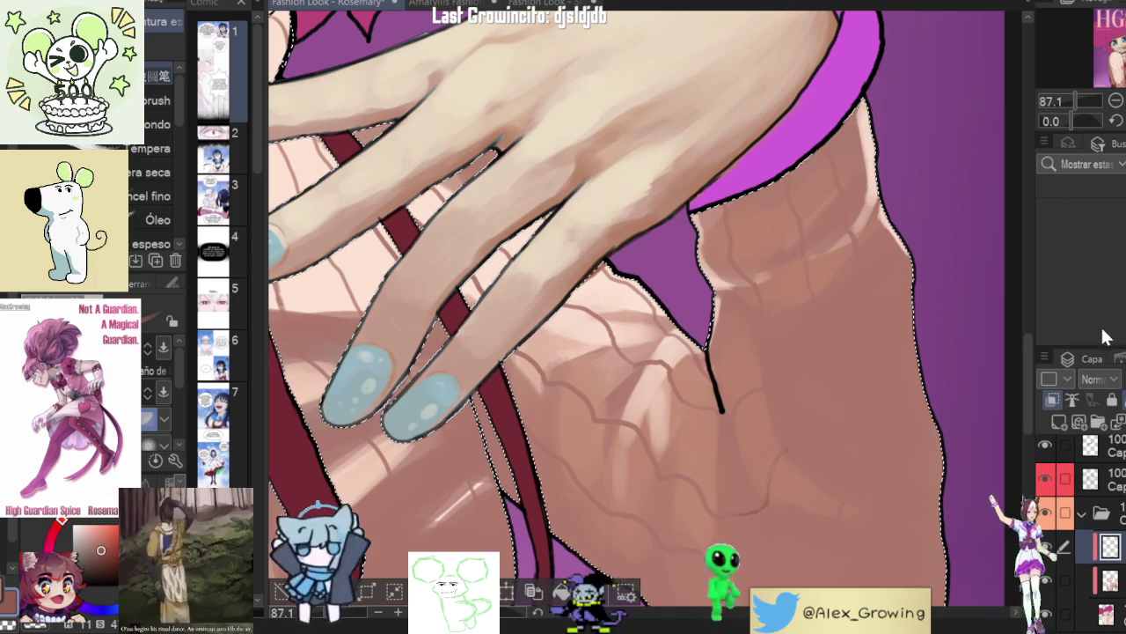
scroll(616, 308, "down", 3)
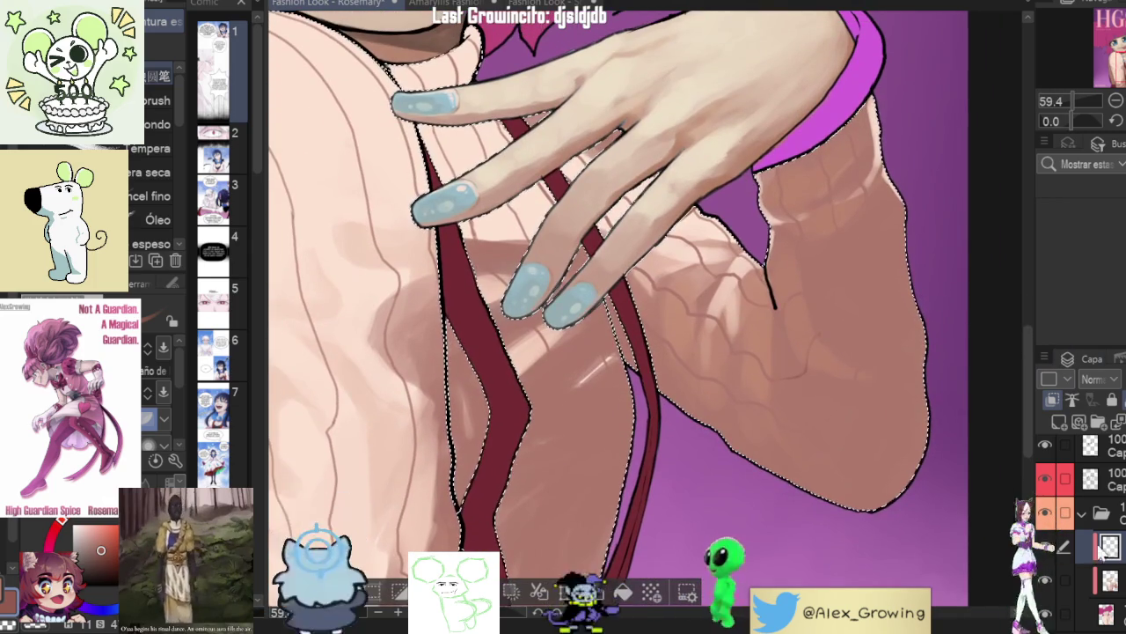
left_click(1113, 581)
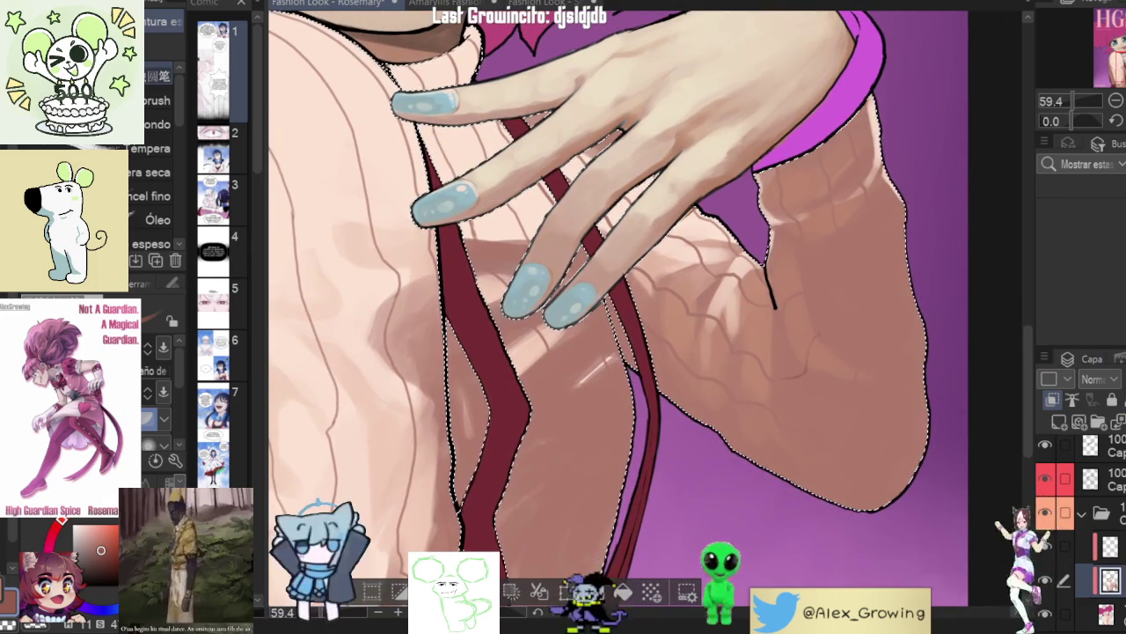
key("ctrl+z")
key("ctrl+y")
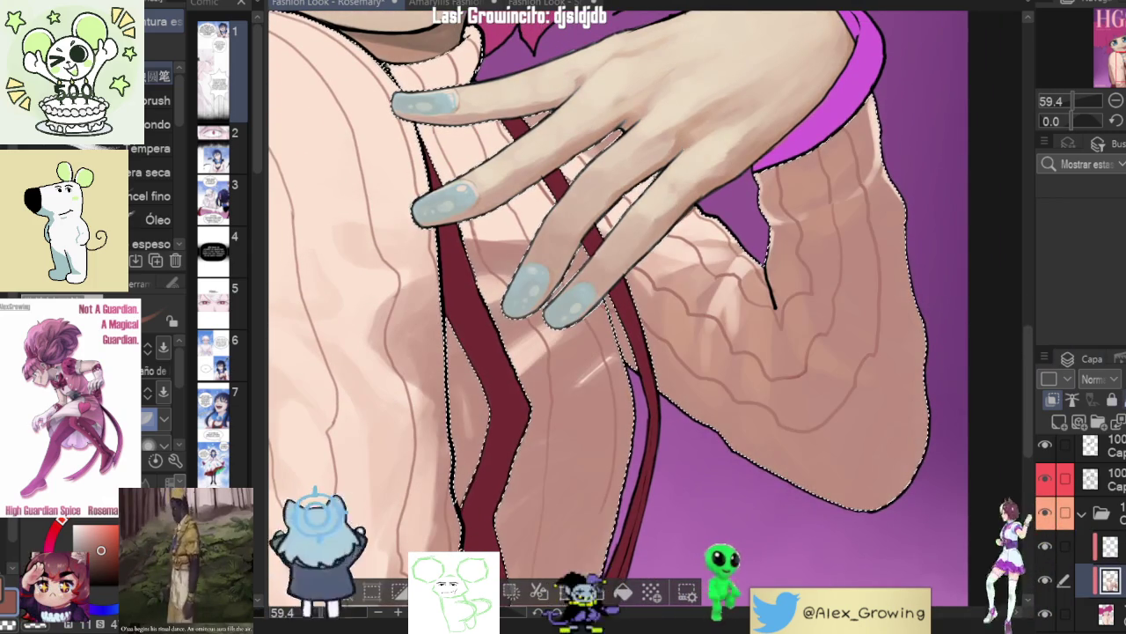
left_click(1110, 546)
scroll(818, 348, "up", 3)
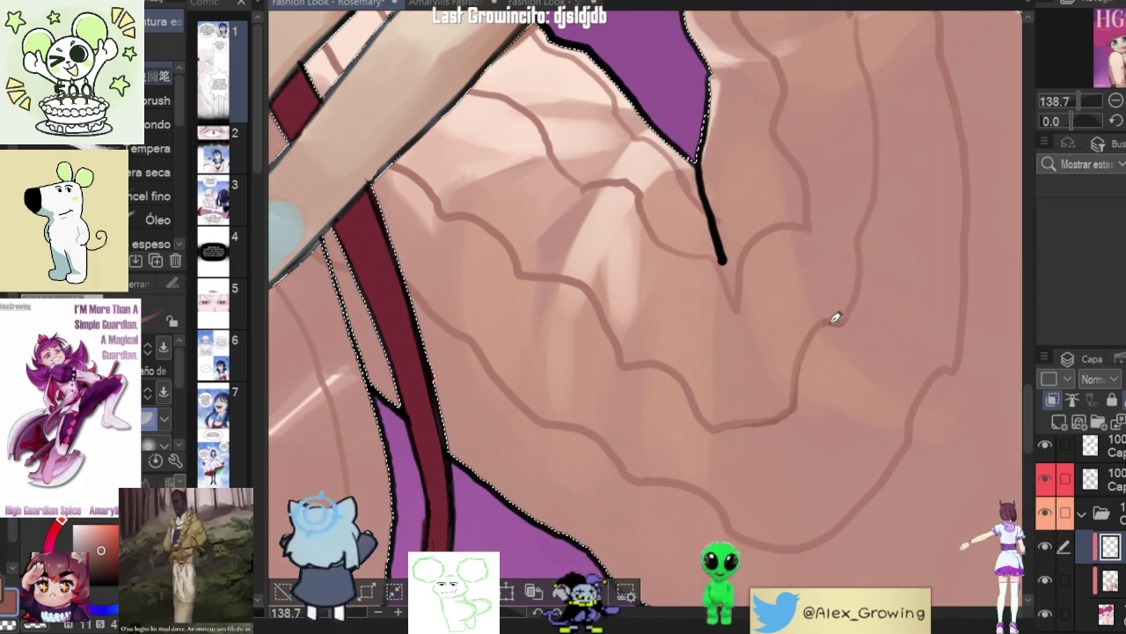
mouse_move(834, 315)
left_mouse_down()
mouse_move(853, 370)
mouse_move(839, 411)
left_mouse_up()
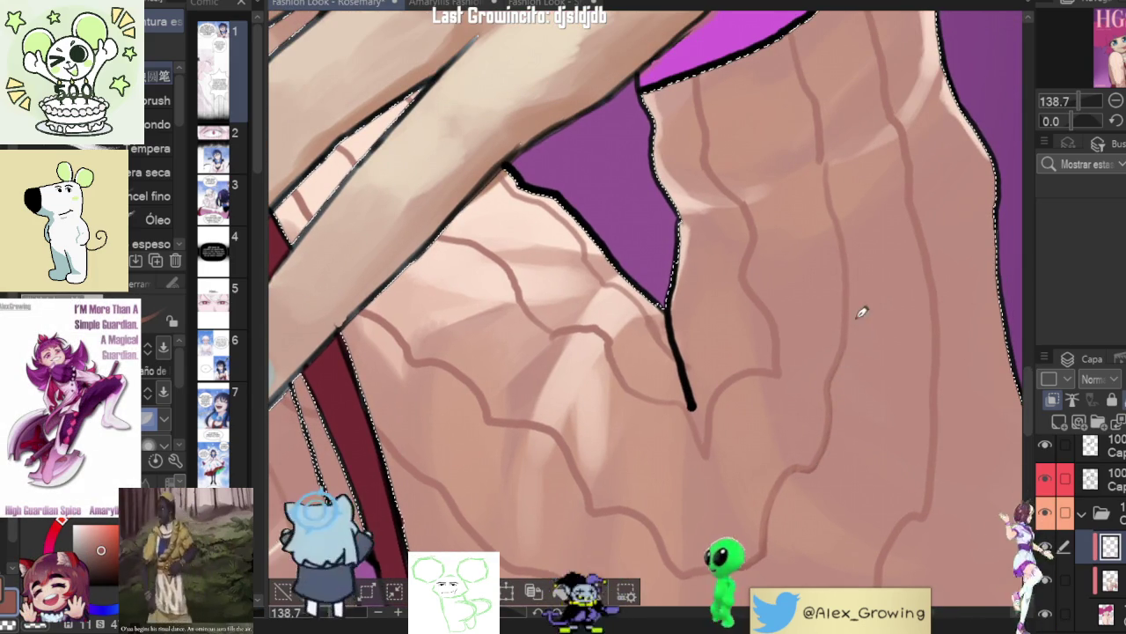
left_click_drag(843, 361, 830, 404)
mouse_move(840, 321)
left_mouse_down()
mouse_move(857, 370)
mouse_move(800, 469)
left_mouse_up()
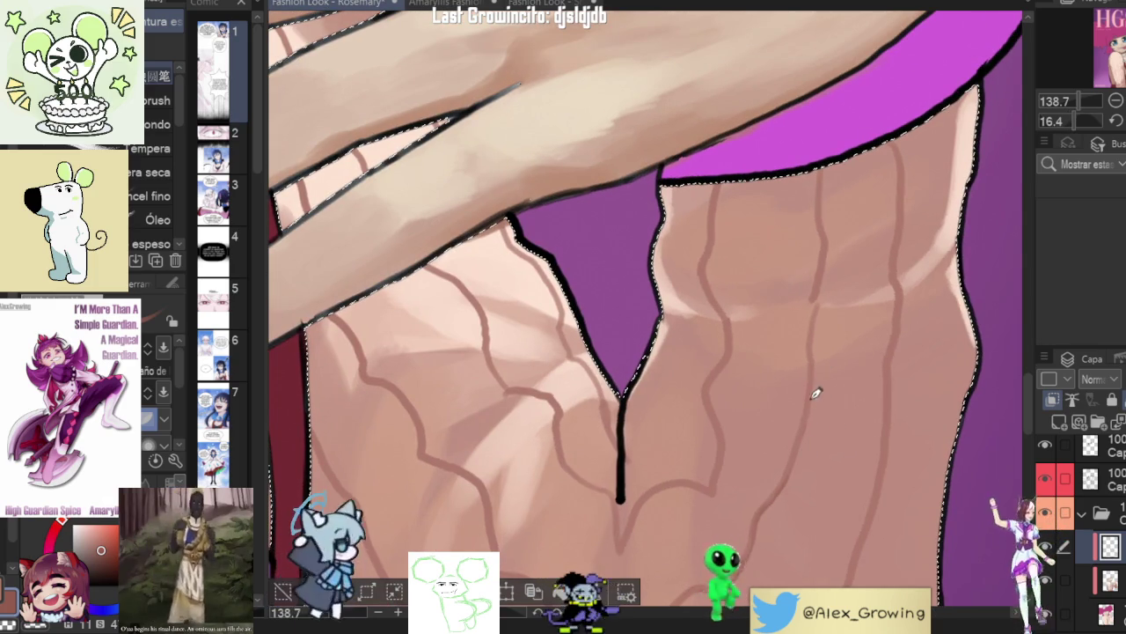
scroll(844, 400, "down", 3)
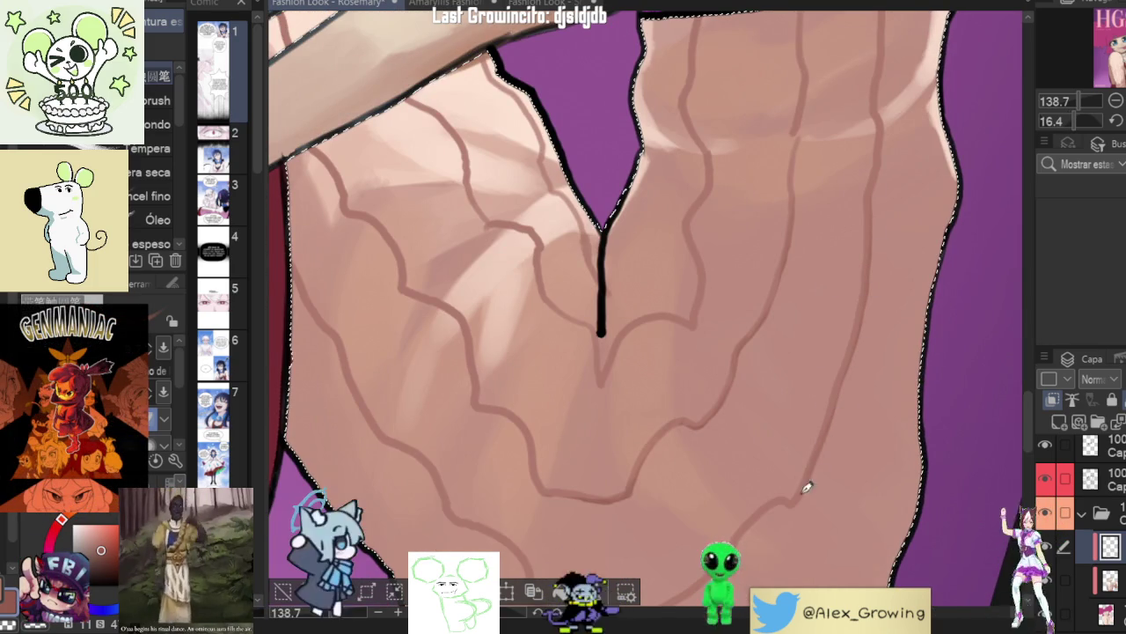
left_click_drag(790, 510, 895, 359)
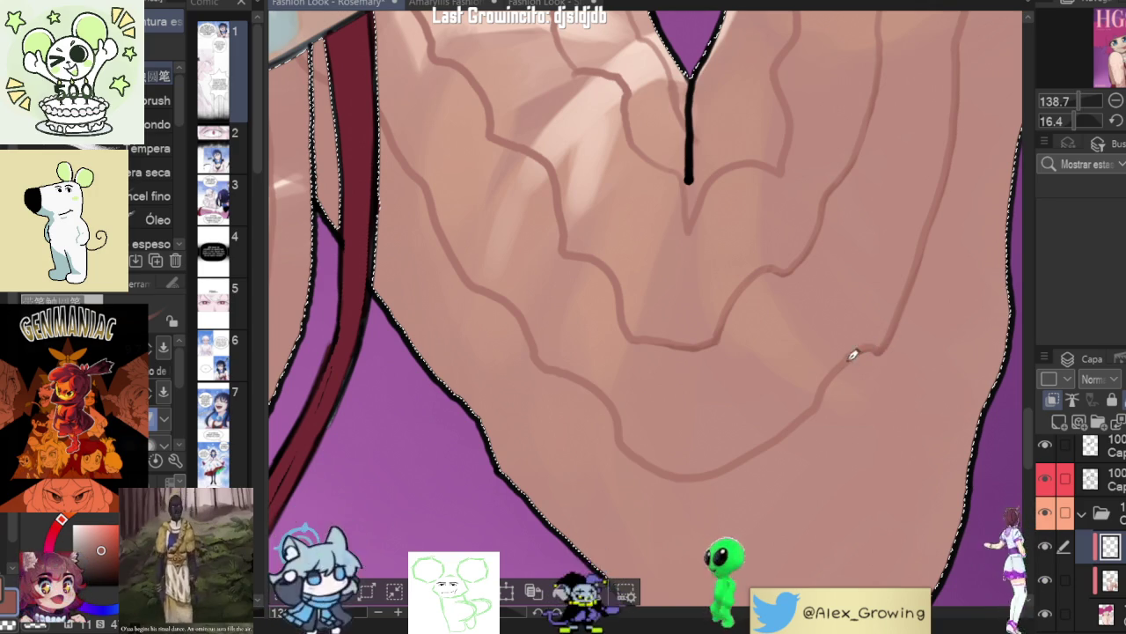
left_click_drag(849, 357, 889, 336)
mouse_move(748, 426)
left_mouse_down()
mouse_move(754, 378)
mouse_move(656, 493)
left_mouse_up()
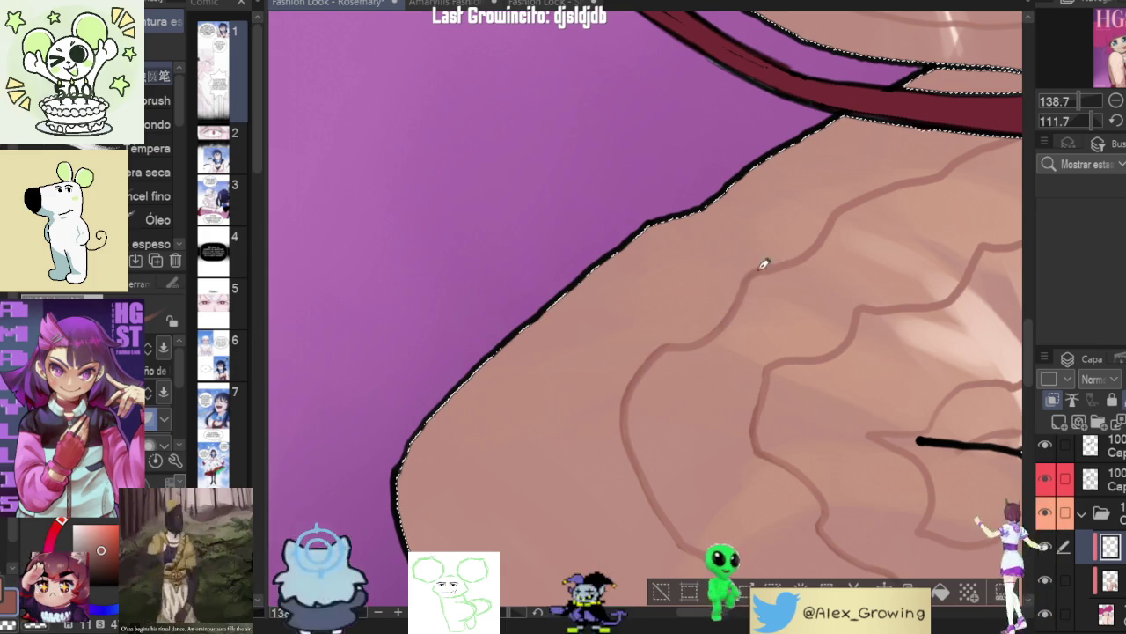
left_click_drag(720, 325, 847, 361)
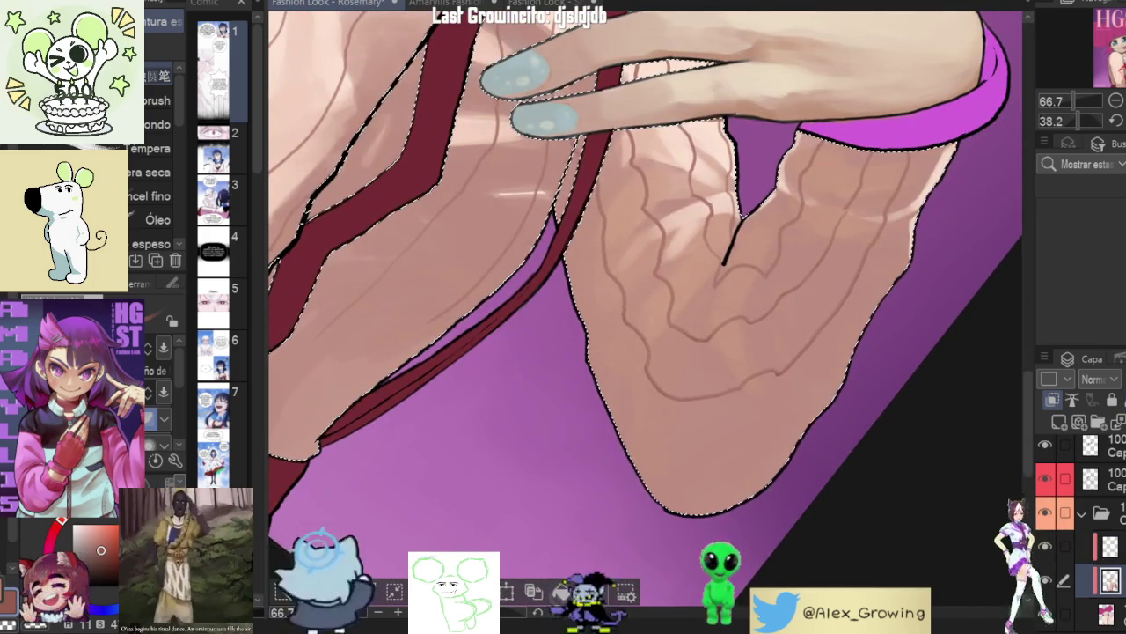
- Rotate, zoom and pan the canvas to frame the sweater torso and hand
scroll(930, 401, "down", 2)
left_click_drag(930, 402, 915, 307)
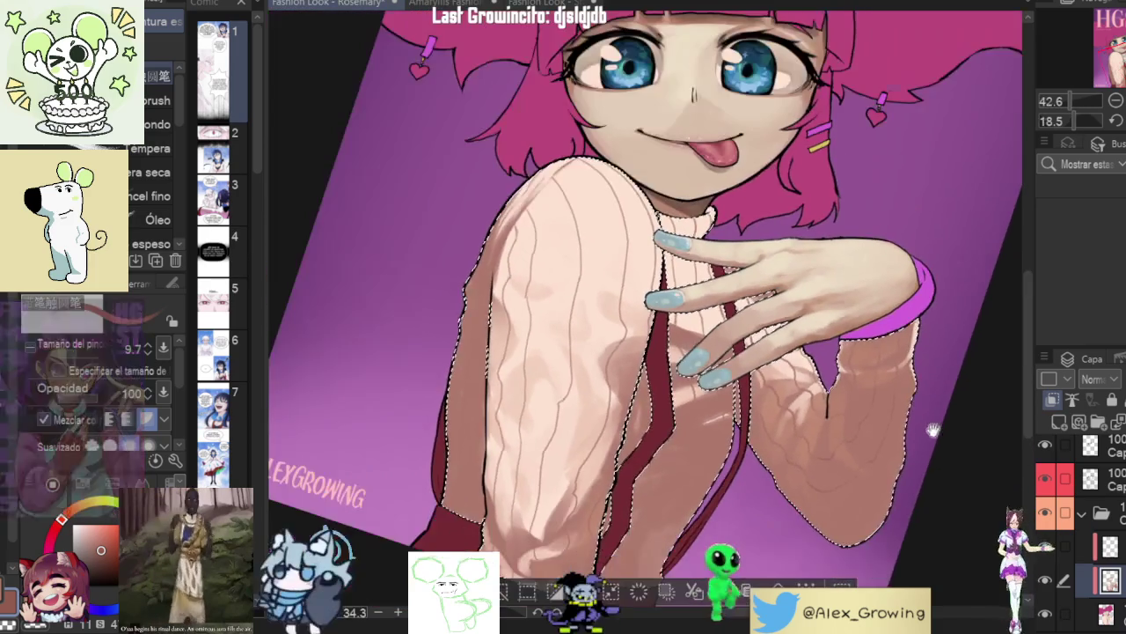
scroll(903, 393, "up", 3)
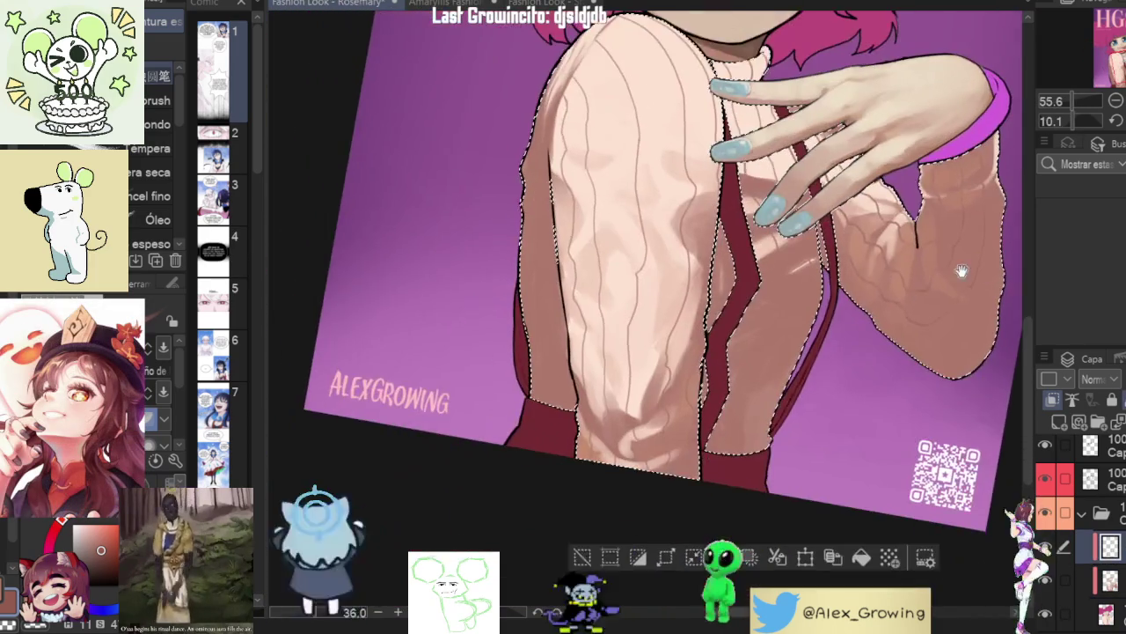
left_click_drag(961, 272, 695, 398)
scroll(730, 431, "up", 1)
scroll(765, 435, "up", 1)
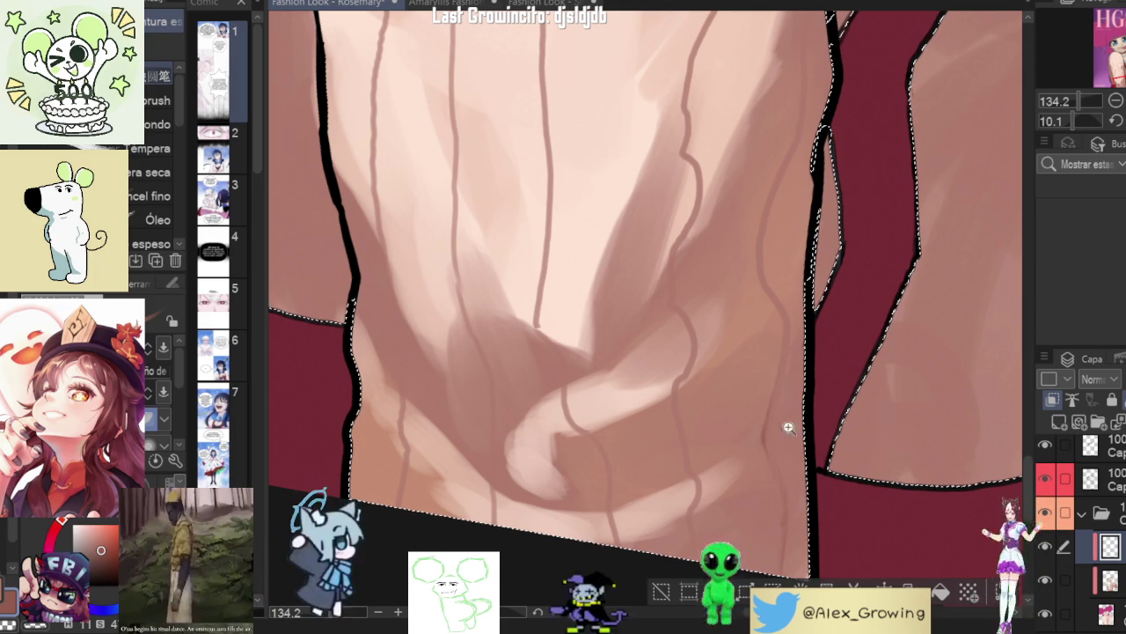
scroll(810, 440, "down", 2)
scroll(836, 475, "up", 2)
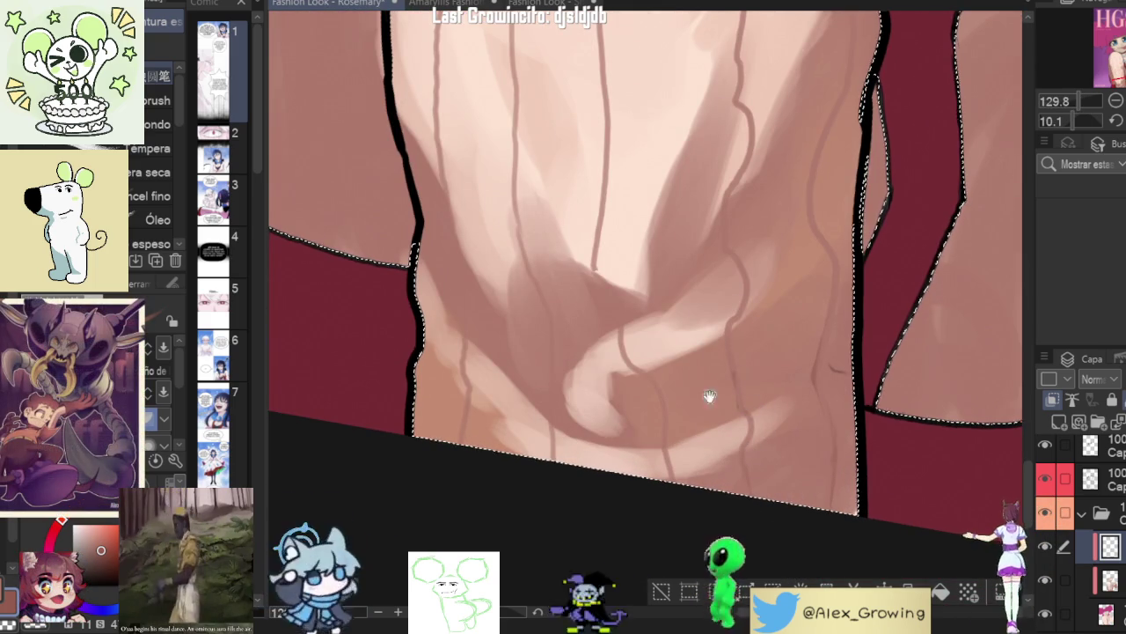
scroll(739, 396, "left", 2)
scroll(767, 479, "up", 2)
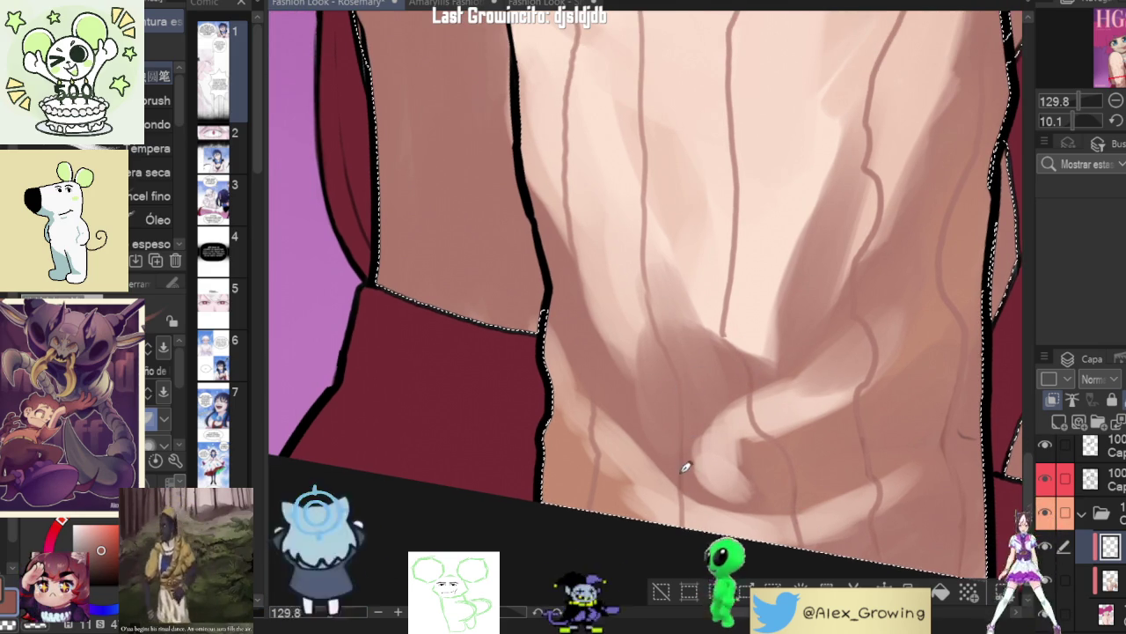
left_click_drag(685, 403, 724, 429)
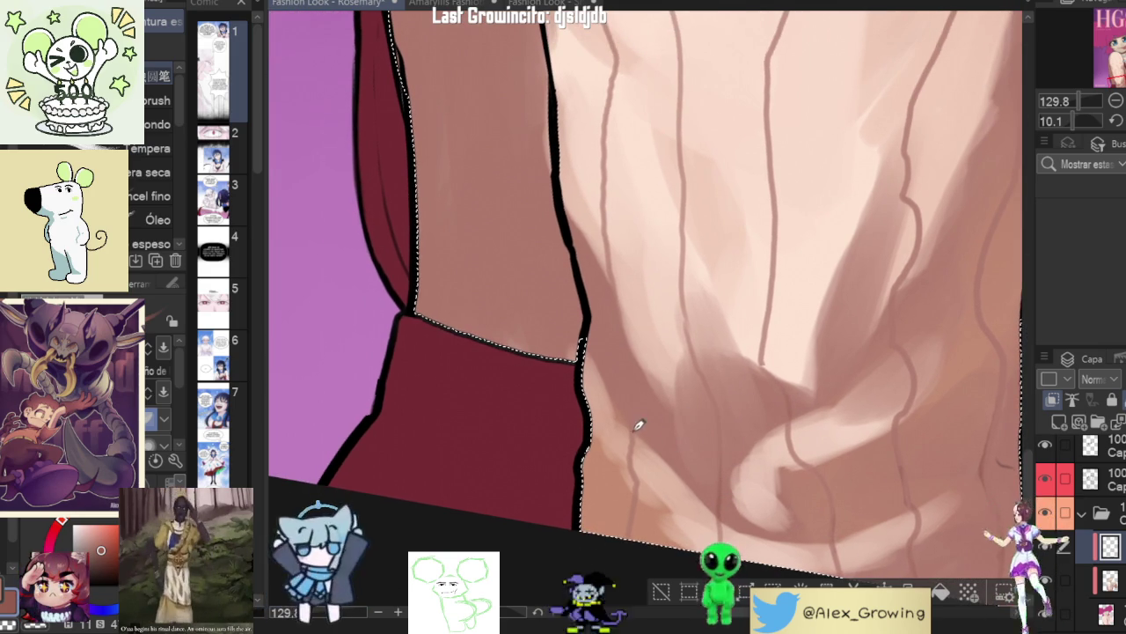
scroll(670, 339, "down", 3)
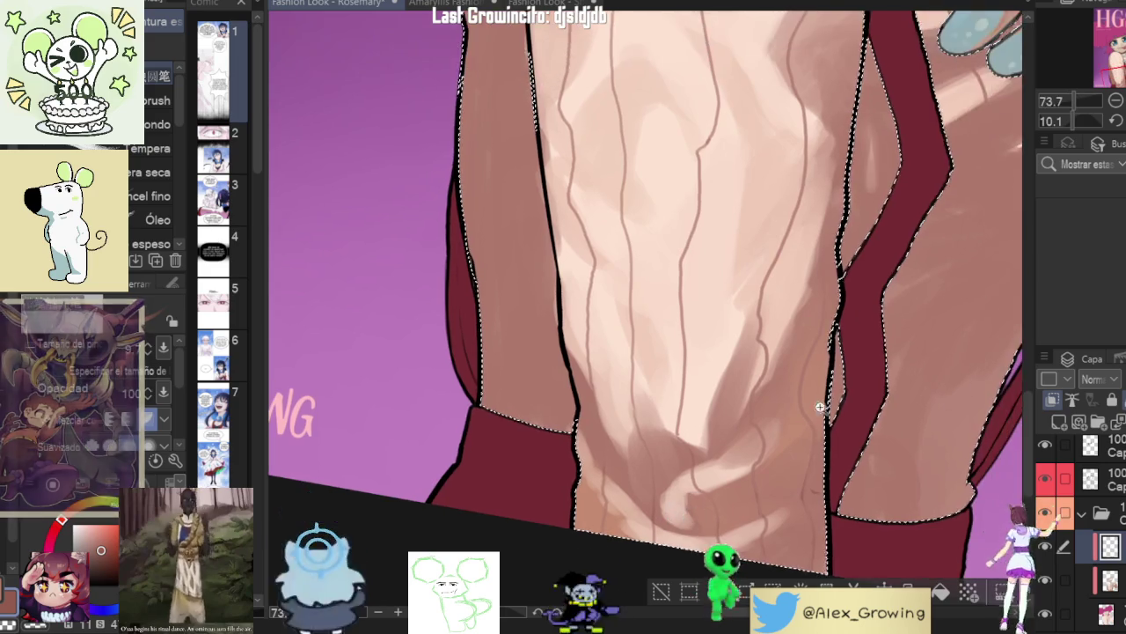
scroll(688, 445, "up", 4)
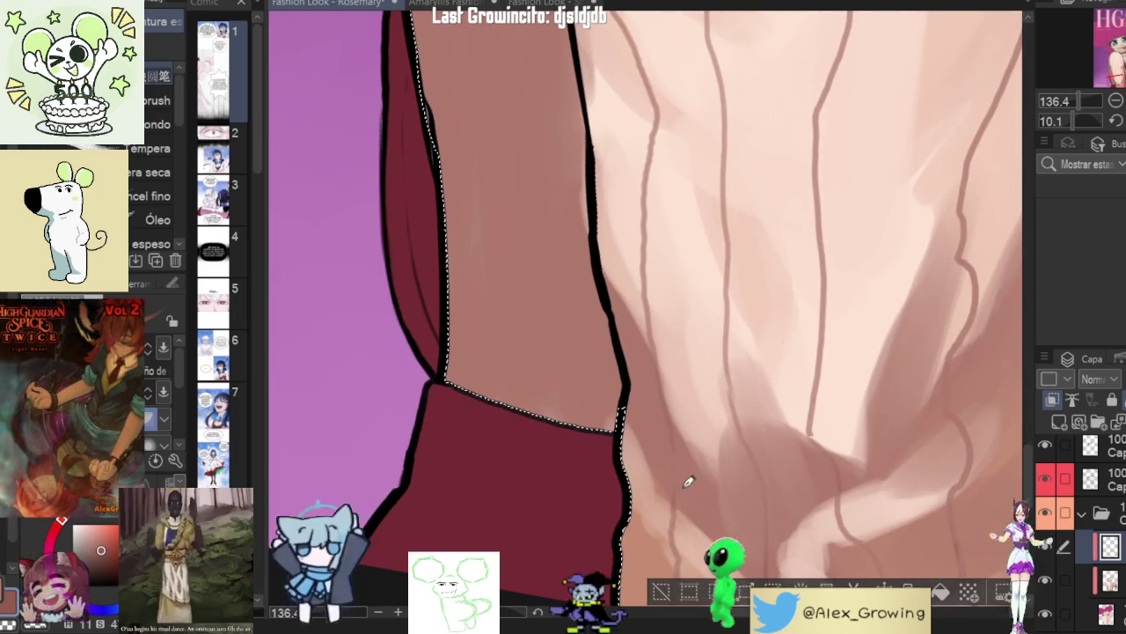
scroll(696, 443, "down", 5)
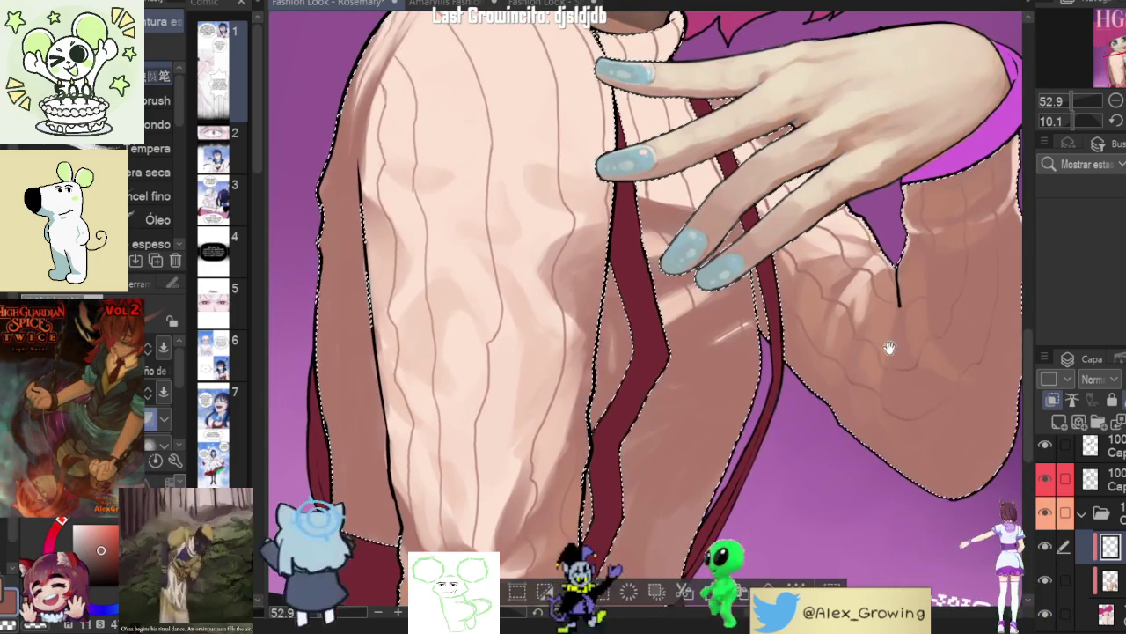
left_click_drag(890, 348, 862, 307)
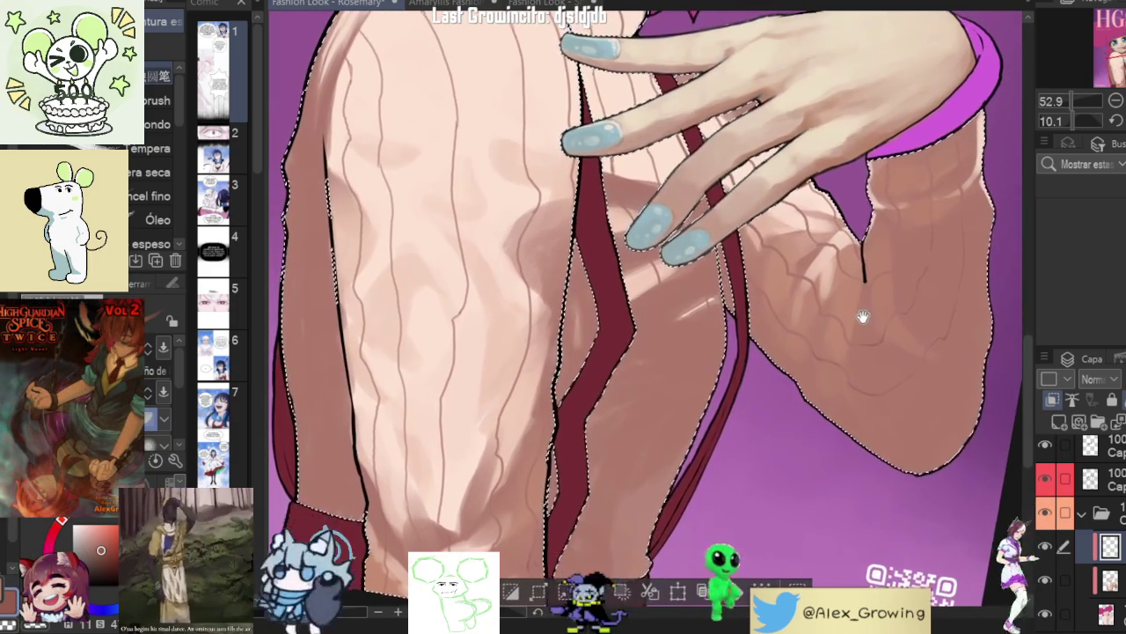
- On the layer below, fill the selected sweater area with darker shading
key("alt+bracketleft")
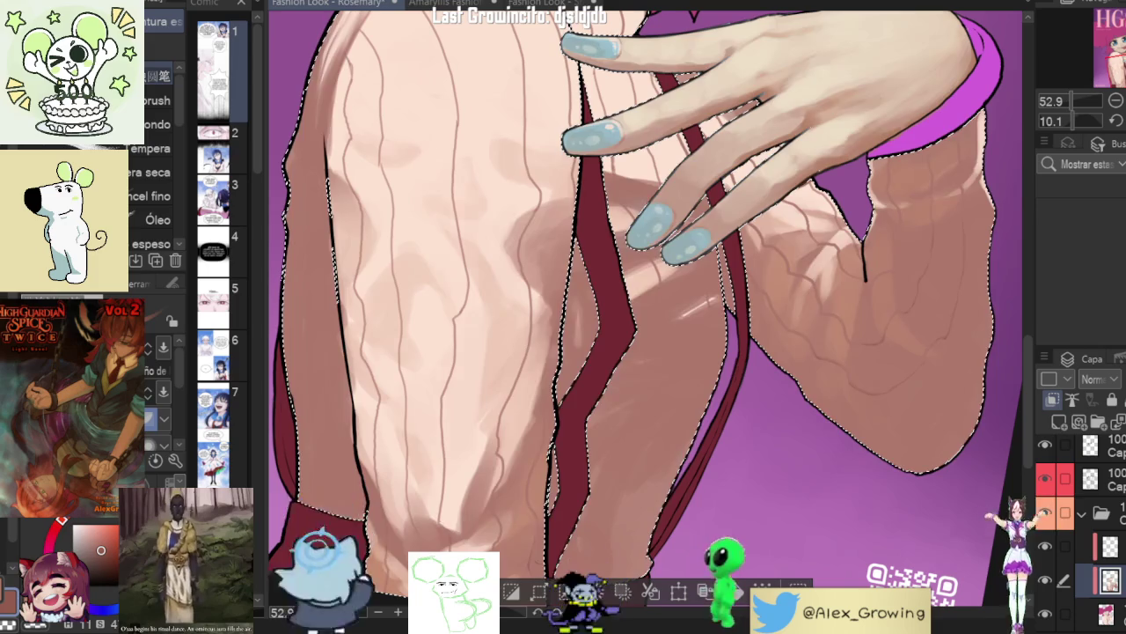
scroll(823, 301, "up", 2)
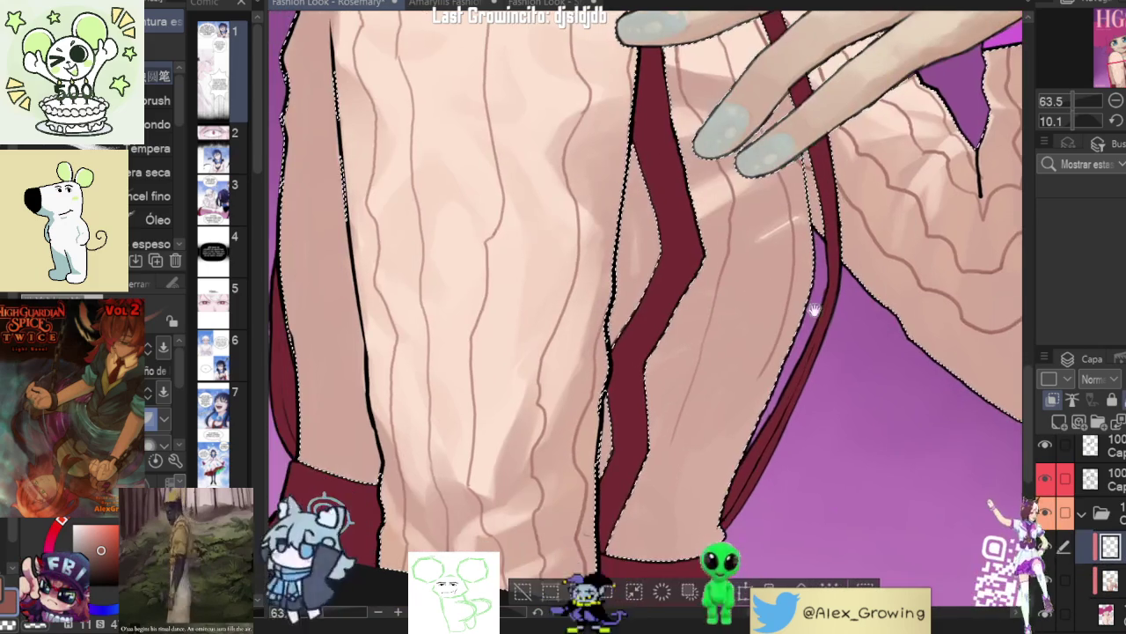
left_click_drag(791, 249, 791, 343)
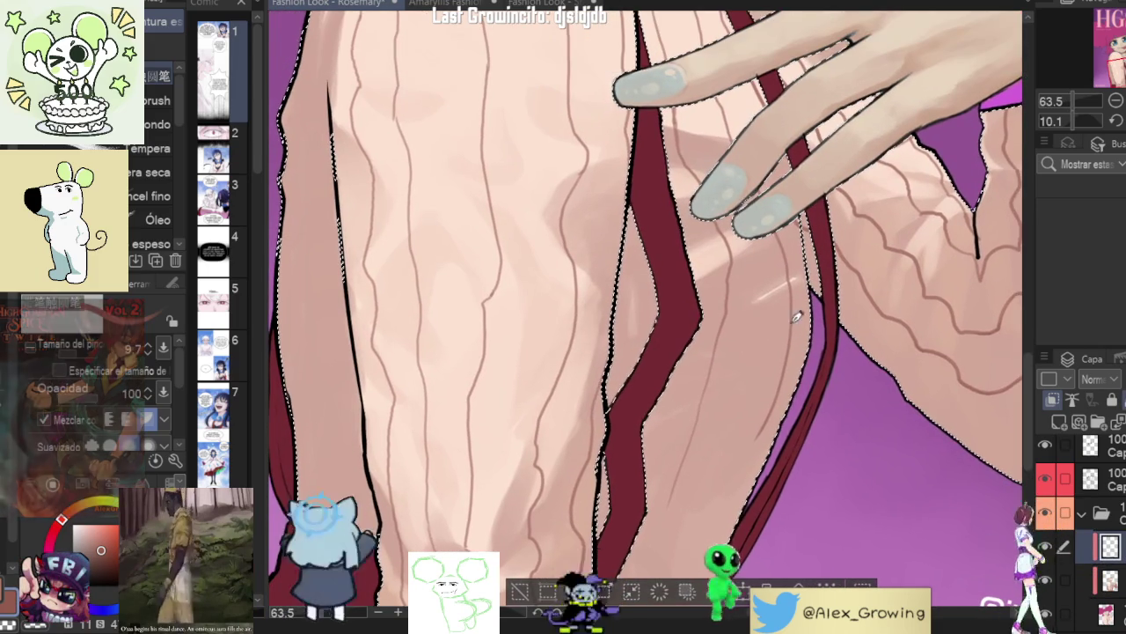
scroll(711, 352, "up", 3)
scroll(703, 414, "up", 2)
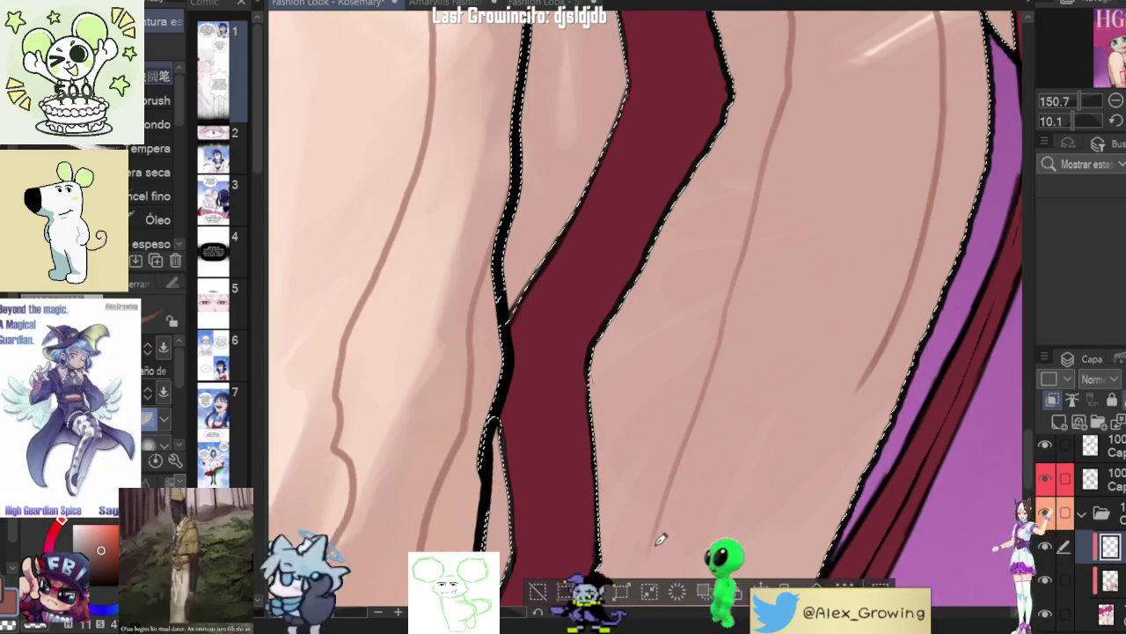
left_click_drag(730, 344, 695, 448)
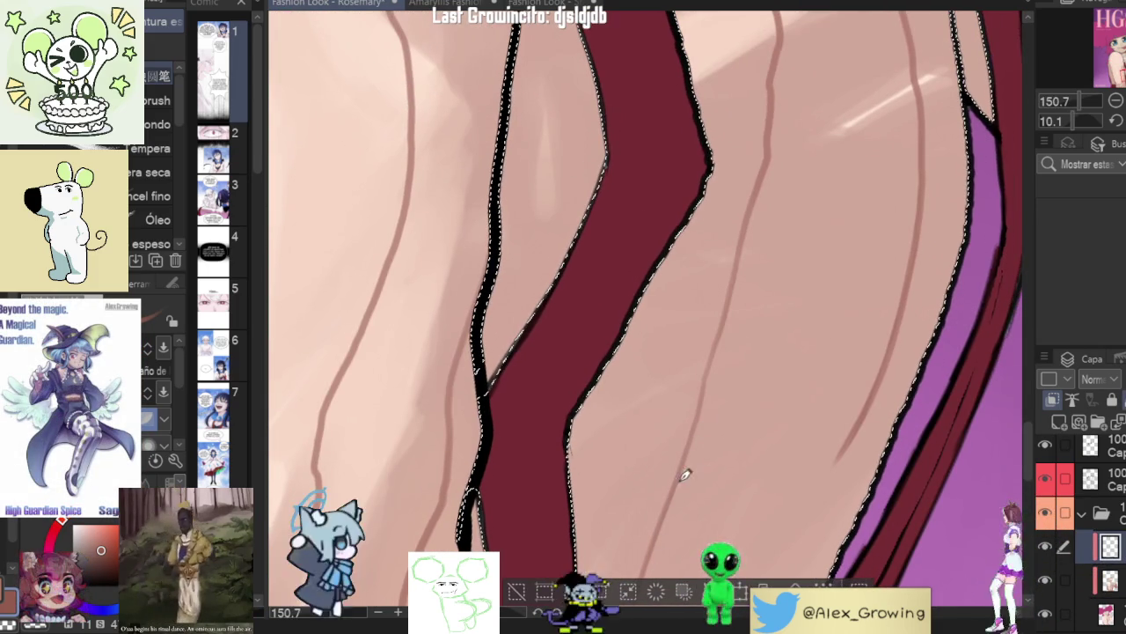
left_click_drag(709, 381, 702, 421)
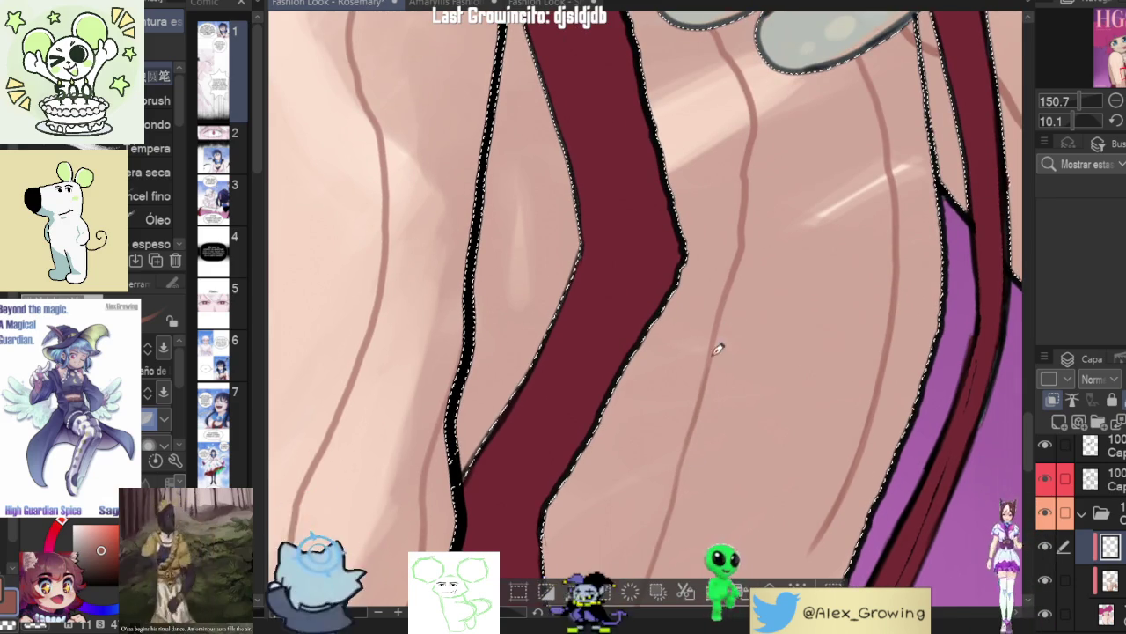
scroll(795, 251, "down", 3)
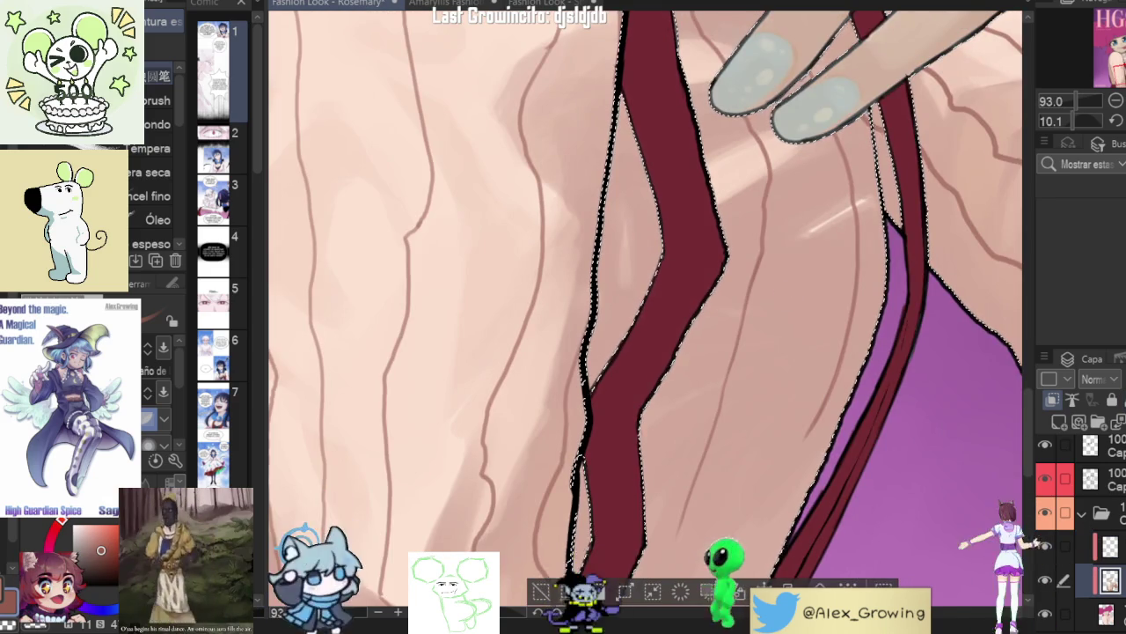
key("alt+BackSpace")
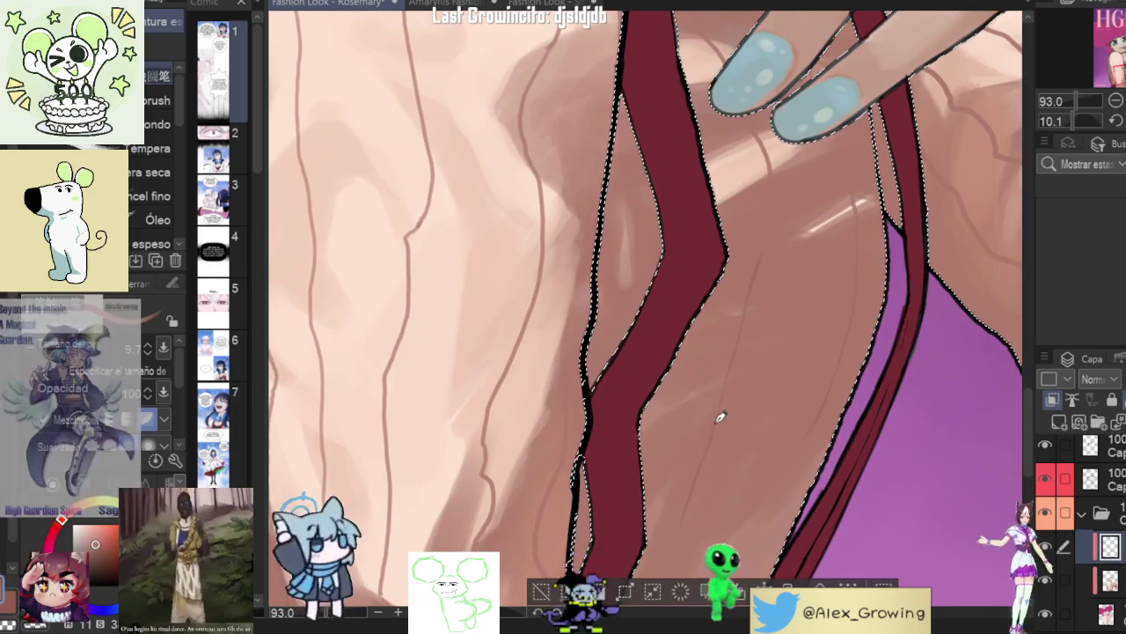
- Reframe the view closer on the shaded sweater and hand
scroll(822, 335, "down", 2)
scroll(801, 321, "down", 2)
scroll(799, 320, "down", 1)
scroll(832, 387, "down", 2)
mouse_move(876, 374)
left_mouse_down()
mouse_move(845, 440)
mouse_move(772, 170)
left_mouse_up()
scroll(772, 170, "up", 5)
mouse_move(748, 244)
left_mouse_down()
mouse_move(807, 272)
mouse_move(786, 344)
mouse_move(900, 235)
left_mouse_up()
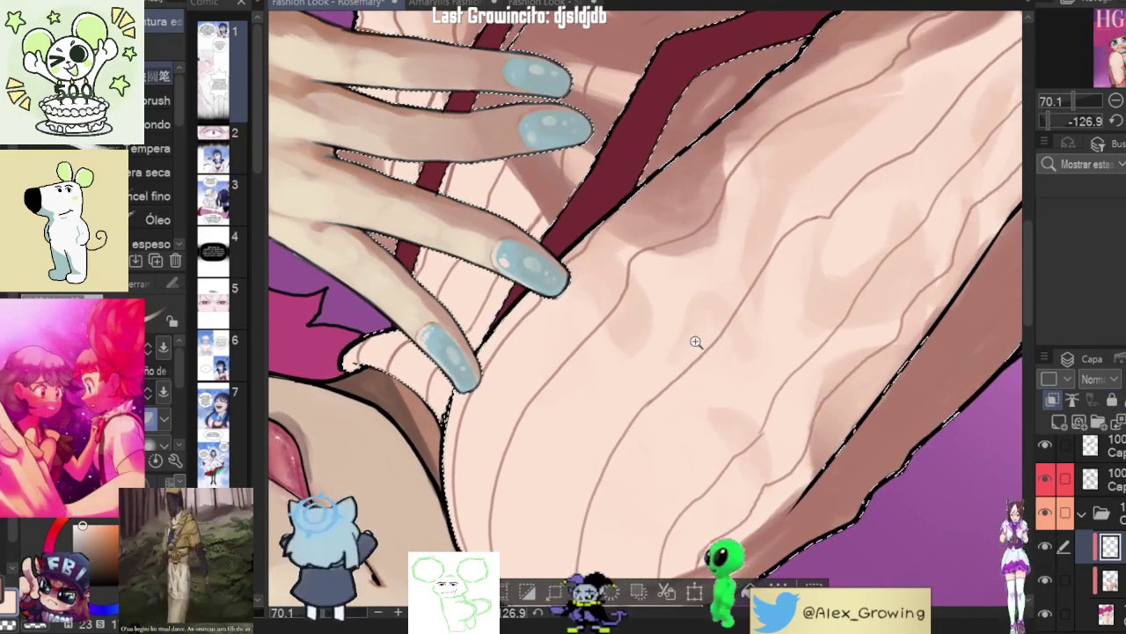
- Paint soft highlights and shadows into the ribbed sweater fold near the hem, then set the view upright
scroll(704, 343, "up", 2)
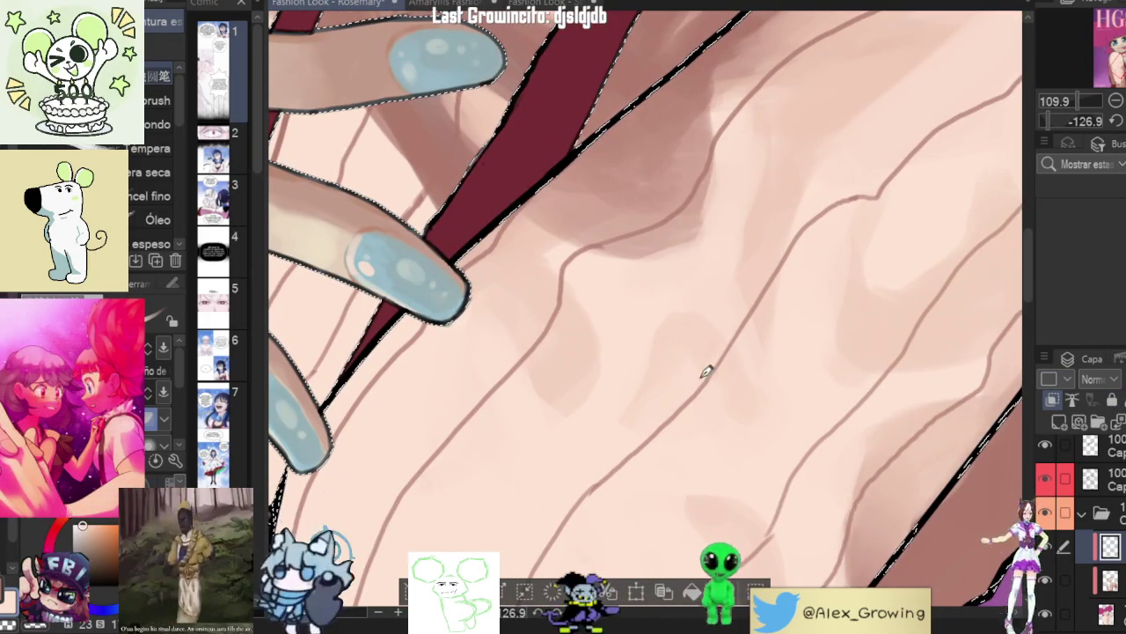
left_click_drag(745, 329, 692, 389)
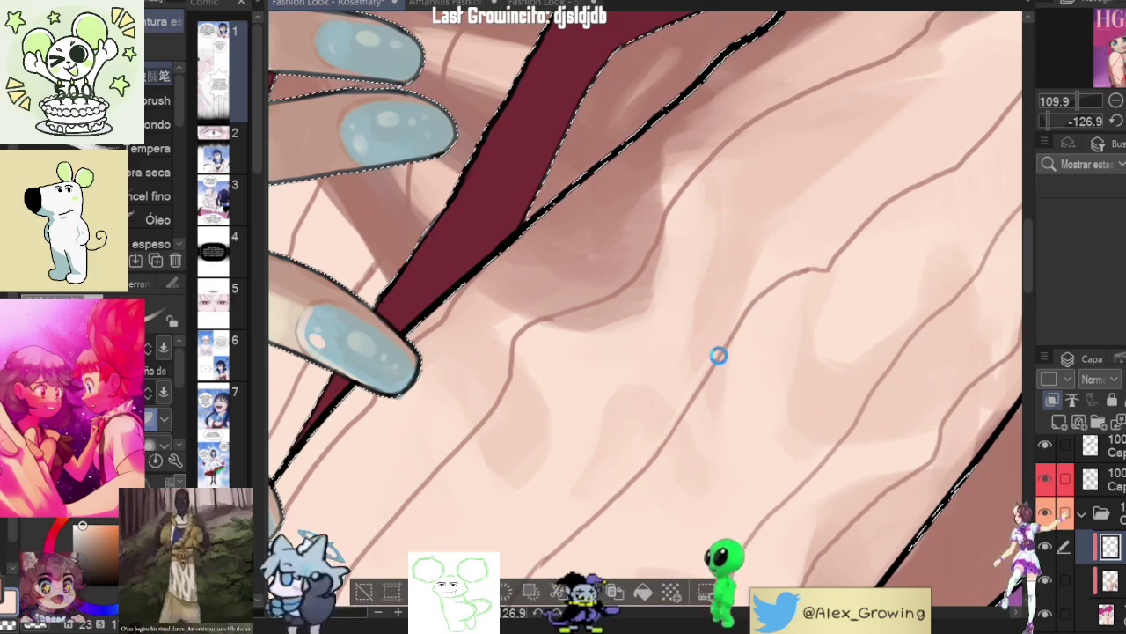
mouse_move(902, 400)
left_mouse_down()
mouse_move(794, 315)
mouse_move(809, 282)
mouse_move(727, 382)
left_mouse_up()
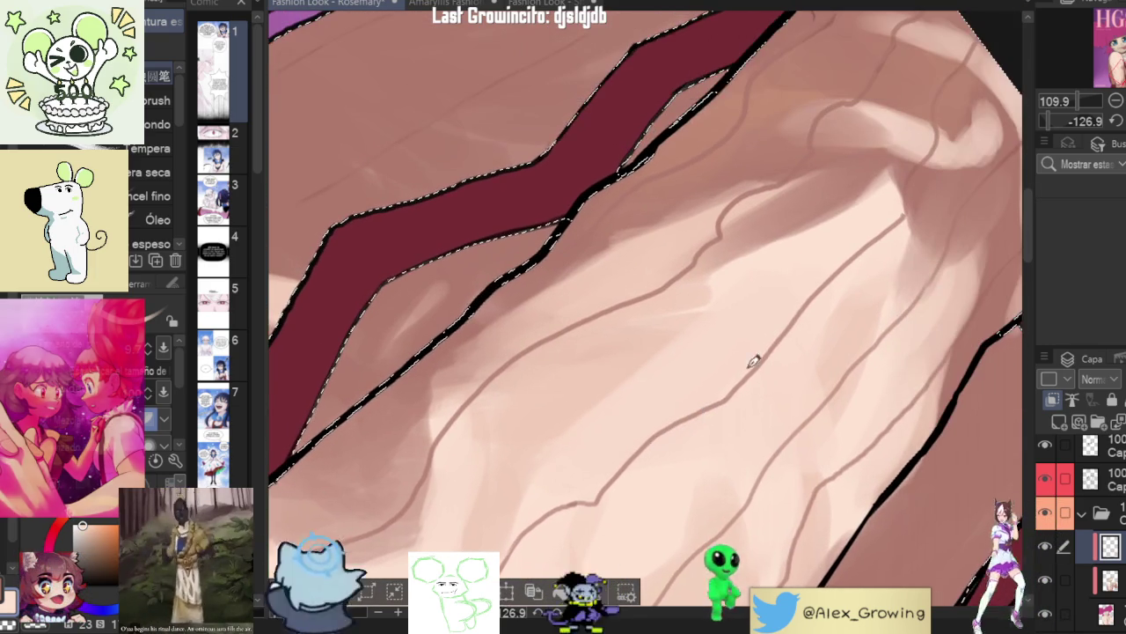
left_click_drag(839, 266, 774, 320)
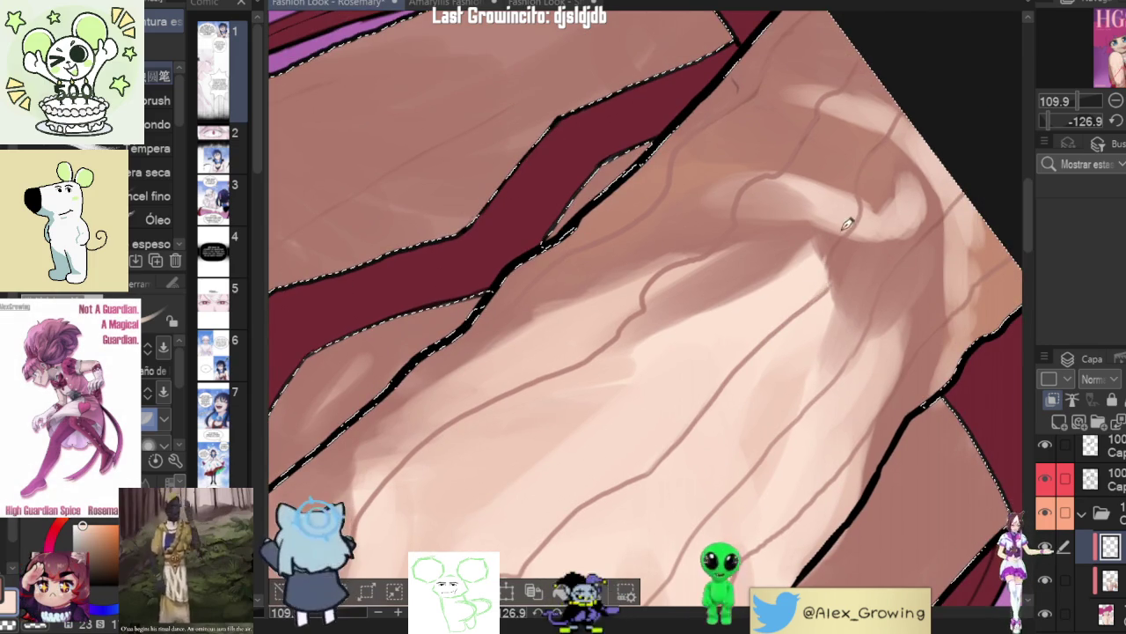
scroll(860, 221, "up", 2)
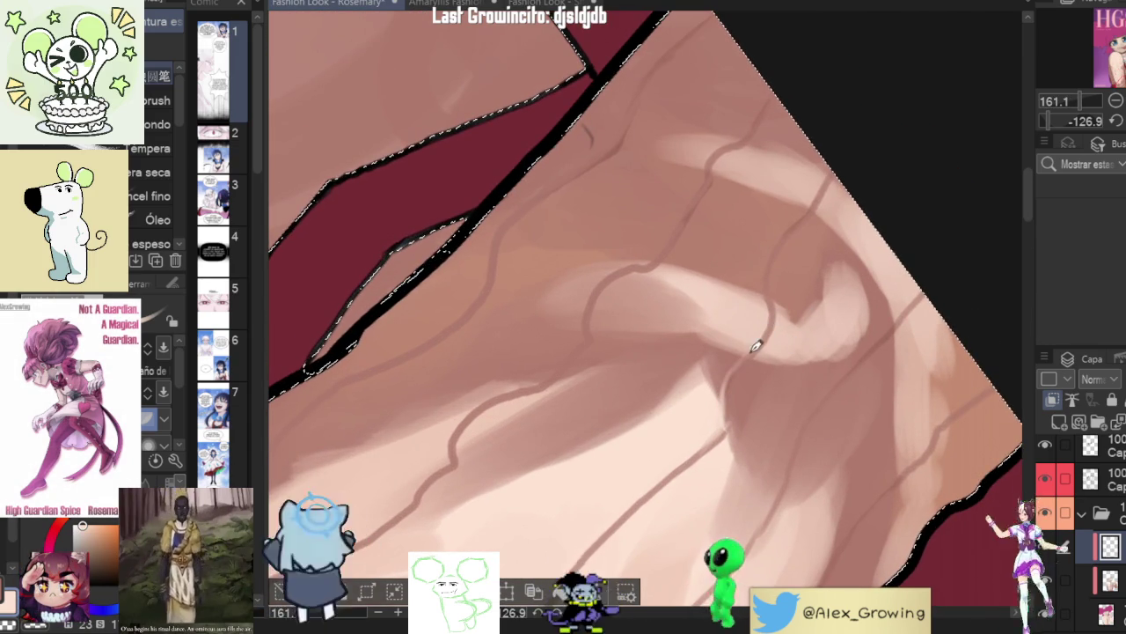
left_click_drag(741, 360, 804, 390)
scroll(866, 348, "down", 5)
scroll(866, 348, "up", 3)
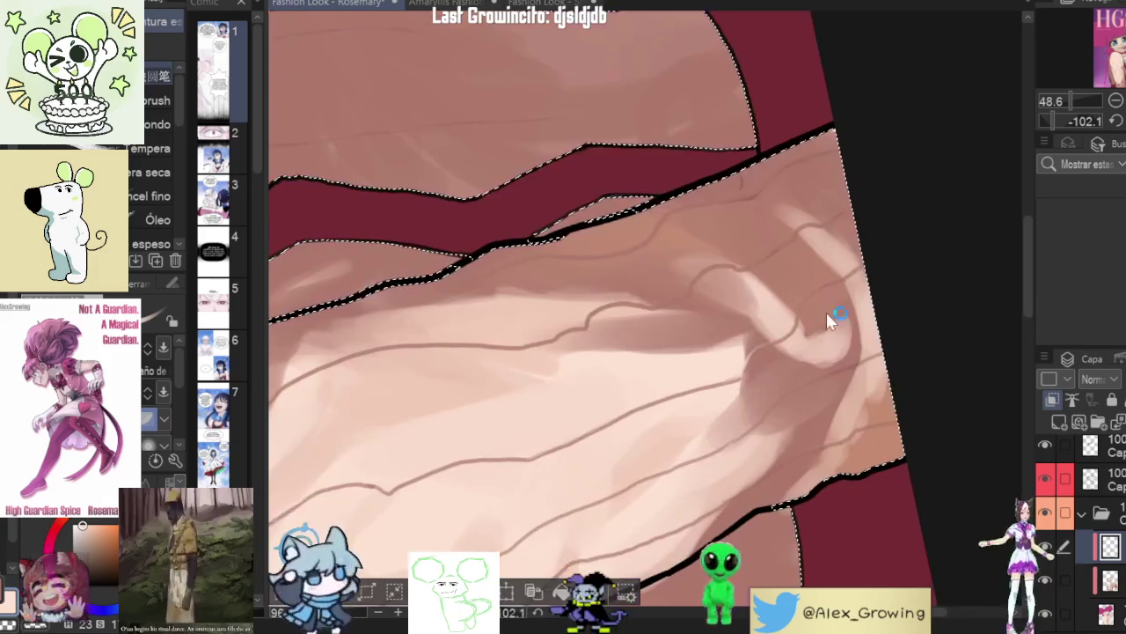
scroll(803, 308, "up", 5)
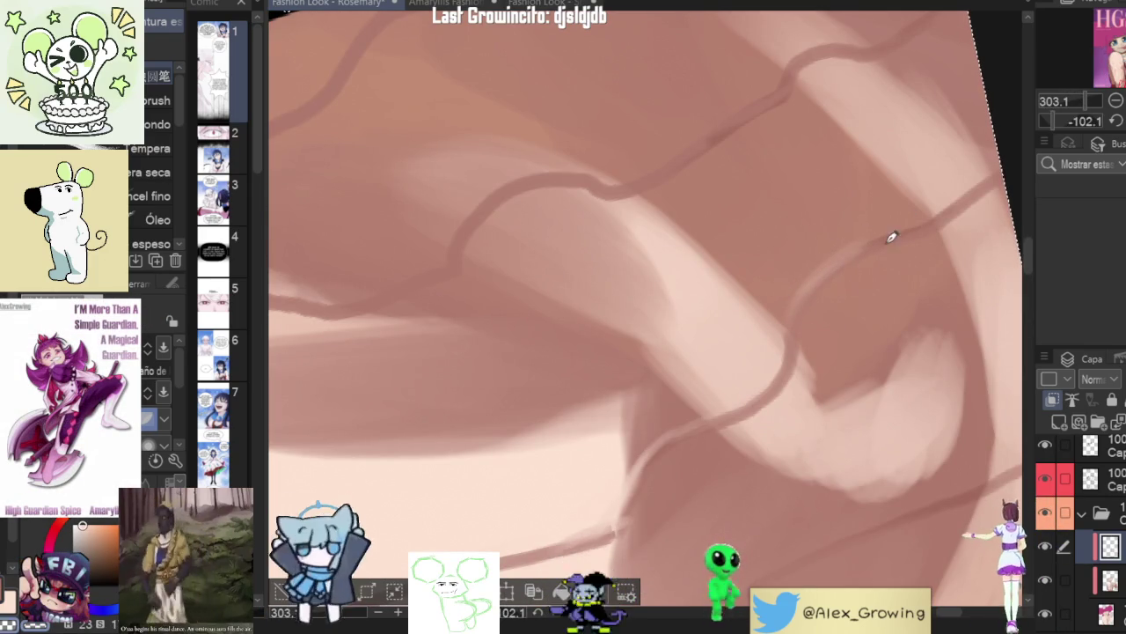
scroll(867, 244, "down", 5)
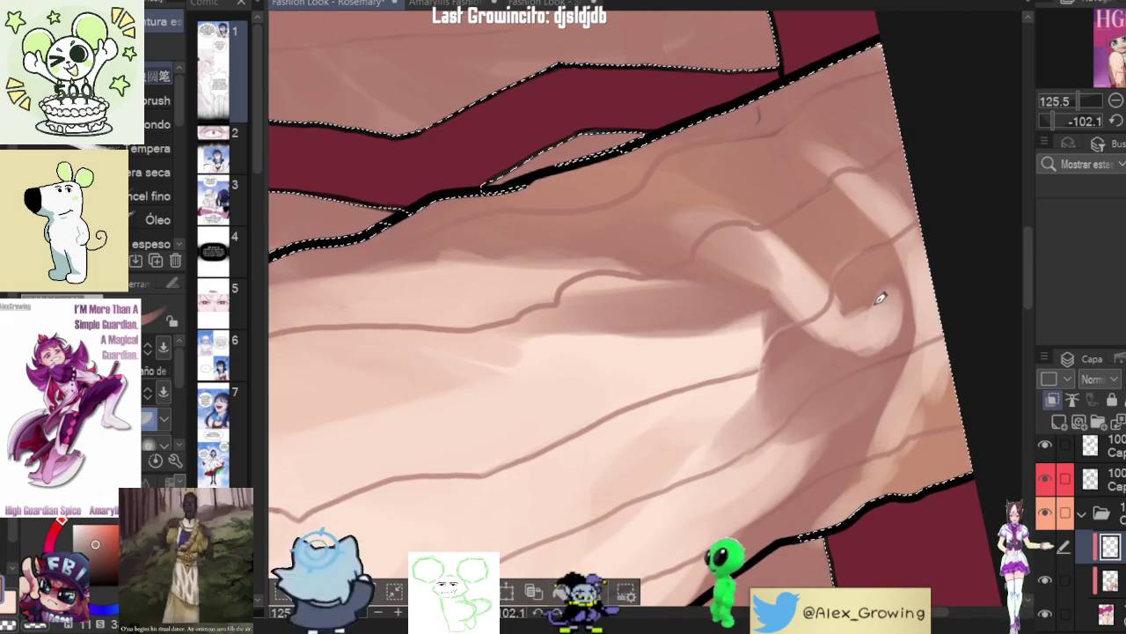
left_click_drag(884, 304, 777, 406)
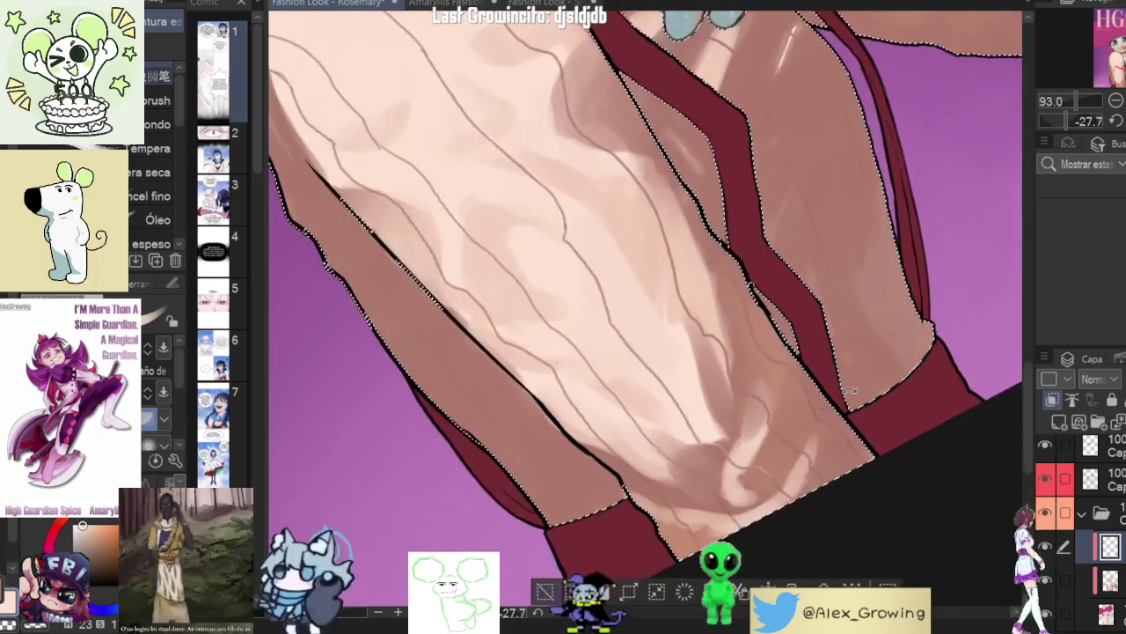
scroll(777, 406, "up", 3)
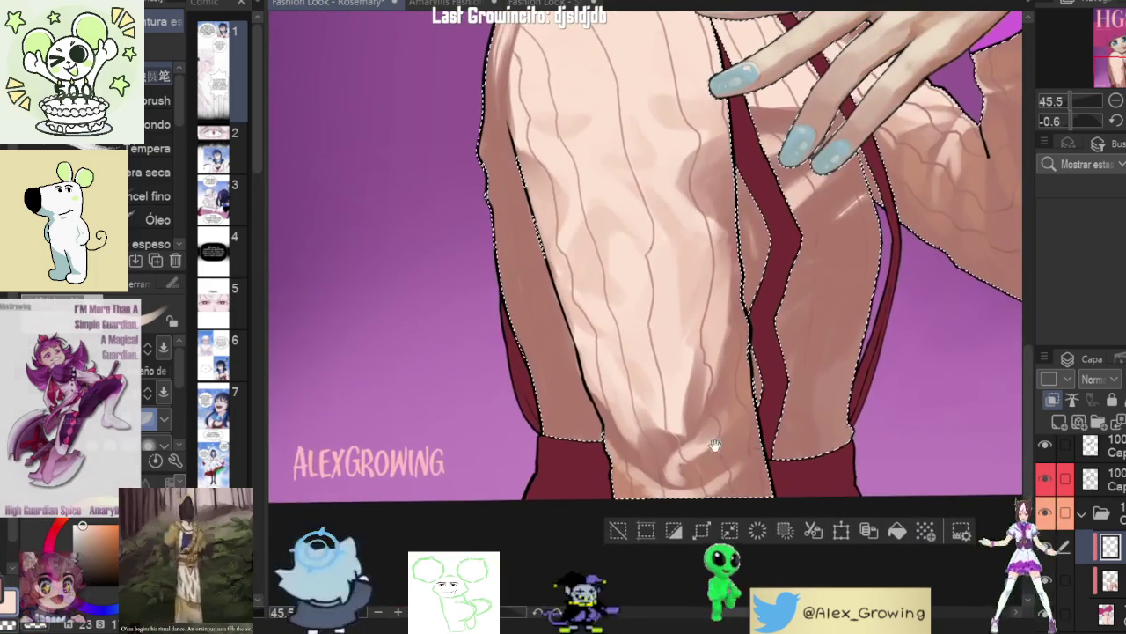
- Angle the view and blend soft shadows into the sweater's lower folds
left_click_drag(760, 447, 669, 457)
scroll(603, 478, "up", 3)
scroll(604, 478, "up", 3)
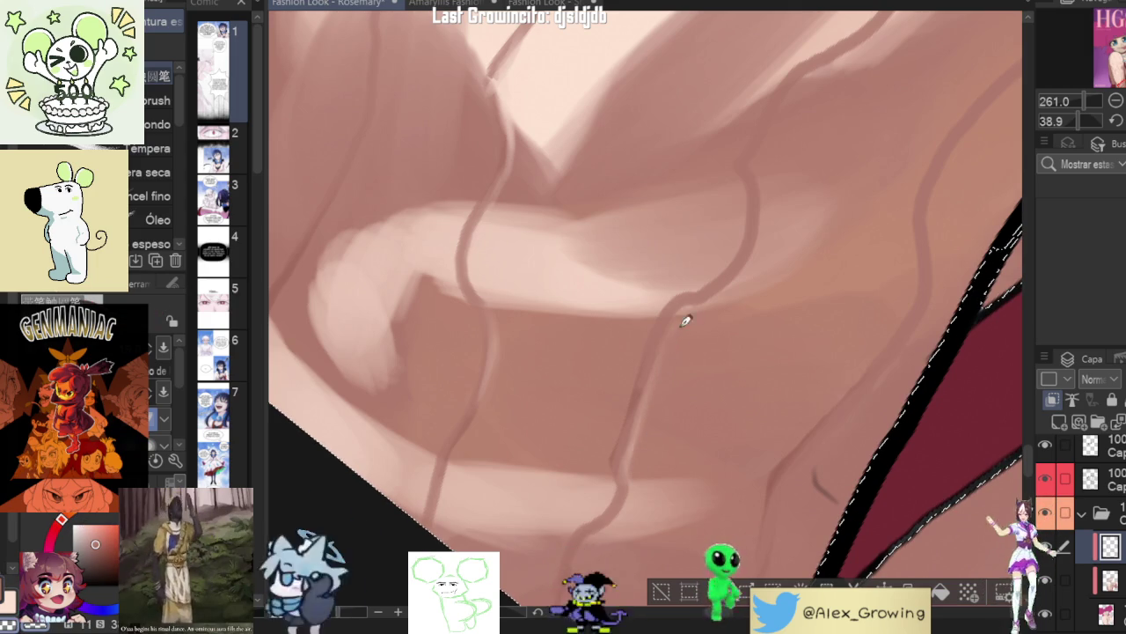
left_click_drag(760, 307, 714, 377)
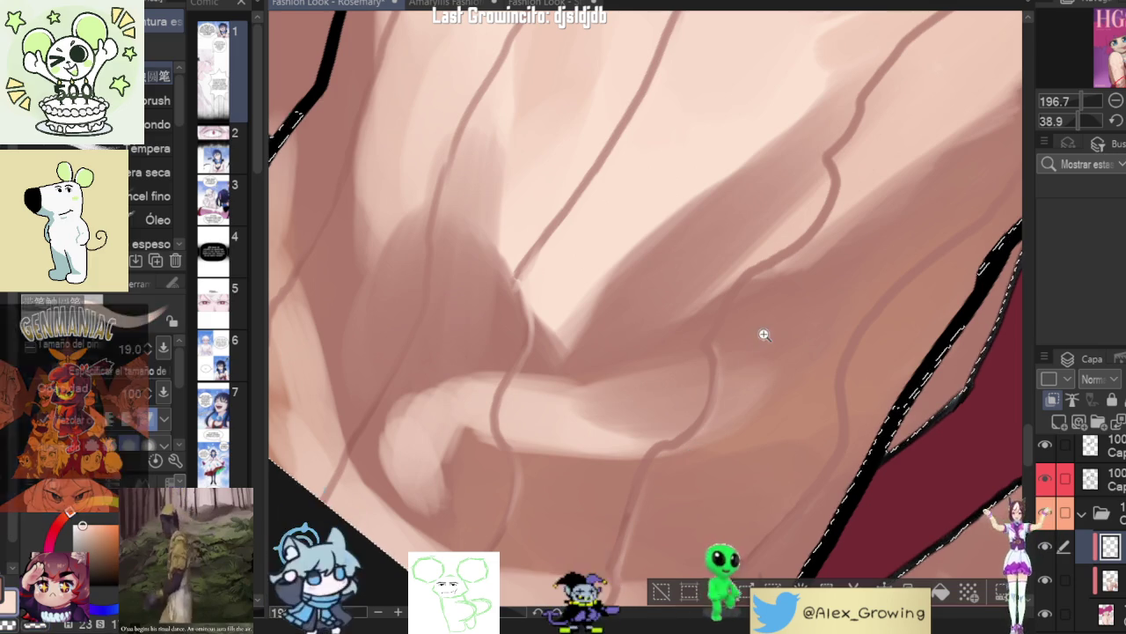
scroll(743, 374, "down", 2)
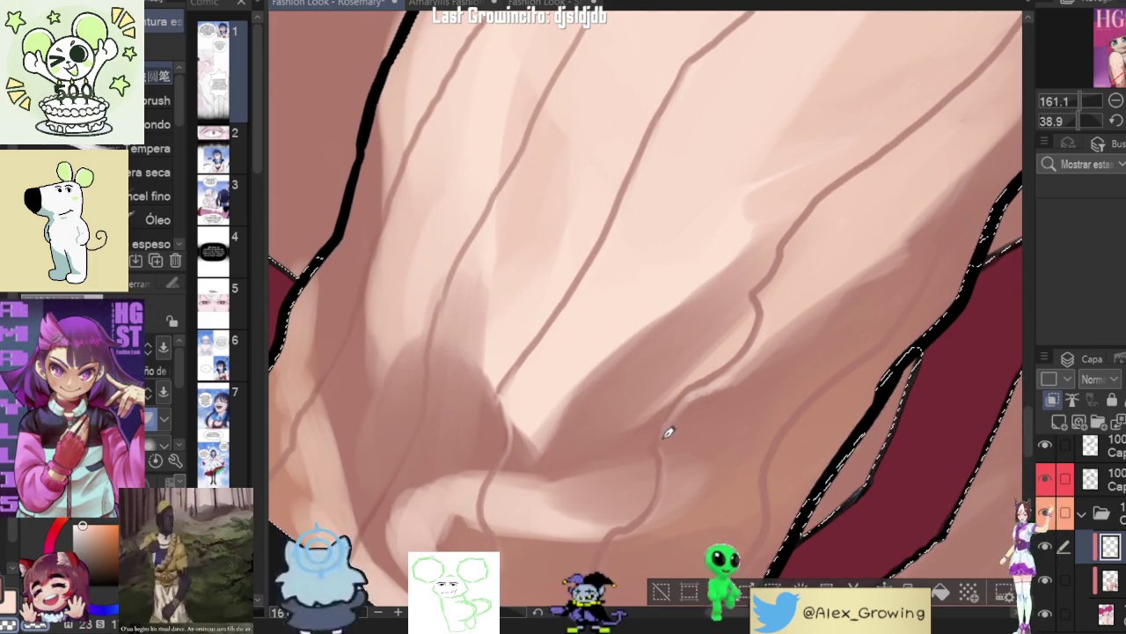
scroll(789, 311, "down", 5)
scroll(756, 417, "up", 2)
scroll(756, 417, "up", 2)
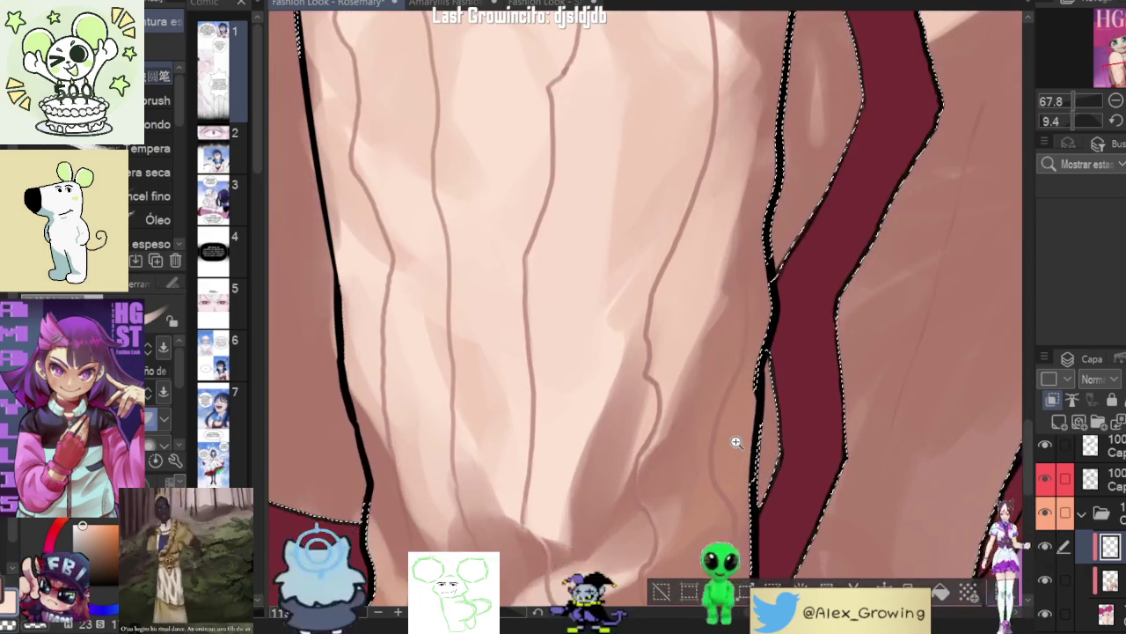
scroll(747, 431, "down", 3)
scroll(739, 449, "up", 3)
scroll(739, 449, "down", 1)
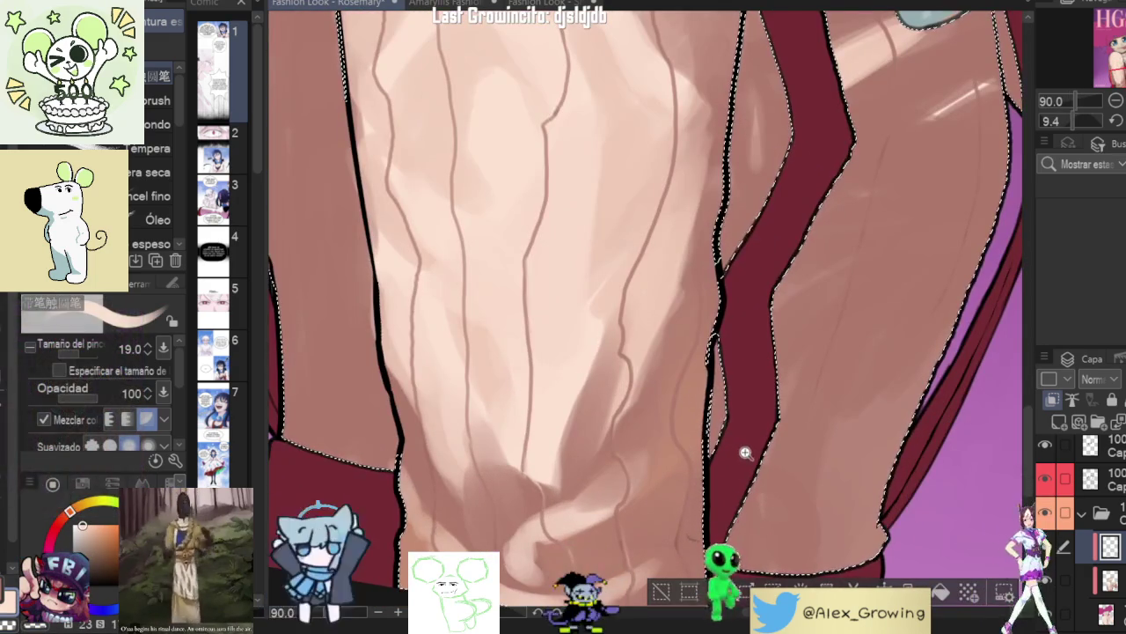
scroll(735, 453, "down", 2)
scroll(723, 464, "down", 1)
scroll(724, 464, "down", 1)
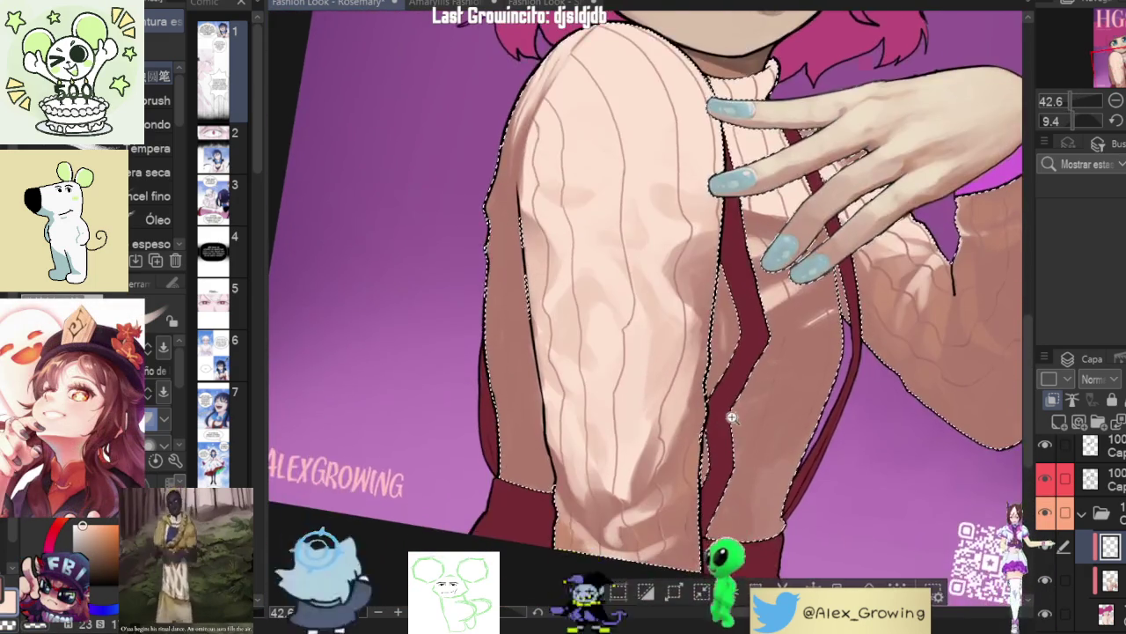
scroll(717, 471, "down", 1)
scroll(713, 476, "up", 1)
scroll(715, 457, "down", 2)
scroll(719, 422, "up", 3)
scroll(726, 385, "up", 4)
scroll(726, 385, "up", 1)
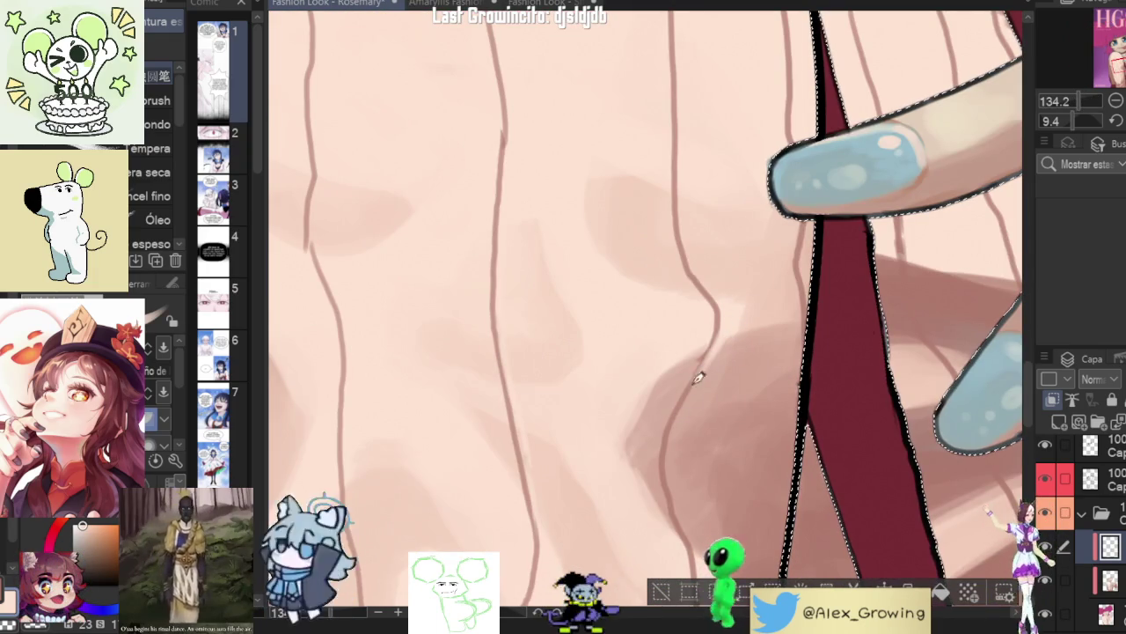
- Shade along the sleeve ribs beside the nail, then straighten the canvas upright
left_click_drag(667, 479, 701, 376)
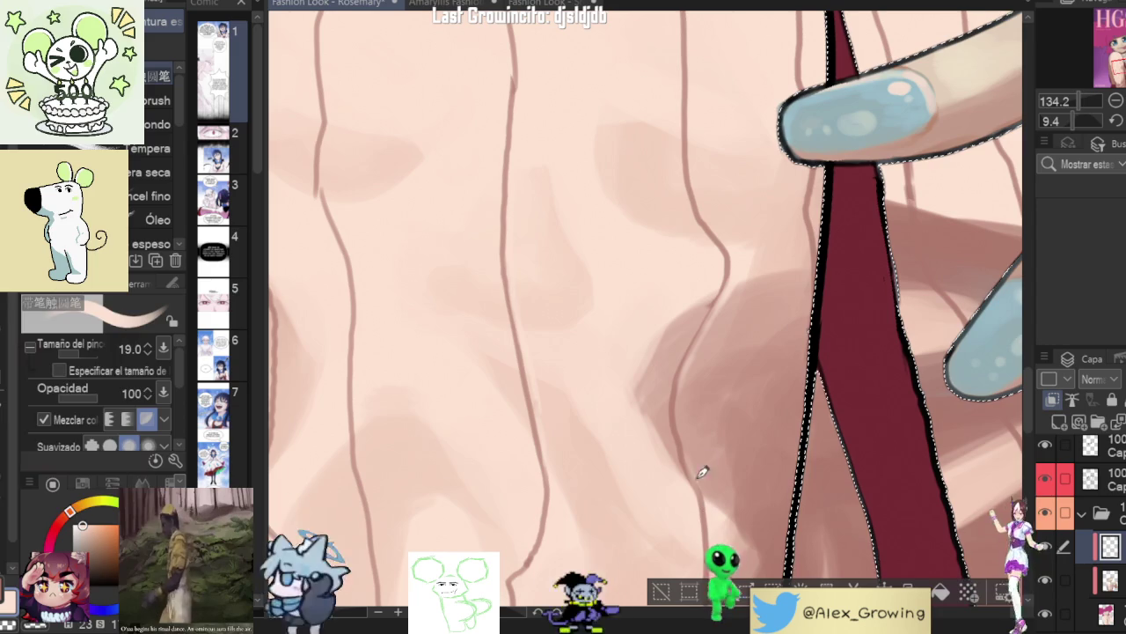
scroll(687, 431, "down", 3)
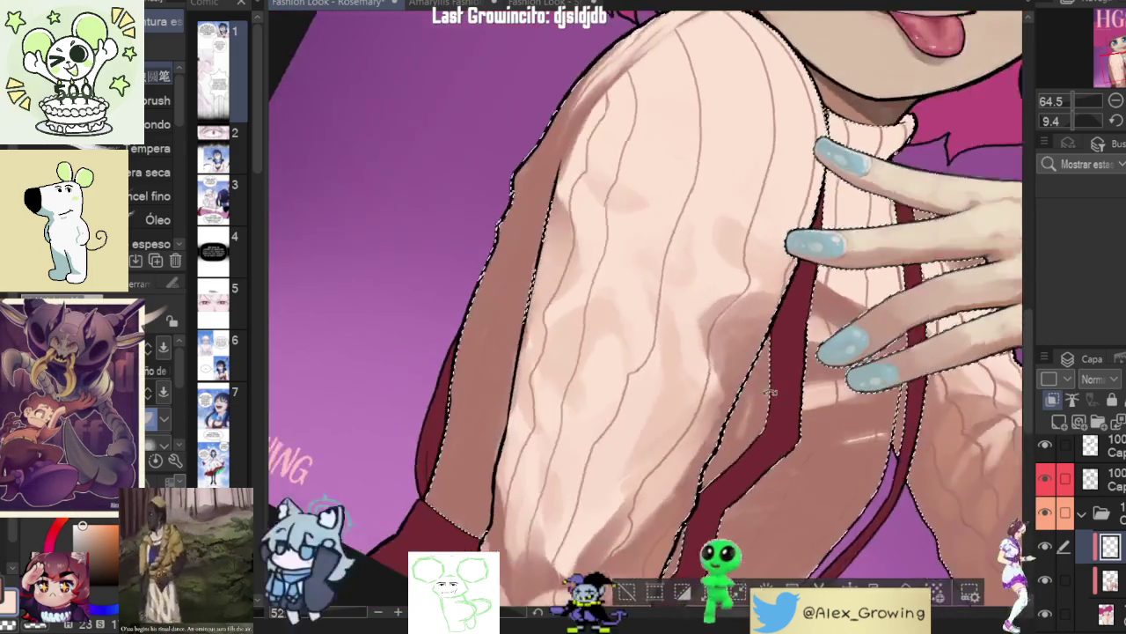
left_click_drag(771, 367, 674, 307)
scroll(605, 332, "up", 3)
scroll(605, 332, "up", 2)
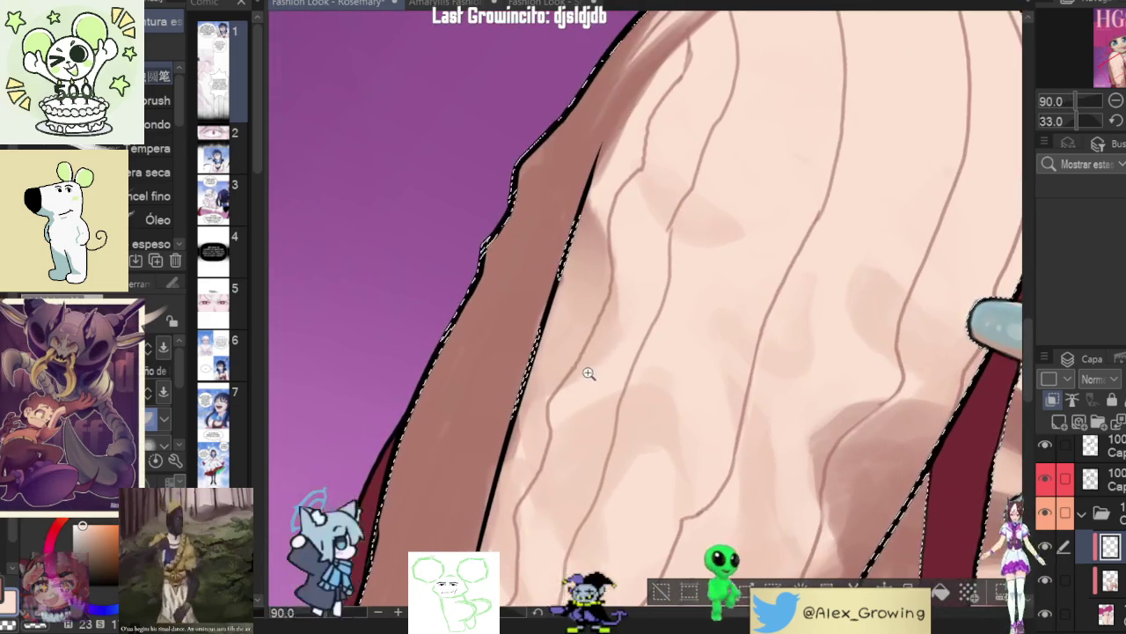
scroll(599, 337, "up", 3)
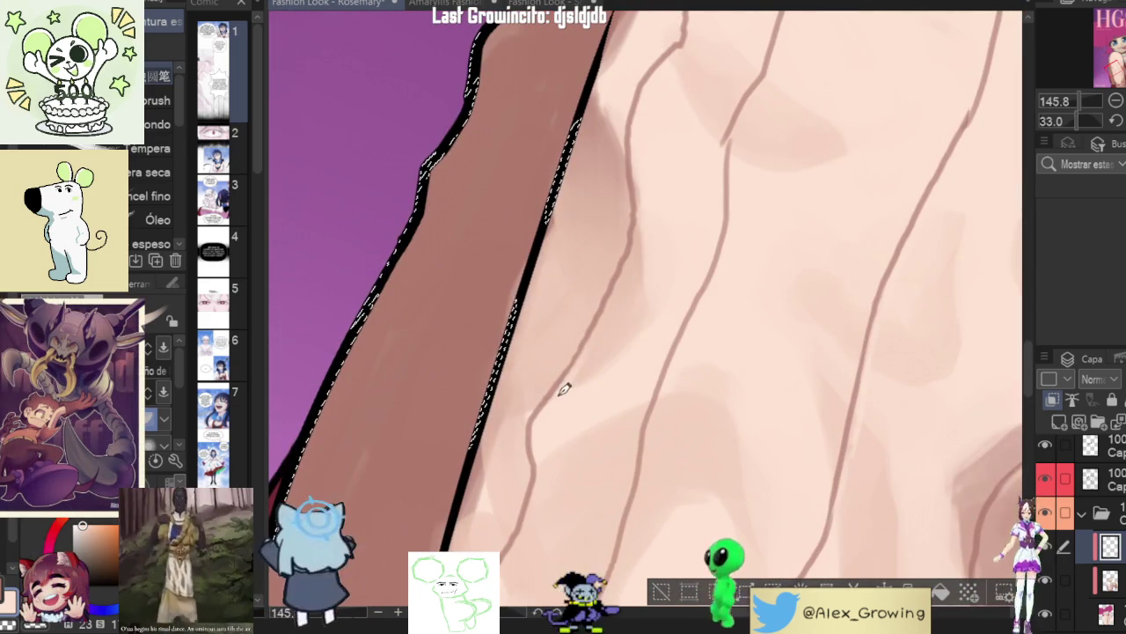
scroll(594, 336, "up", 2)
scroll(597, 336, "up", 2)
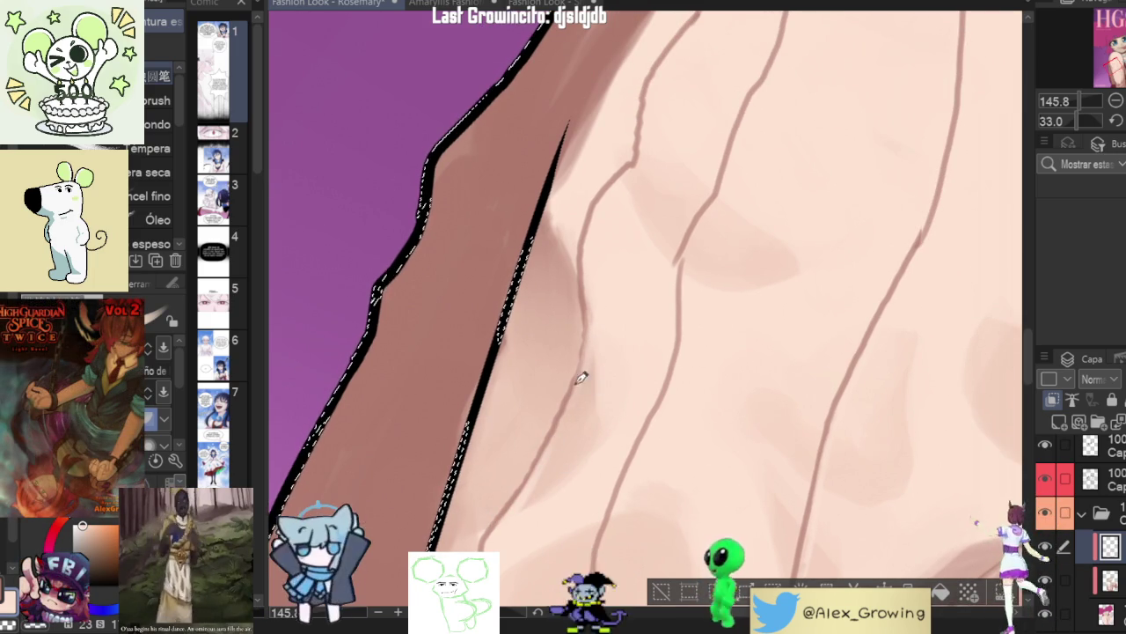
scroll(543, 457, "down", 3)
scroll(616, 396, "down", 2)
scroll(660, 378, "down", 2)
scroll(669, 384, "up", 2)
scroll(698, 339, "up", 1)
scroll(762, 370, "up", 1)
scroll(797, 370, "up", 1)
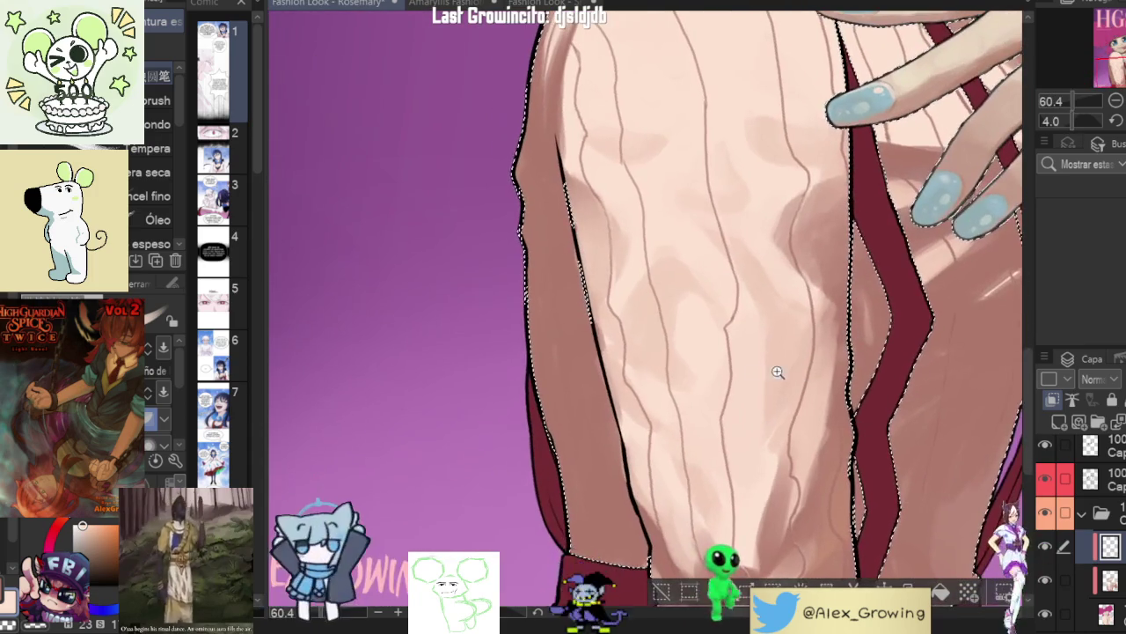
scroll(692, 440, "up", 2)
scroll(636, 462, "up", 2)
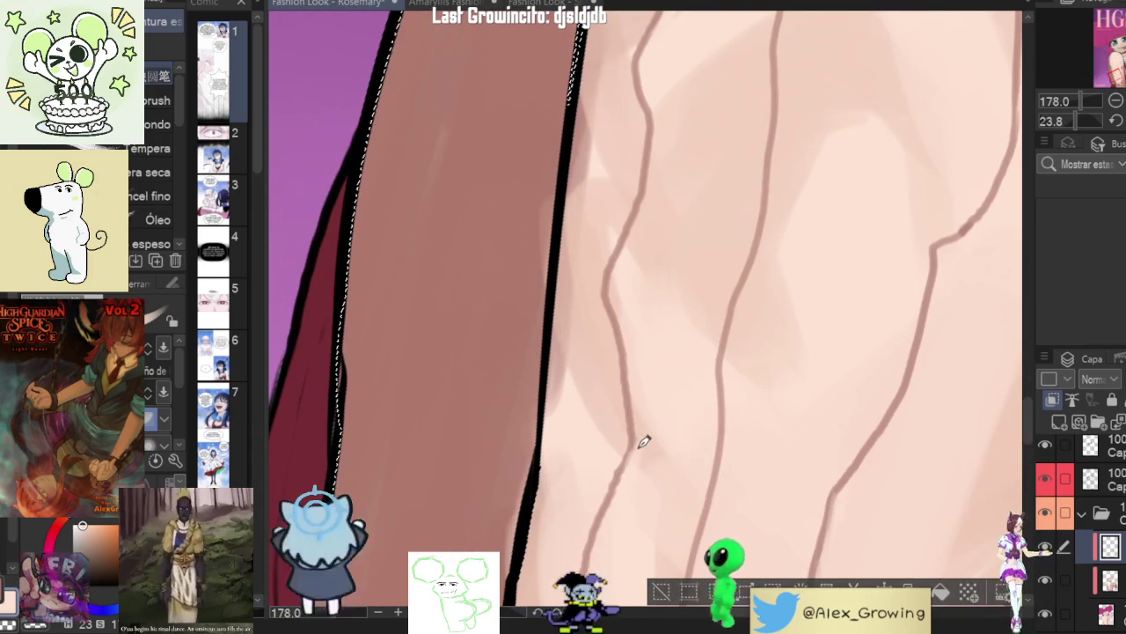
scroll(636, 364, "up", 1)
scroll(649, 324, "up", 1)
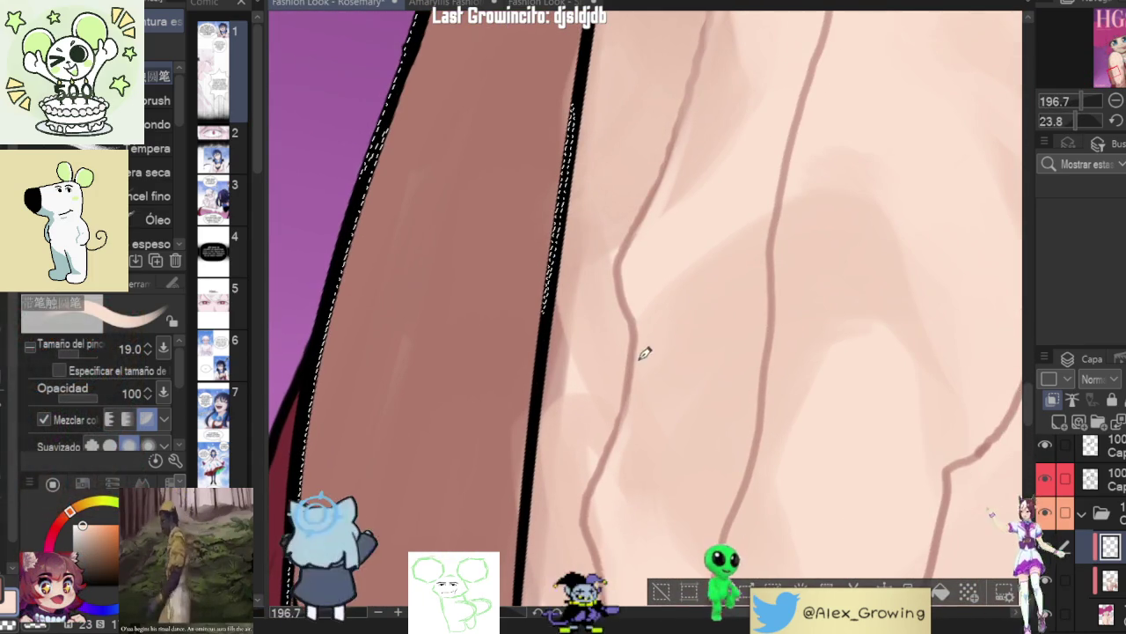
scroll(643, 336, "down", 2)
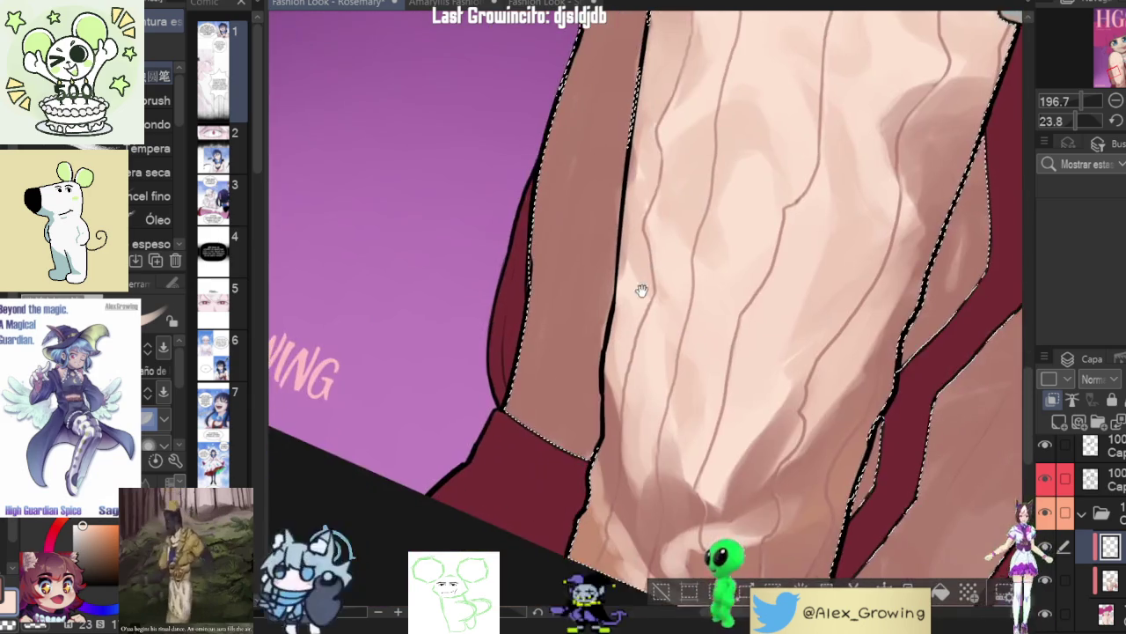
scroll(640, 342, "up", 1)
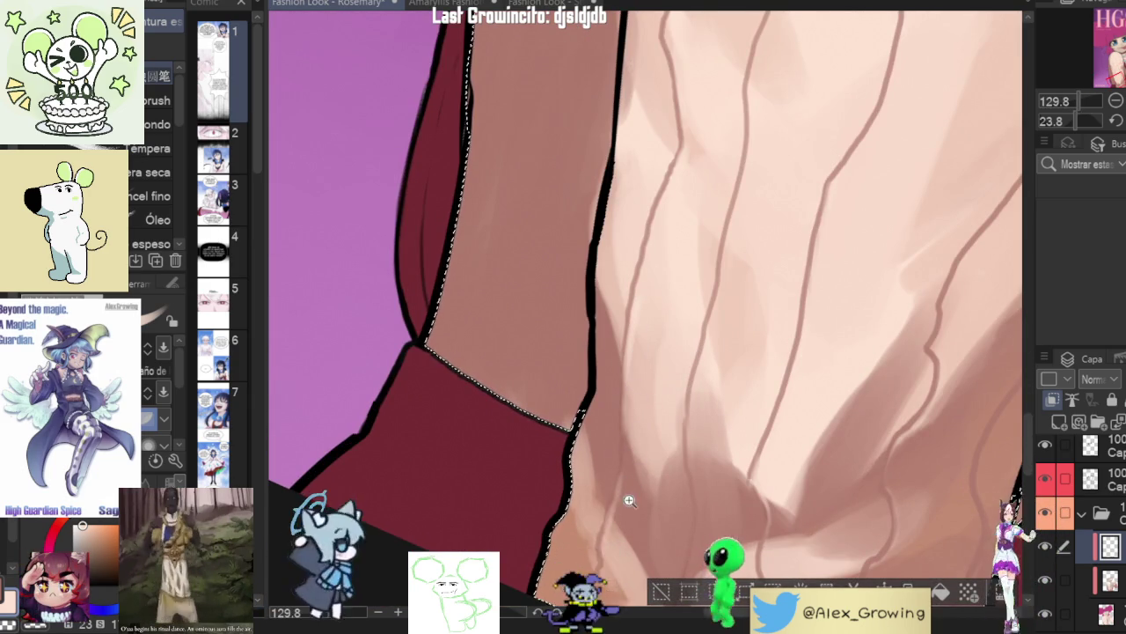
scroll(625, 510, "up", 3)
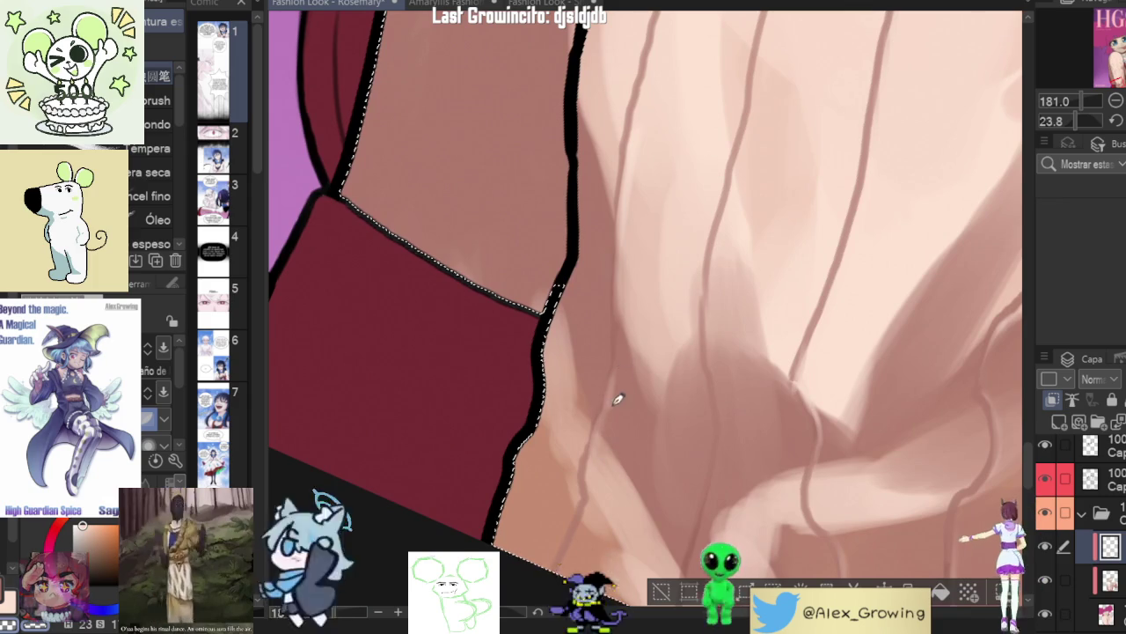
scroll(619, 395, "down", 3)
scroll(589, 492, "down", 2)
scroll(607, 448, "up", 3)
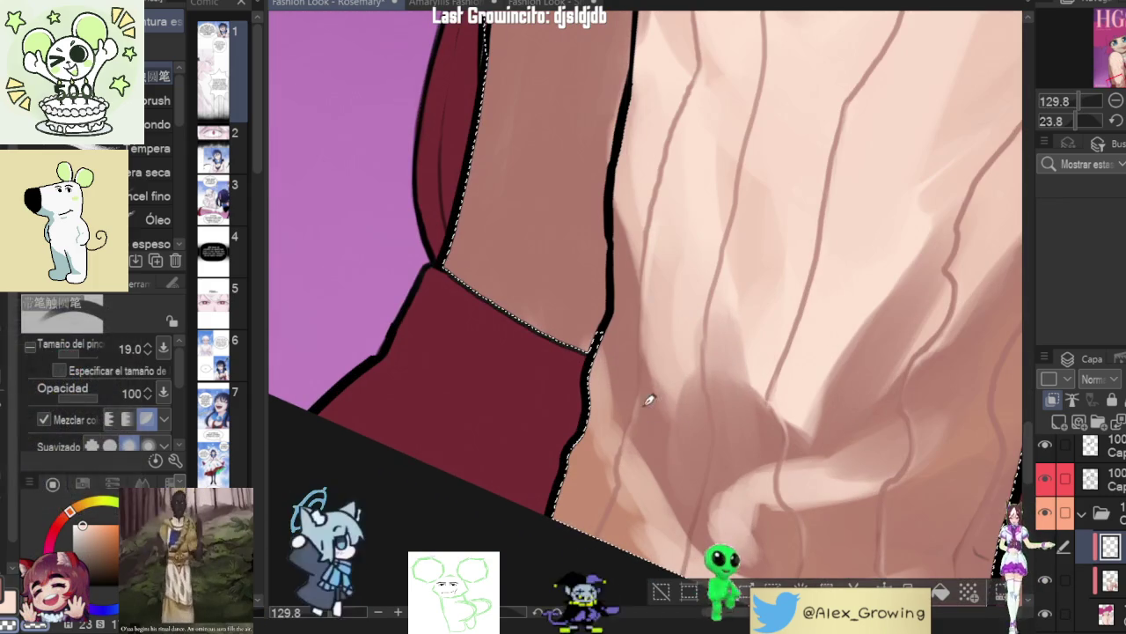
scroll(668, 396, "down", 2)
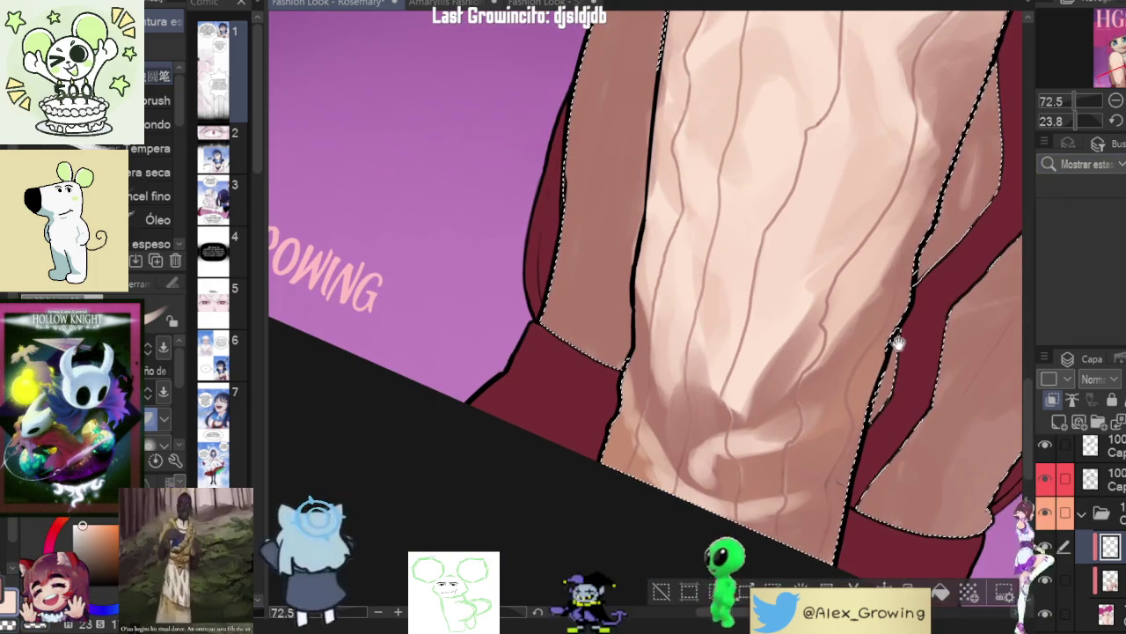
left_click_drag(897, 334, 846, 339)
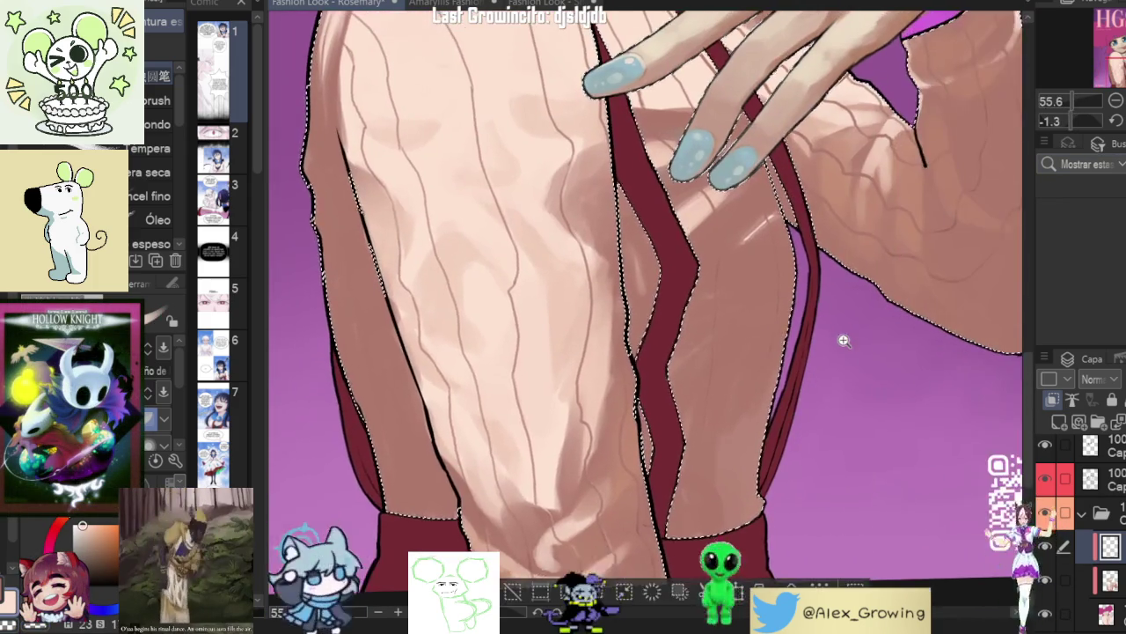
scroll(847, 339, "down", 2)
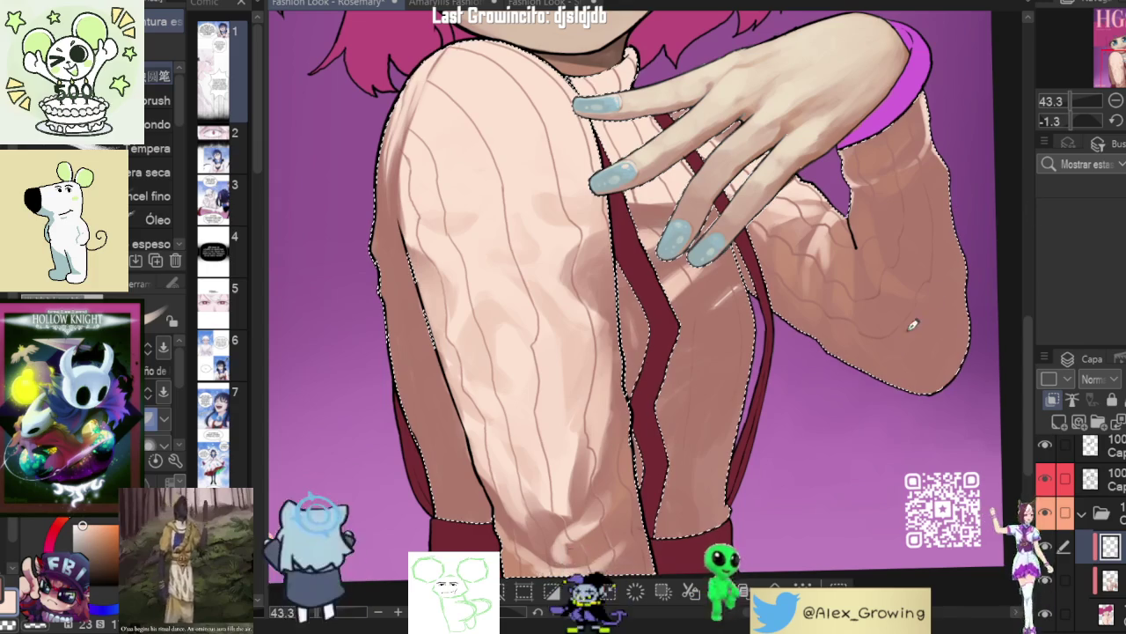
scroll(905, 335, "down", 1)
- Zoom out to about 19% and centre the whole HGST cover in the view
scroll(904, 335, "down", 2)
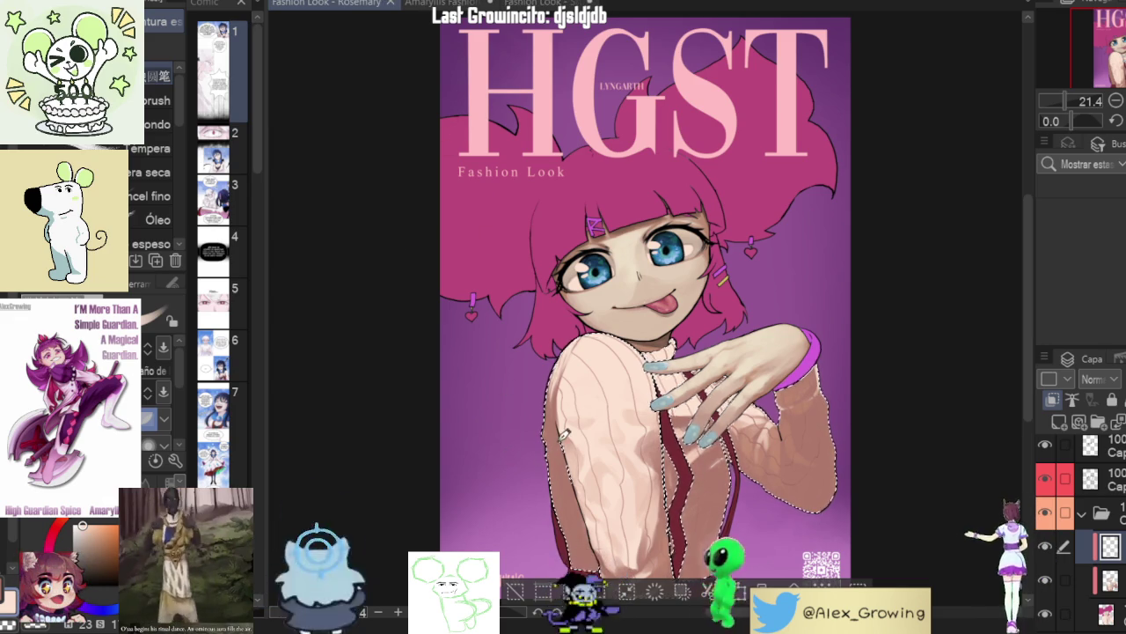
scroll(564, 437, "down", 1)
left_click_drag(564, 438, 581, 420)
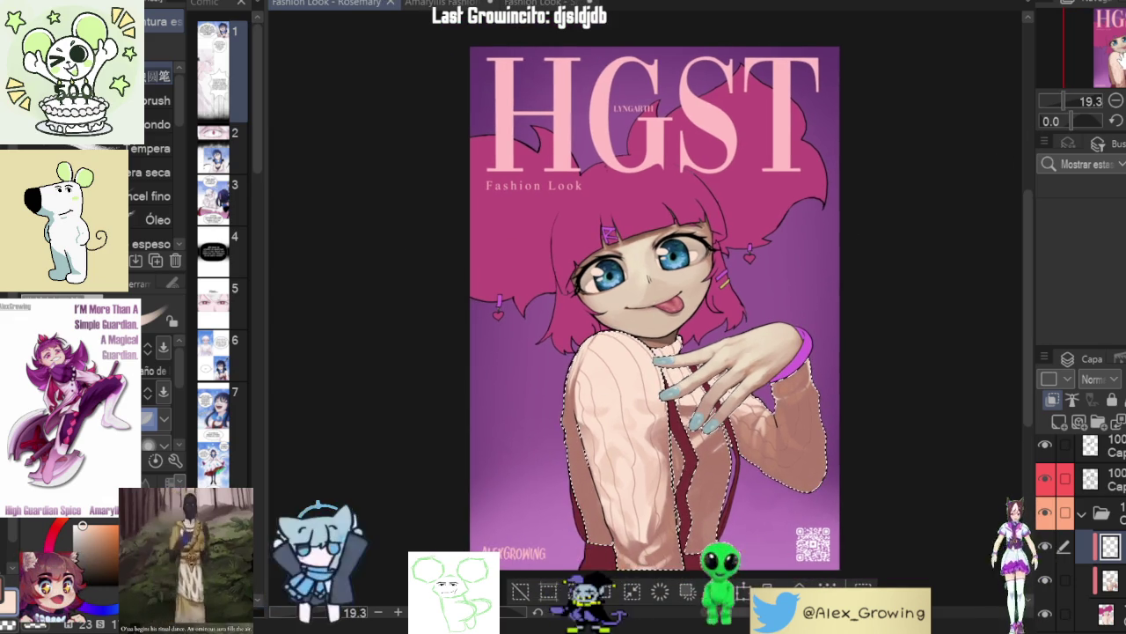
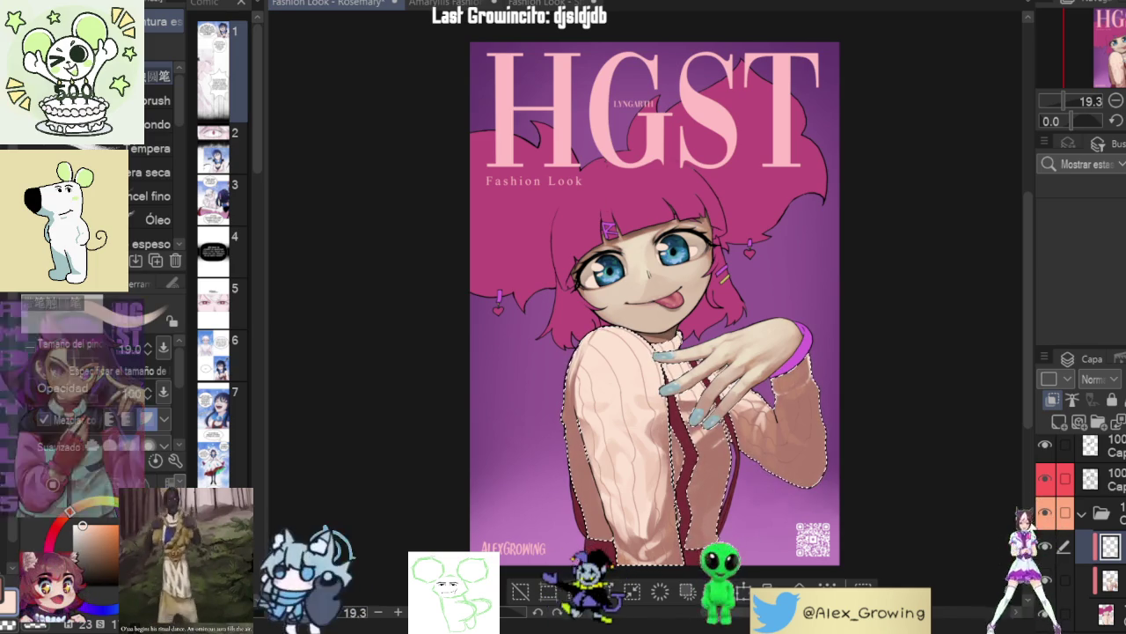
- Zoom in, tilt the canvas and pan down to the sweater area under her blue-nailed fingers
scroll(930, 455, "up", 5)
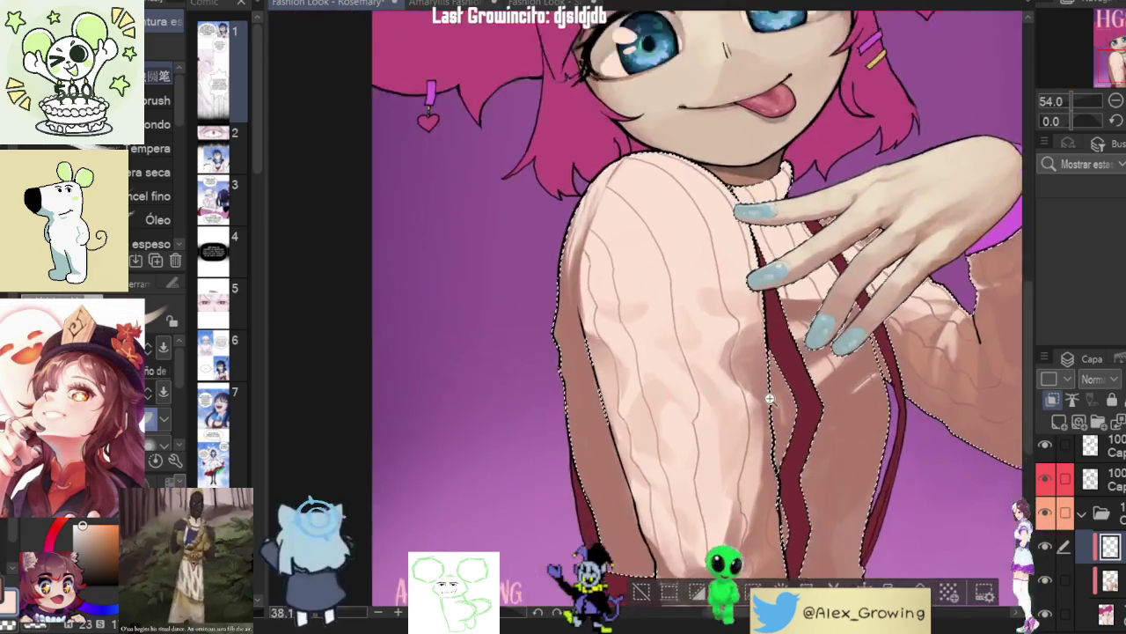
mouse_move(770, 398)
left_mouse_down()
mouse_move(681, 240)
mouse_move(669, 291)
left_mouse_up()
scroll(666, 352, "up", 2)
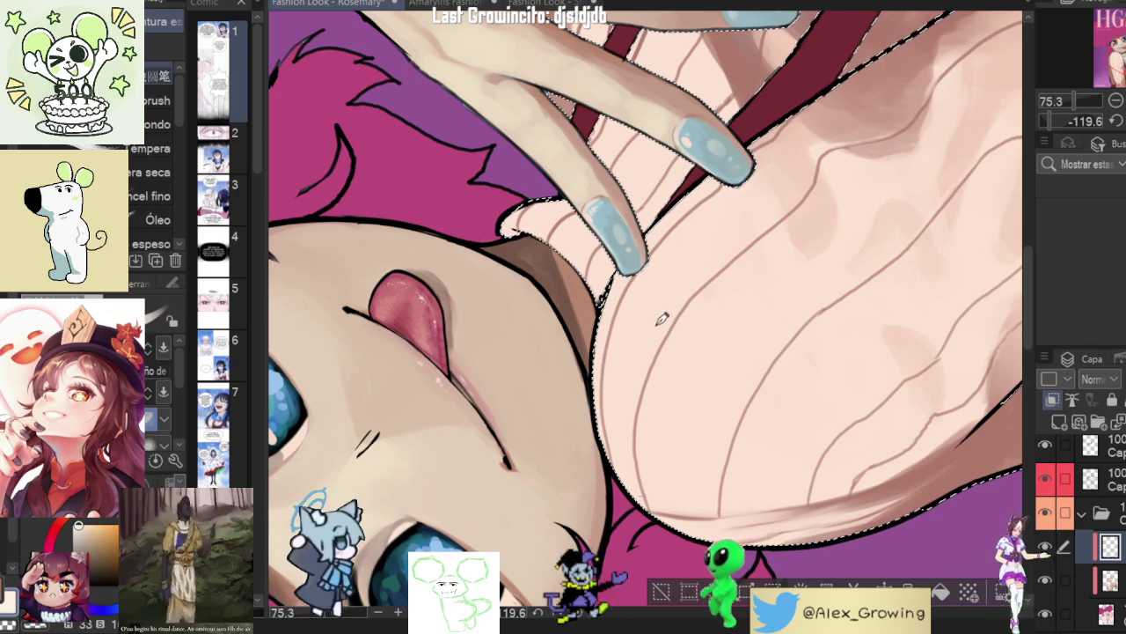
scroll(695, 484, "up", 1)
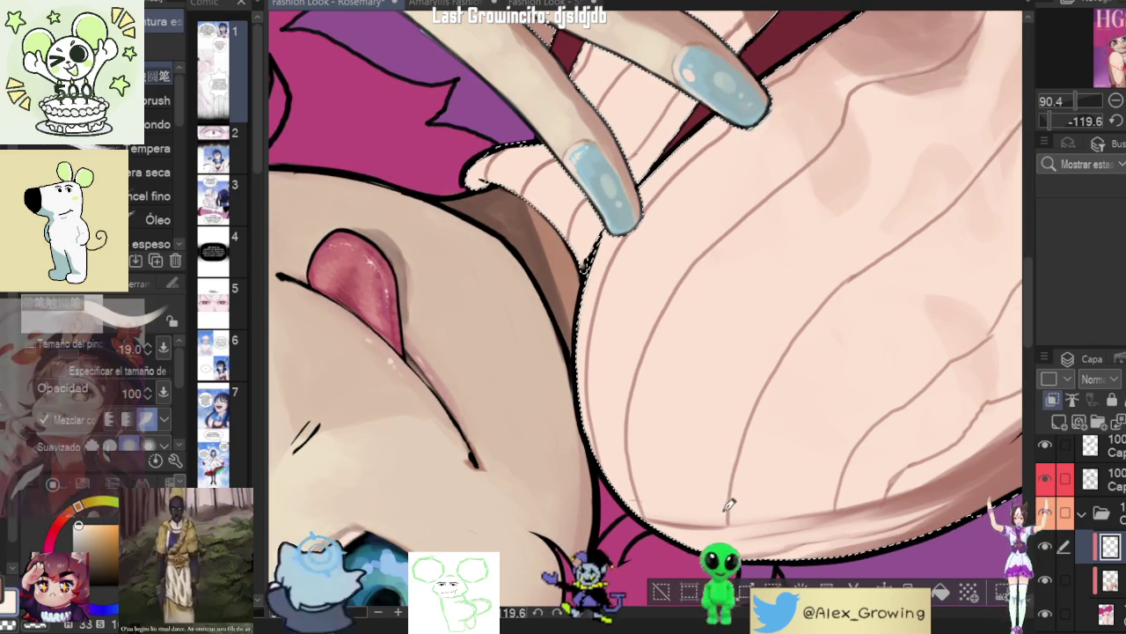
scroll(781, 351, "down", 3)
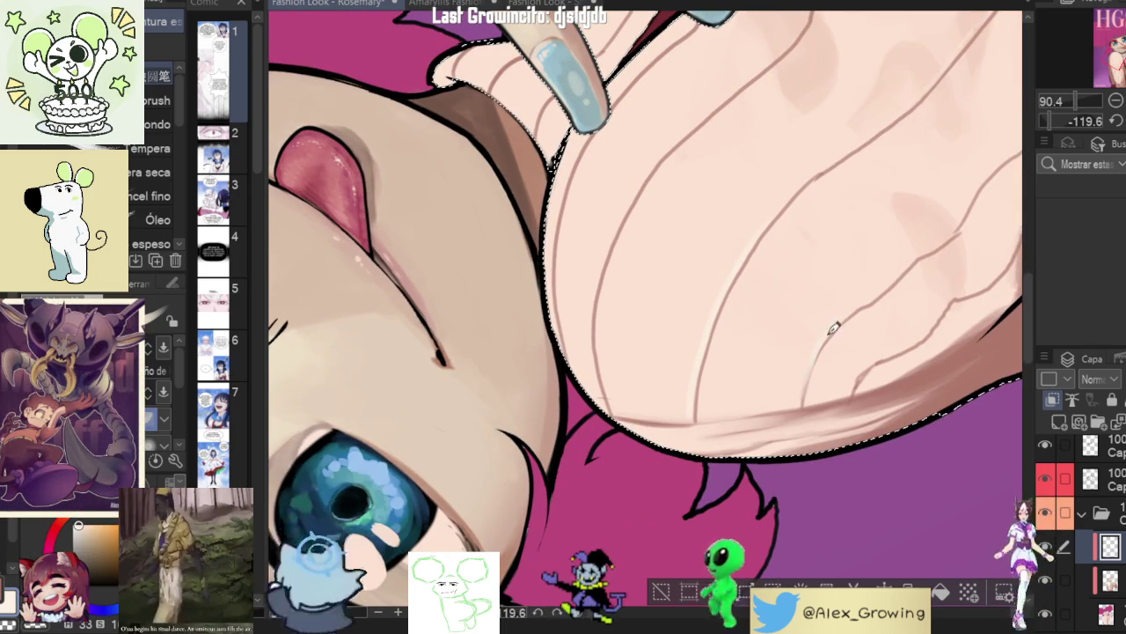
scroll(904, 264, "down", 2)
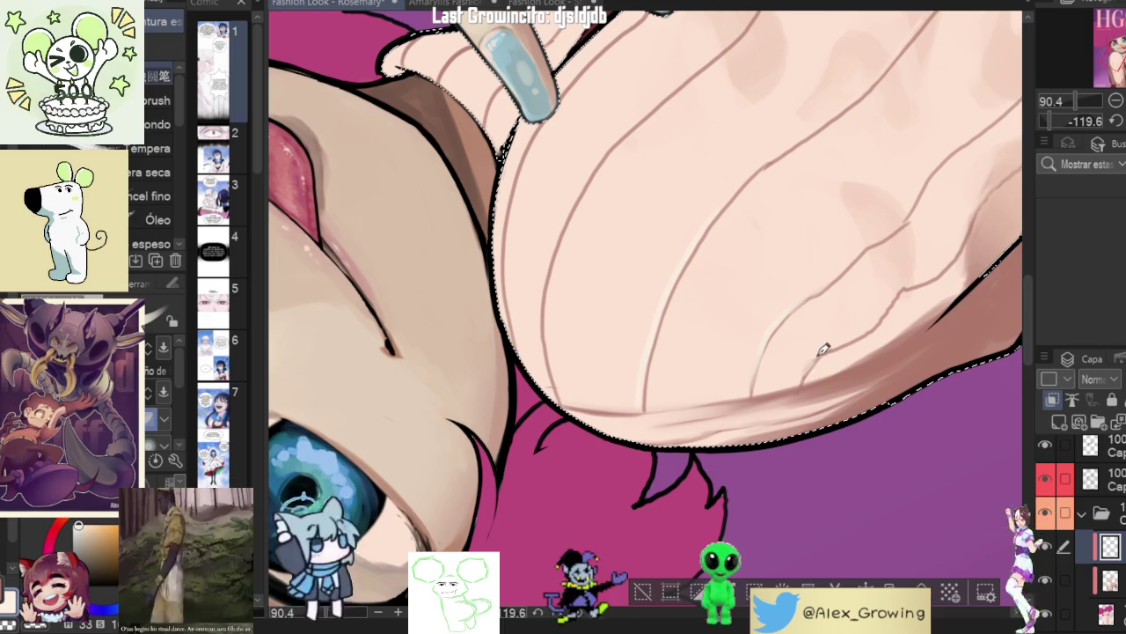
scroll(872, 326, "up", 2)
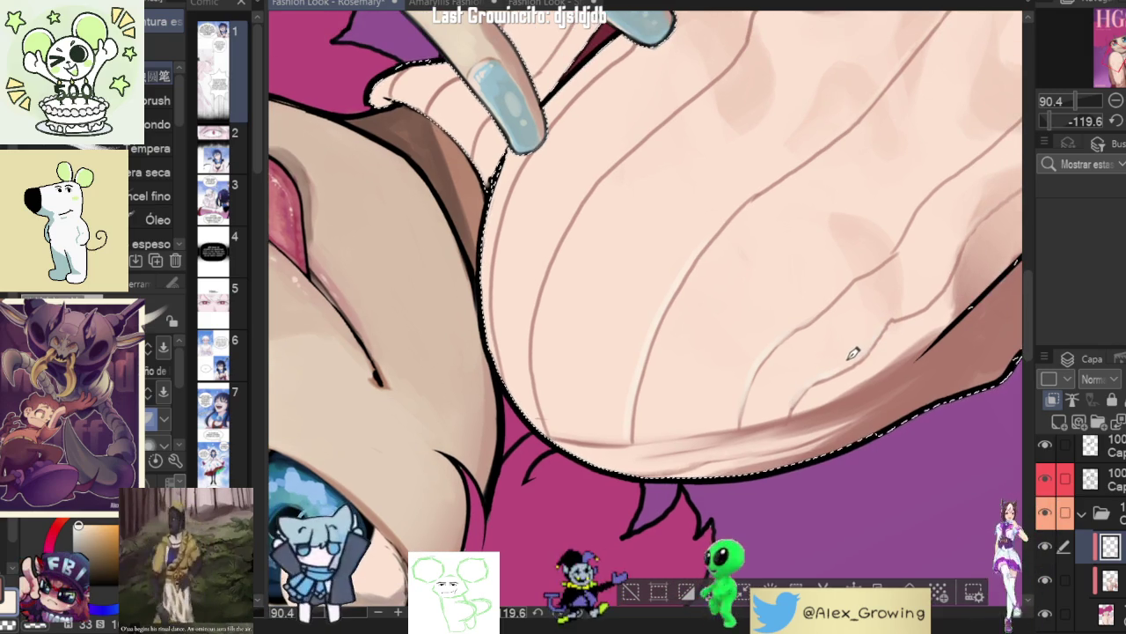
scroll(850, 355, "up", 1)
scroll(877, 329, "up", 1)
scroll(950, 339, "up", 2)
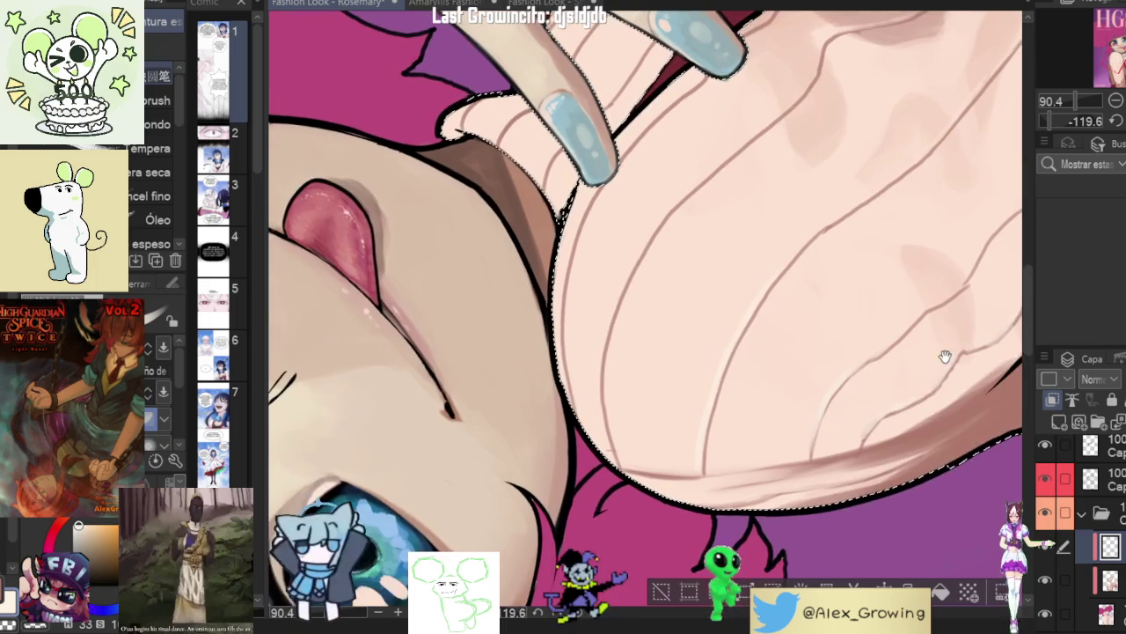
scroll(617, 441, "up", 2)
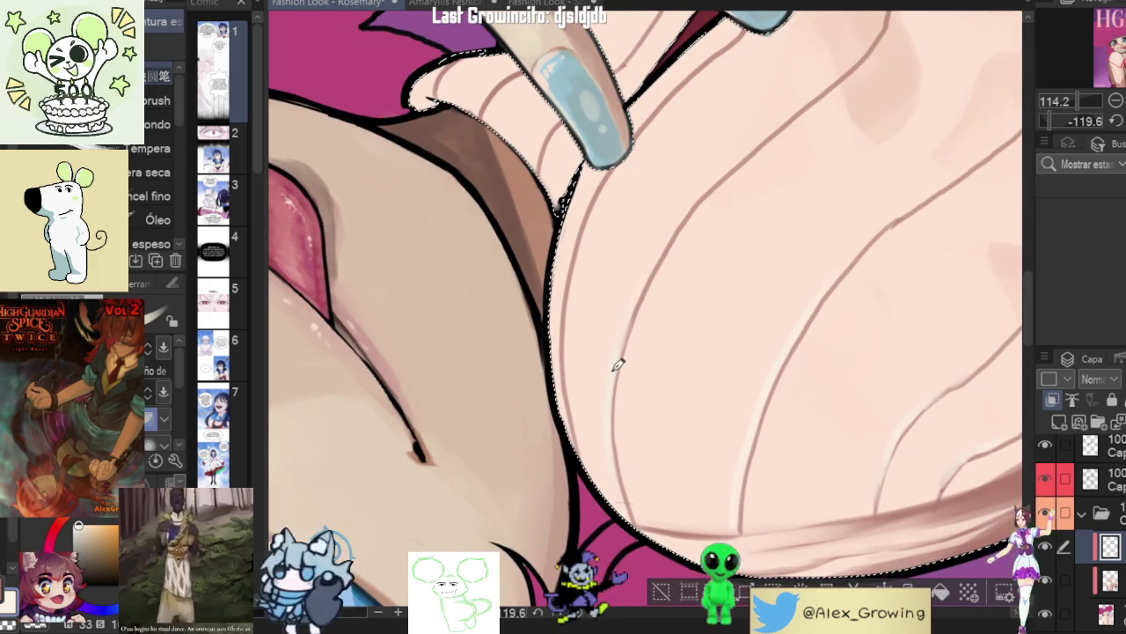
left_click_drag(616, 444, 609, 493)
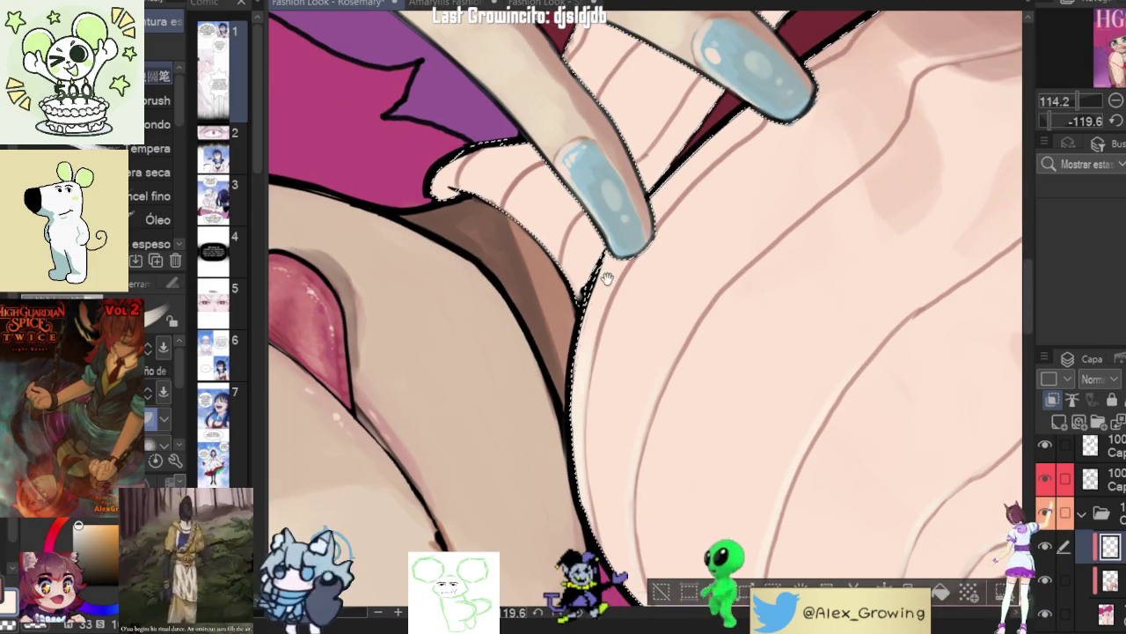
scroll(596, 318, "down", 2)
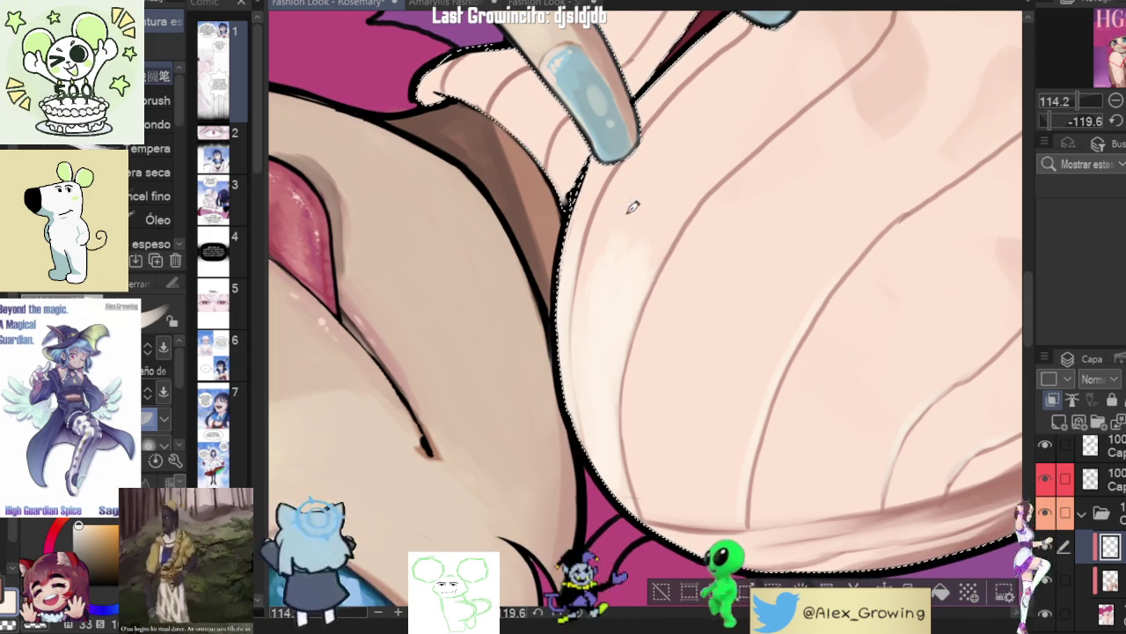
- Paint a soft light highlight patch on the sweater shoulder and faint light strokes down the sweater
mouse_move(706, 291)
left_mouse_down()
mouse_move(636, 365)
mouse_move(699, 314)
mouse_move(782, 284)
mouse_move(728, 303)
mouse_move(737, 344)
left_mouse_up()
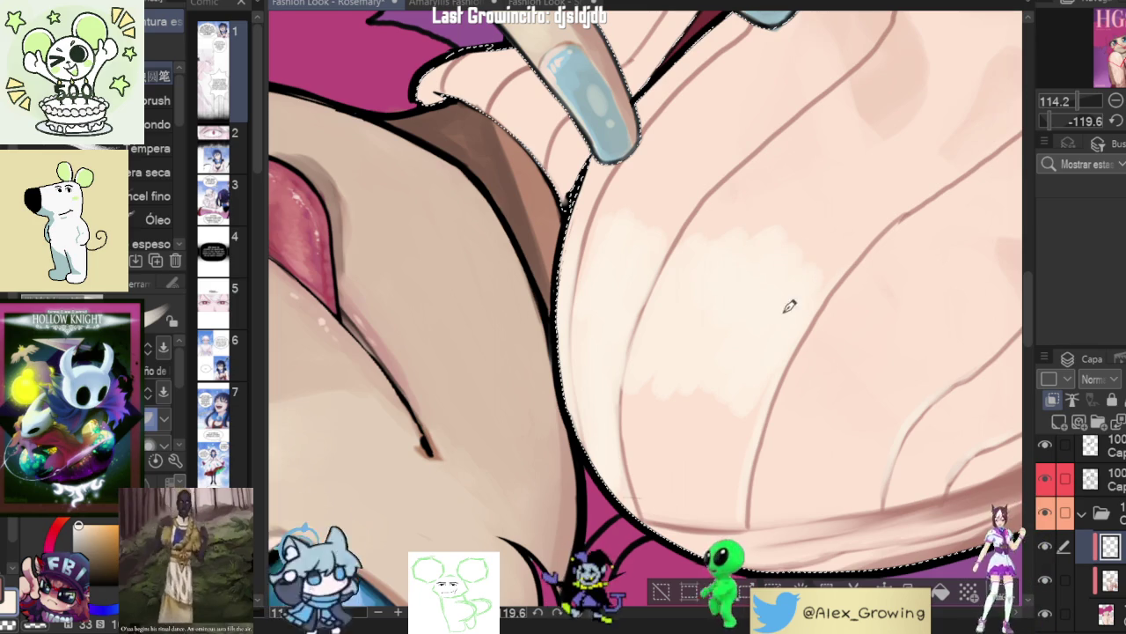
left_click_drag(738, 422, 671, 454)
mouse_move(636, 384)
left_mouse_down()
mouse_move(641, 483)
mouse_move(716, 496)
left_mouse_up()
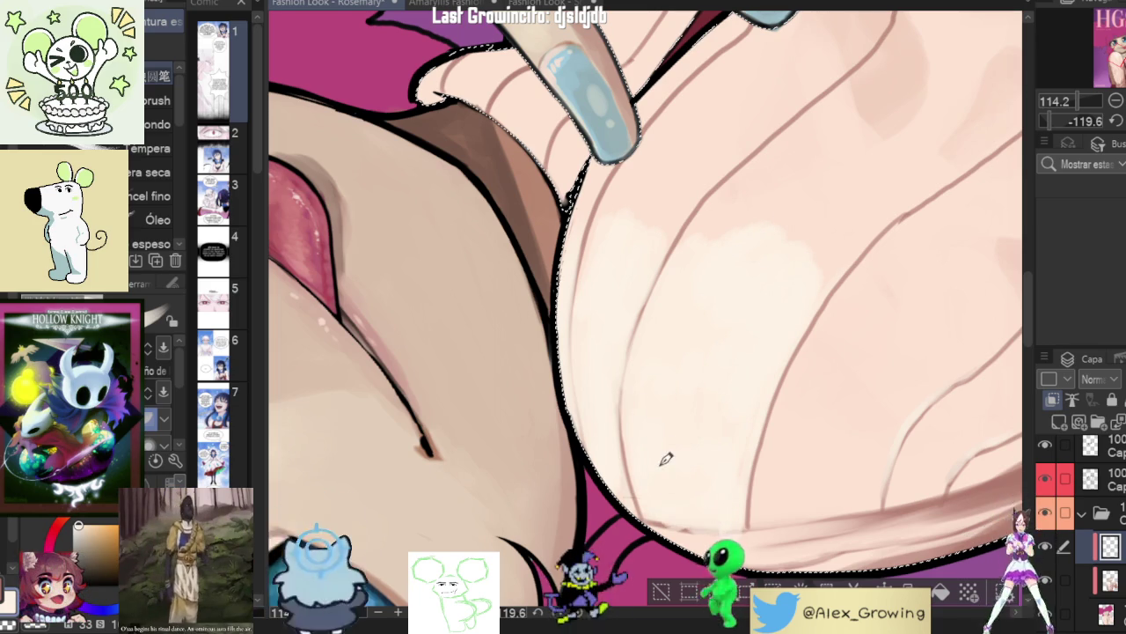
- Rotate around the sweater, toggle the shading layer's visibility to compare, and return the view upright
left_click_drag(666, 459, 598, 447)
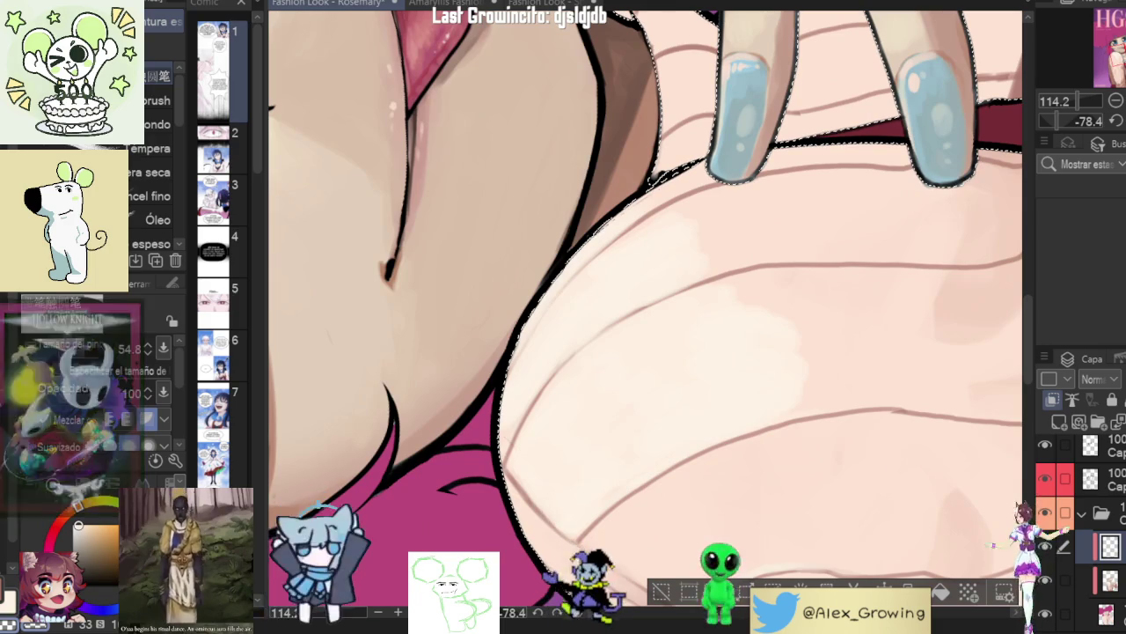
left_click_drag(540, 513, 844, 409)
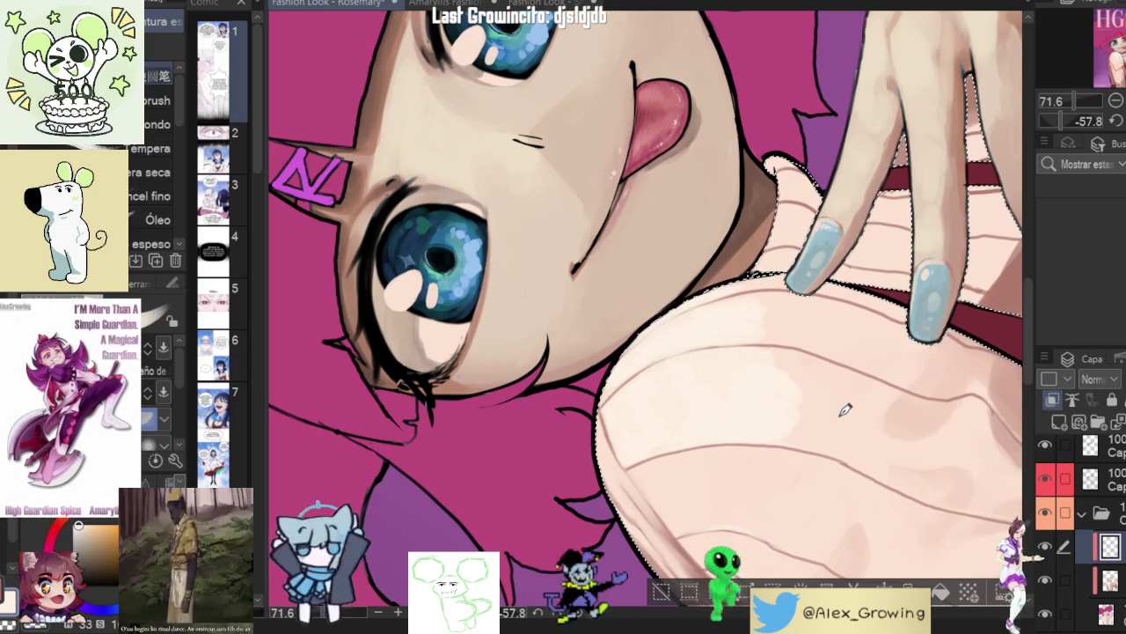
left_click_drag(845, 409, 733, 326)
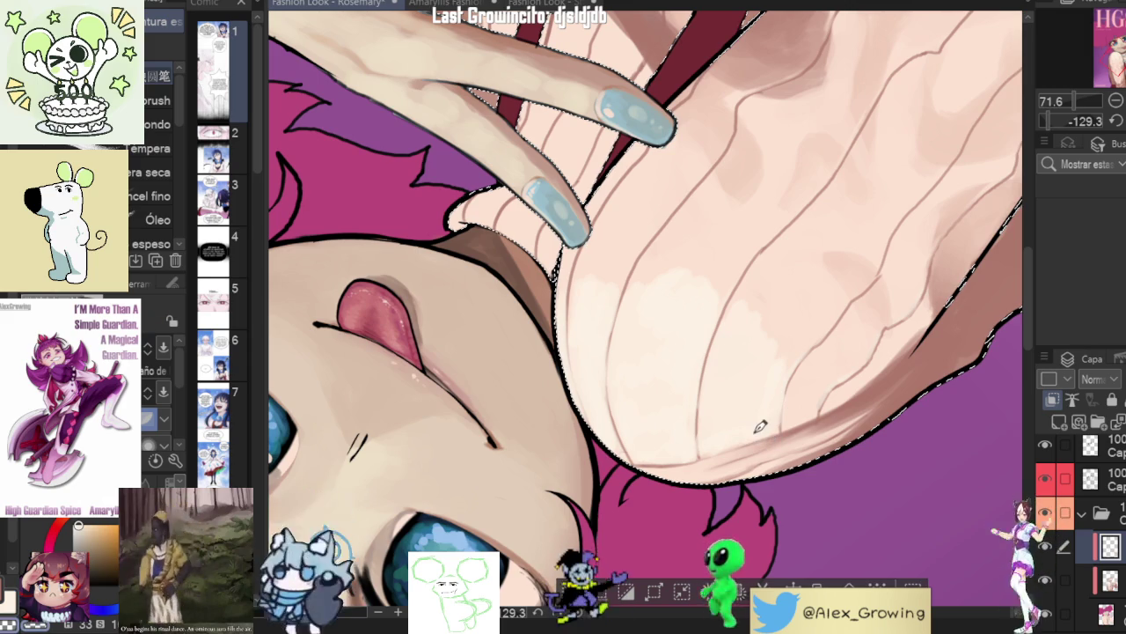
left_click(1047, 548)
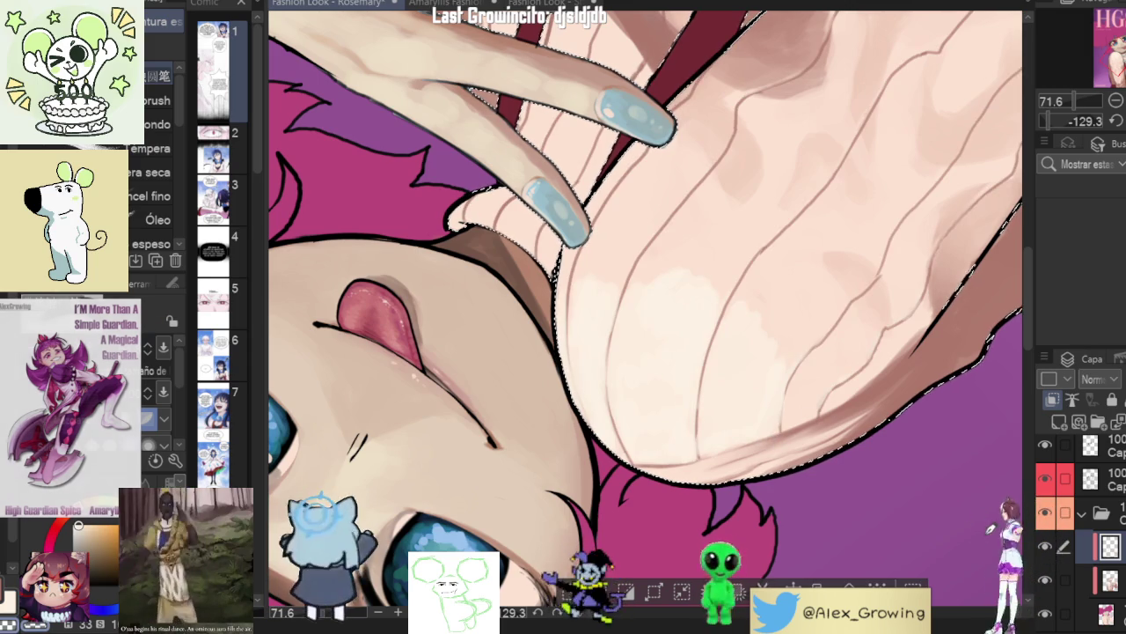
left_click_drag(843, 357, 788, 264)
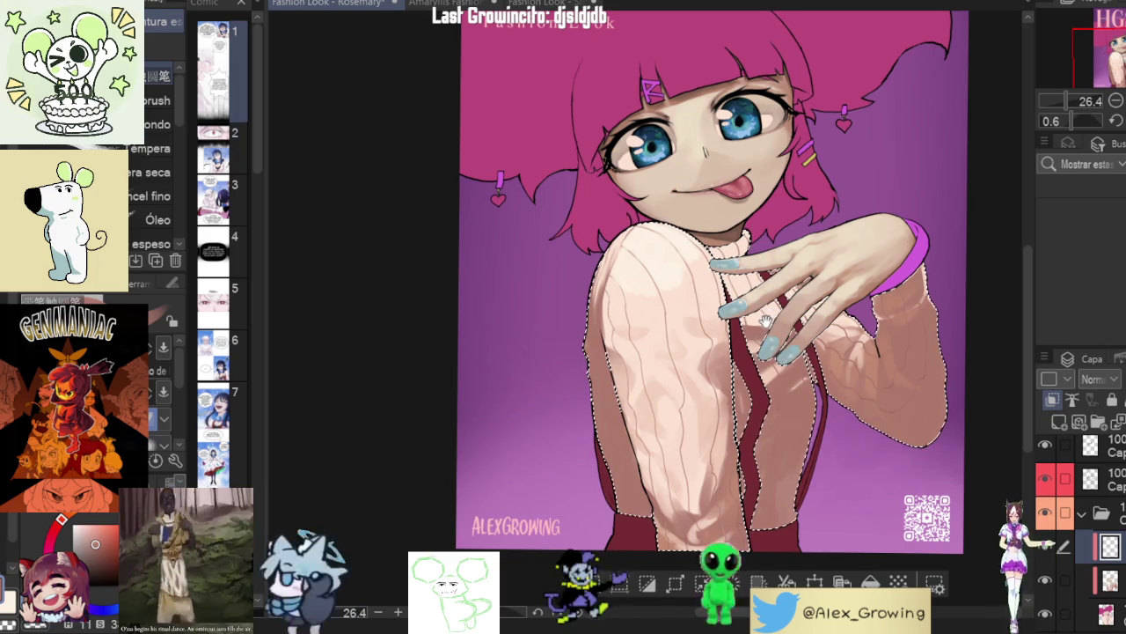
scroll(731, 322, "up", 5)
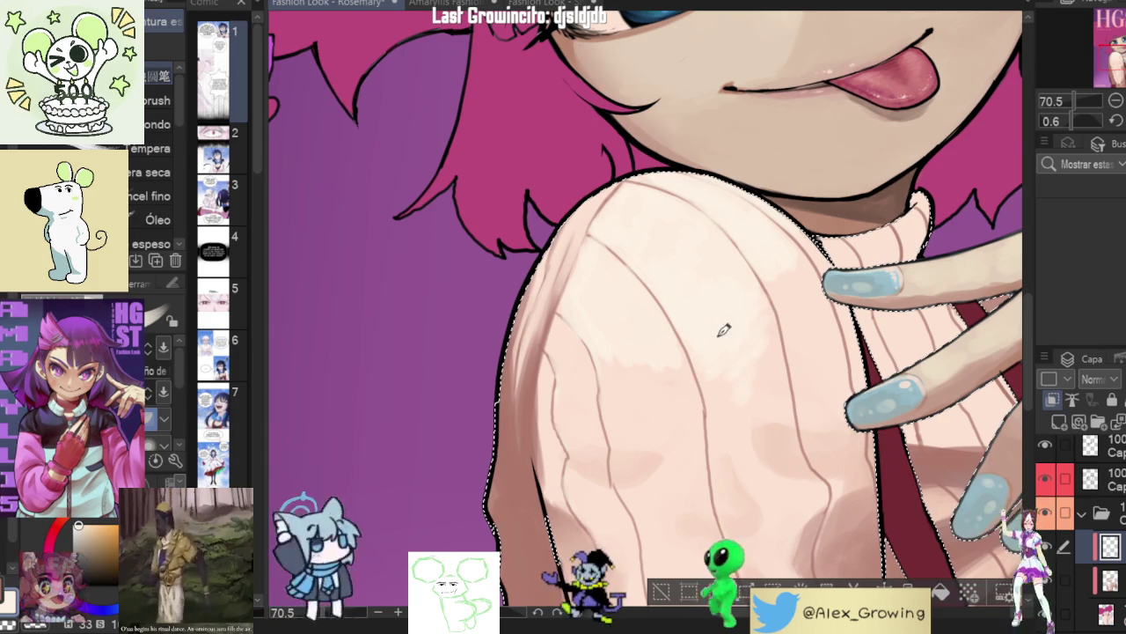
scroll(711, 357, "left", 2)
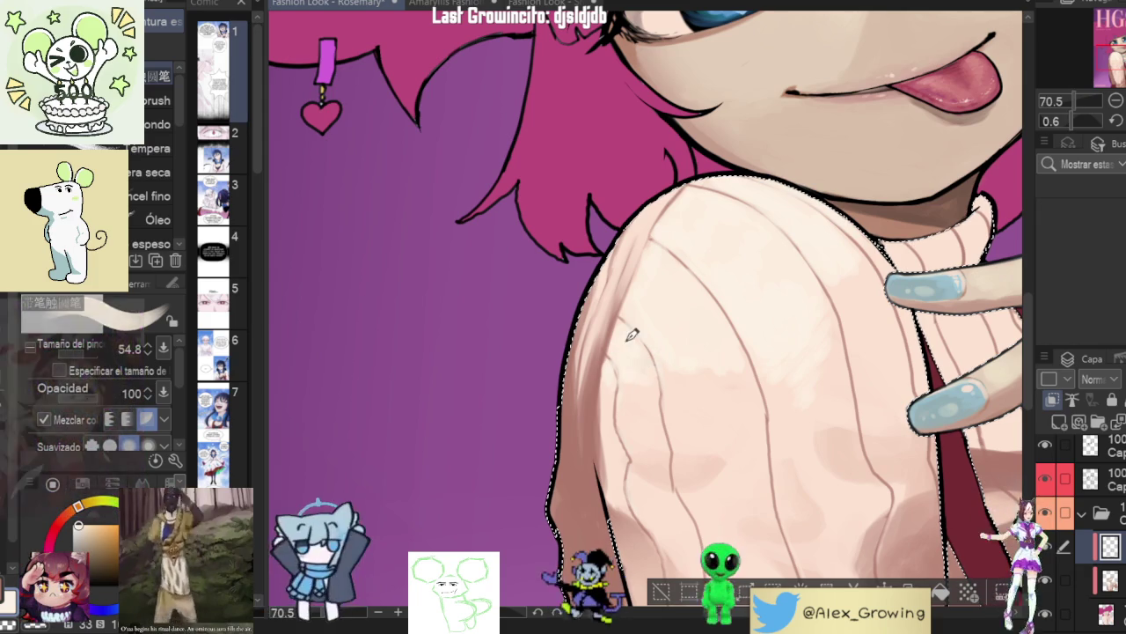
scroll(645, 355, "down", 3)
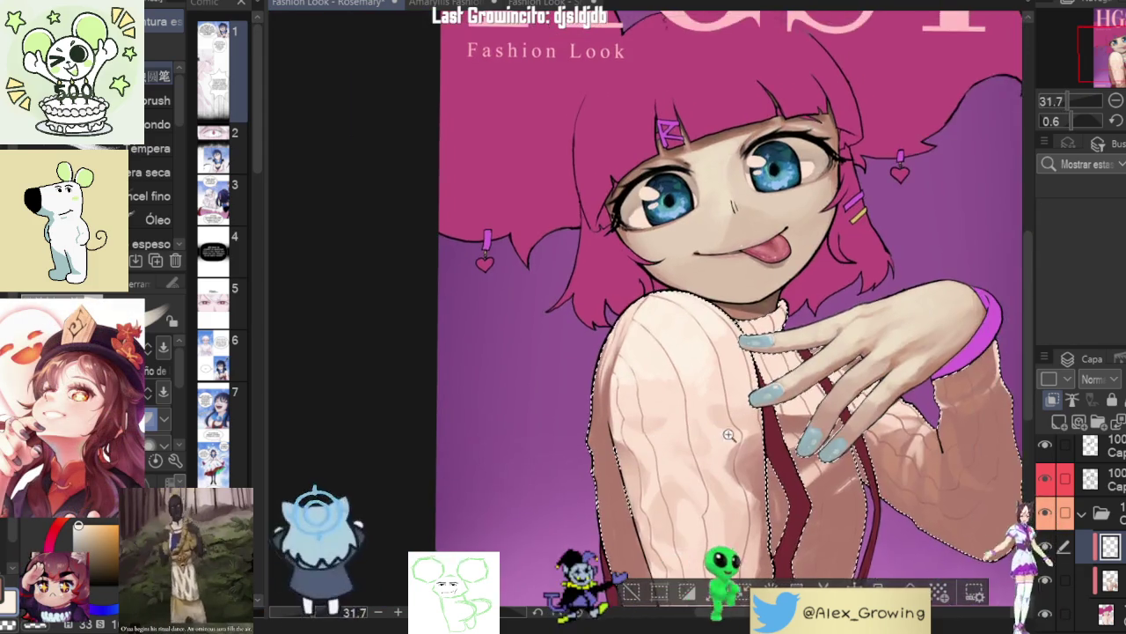
scroll(720, 430, "down", 3)
scroll(720, 430, "up", 5)
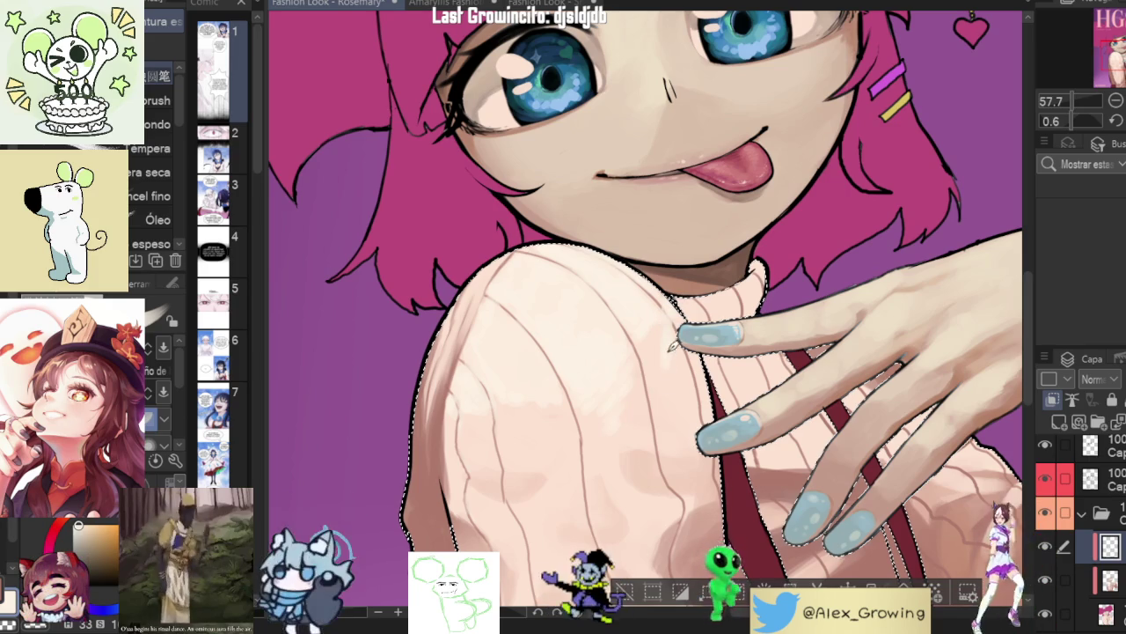
scroll(678, 411, "down", 4)
scroll(676, 348, "up", 3)
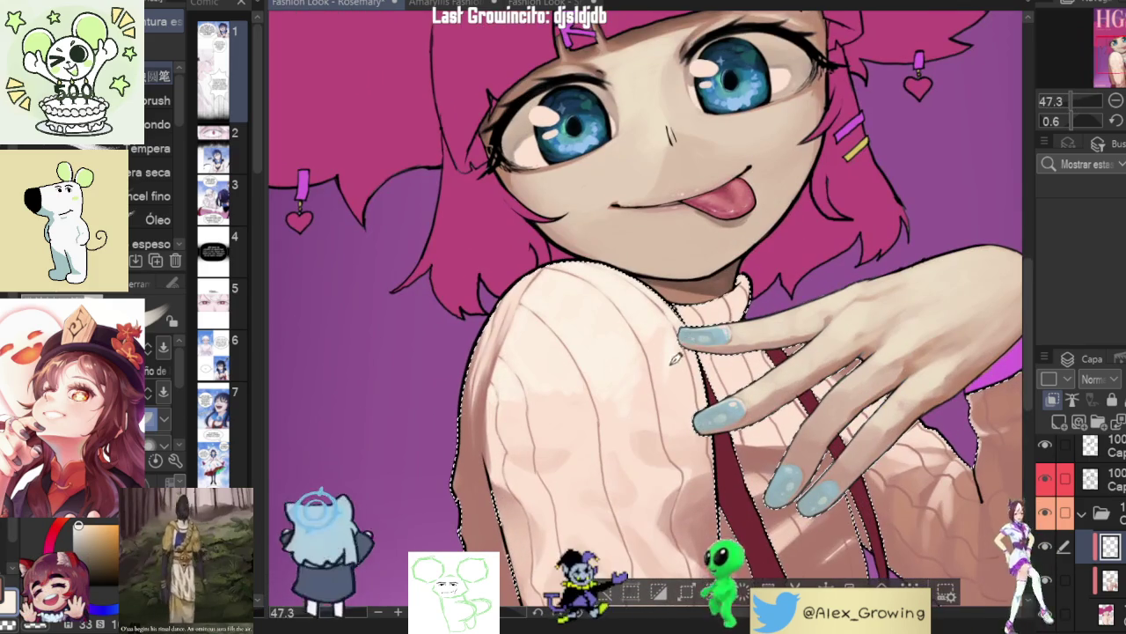
scroll(669, 344, "down", 3)
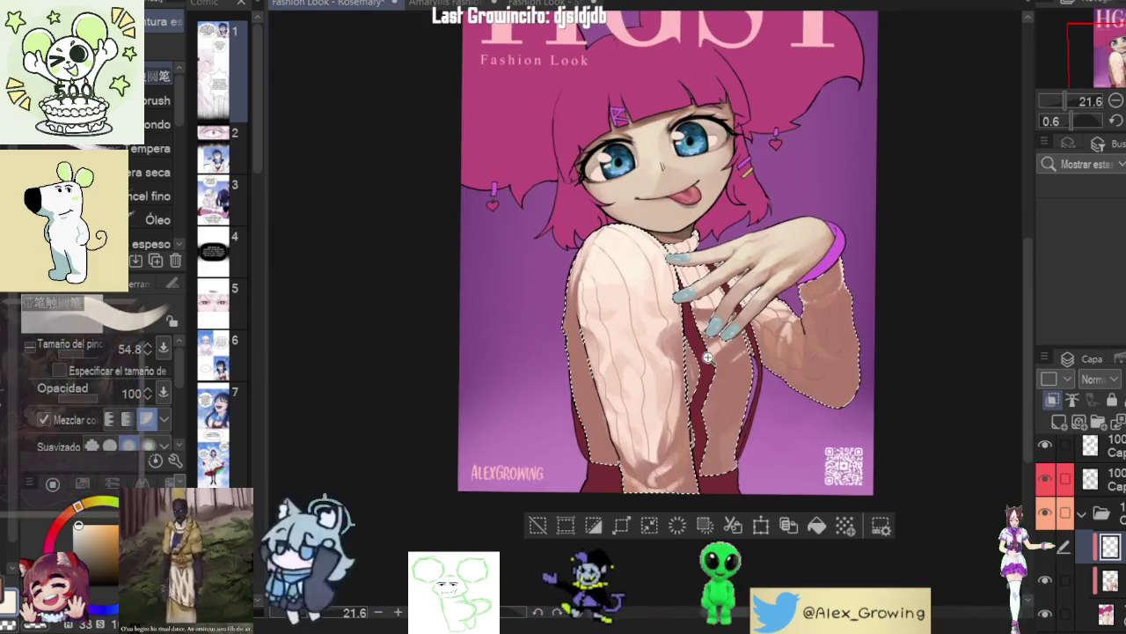
scroll(687, 389, "down", 2)
scroll(687, 389, "up", 1)
scroll(669, 393, "up", 1)
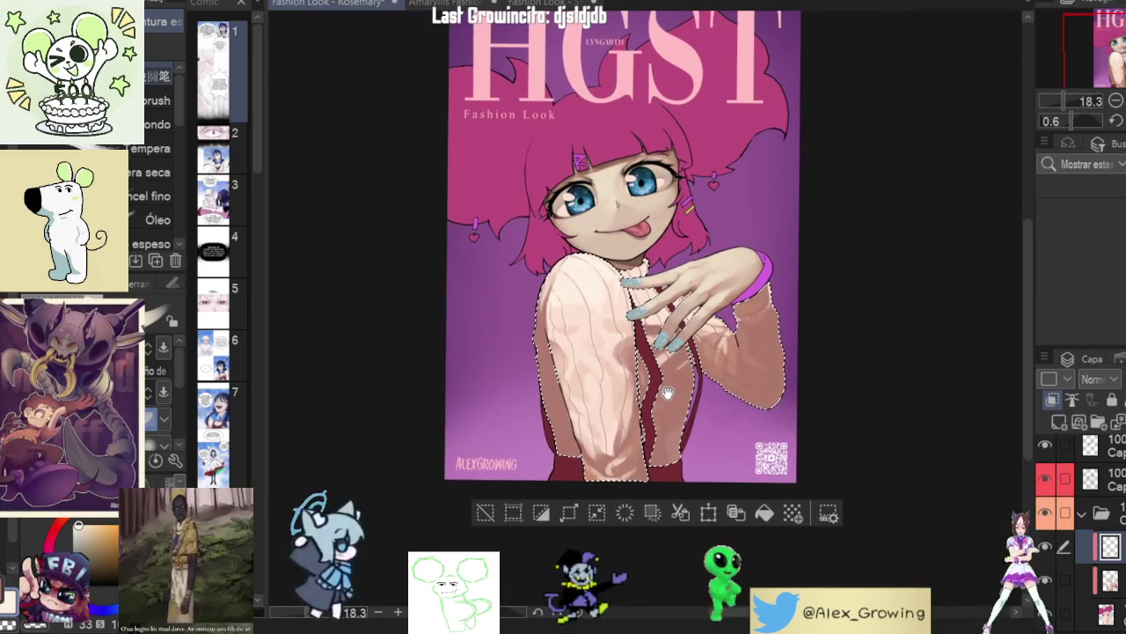
scroll(668, 394, "up", 4)
left_click_drag(668, 393, 679, 323)
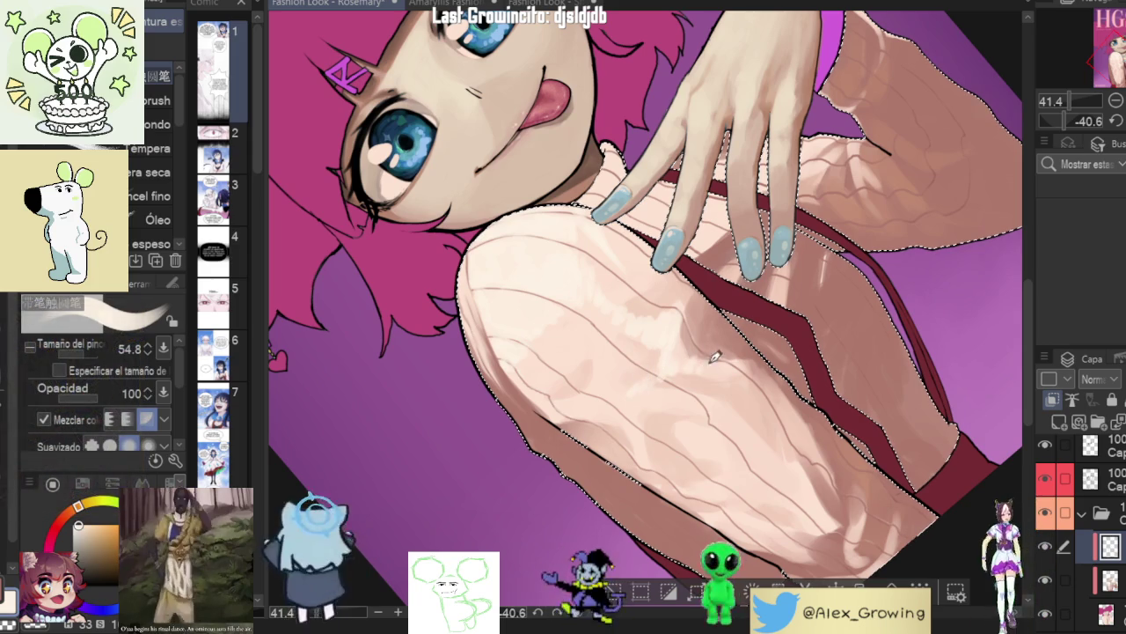
scroll(792, 352, "down", 3)
scroll(801, 348, "up", 3)
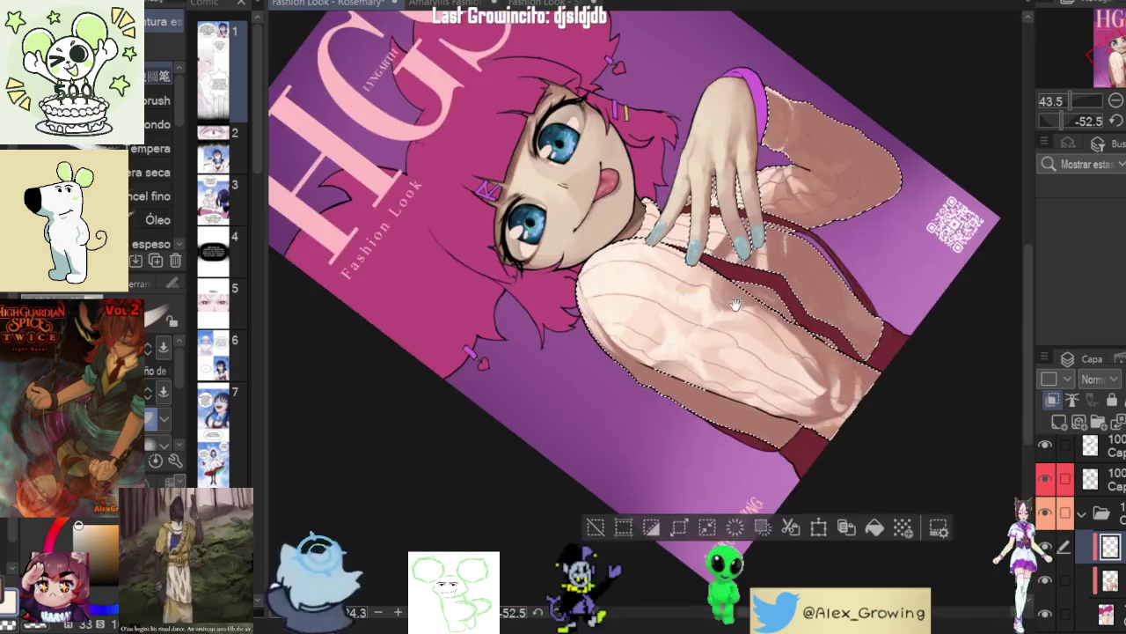
scroll(682, 277, "down", 5)
mouse_move(683, 277)
left_mouse_down()
mouse_move(698, 405)
mouse_move(669, 352)
left_mouse_up()
scroll(669, 352, "up", 4)
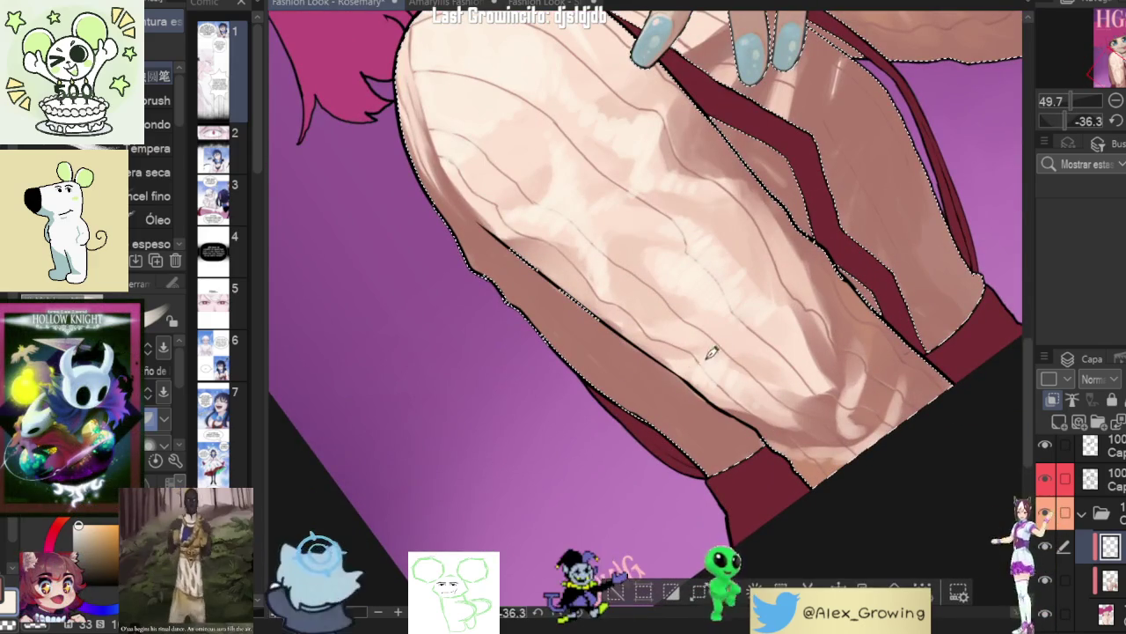
scroll(674, 353, "down", 1)
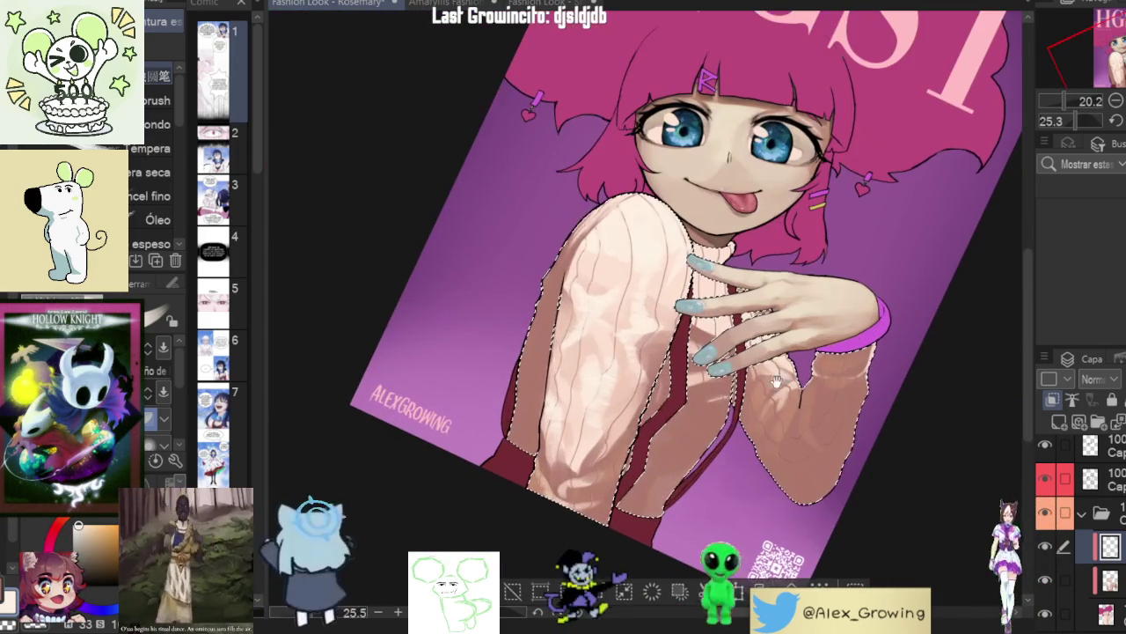
key("ctrl+0")
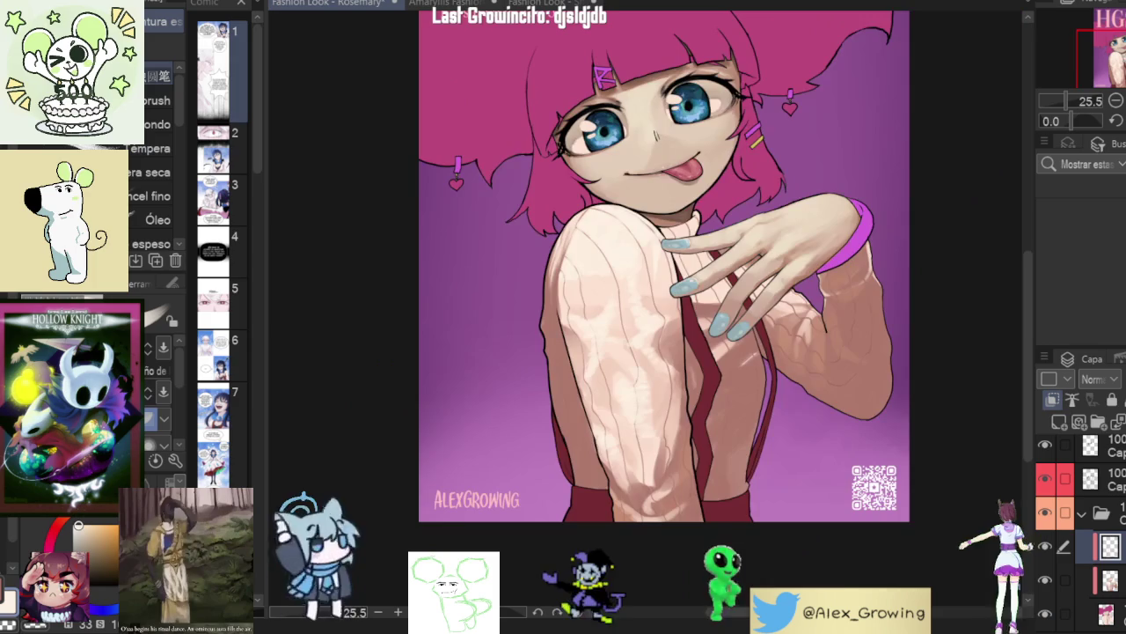
key("h")
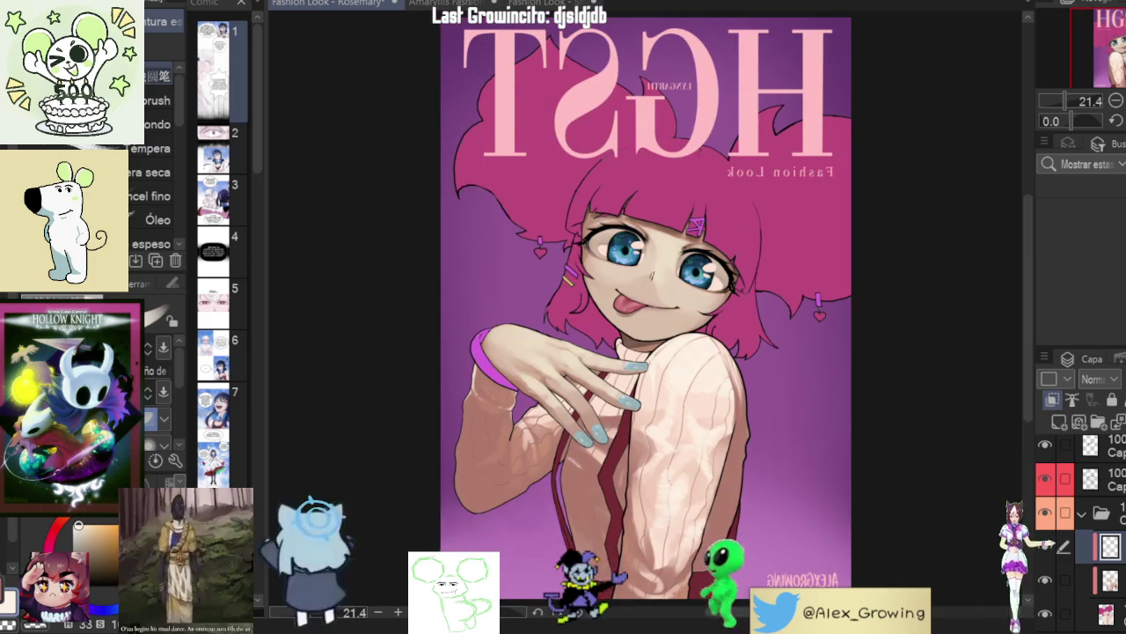
key("h")
scroll(668, 387, "up", 3)
scroll(629, 418, "up", 3)
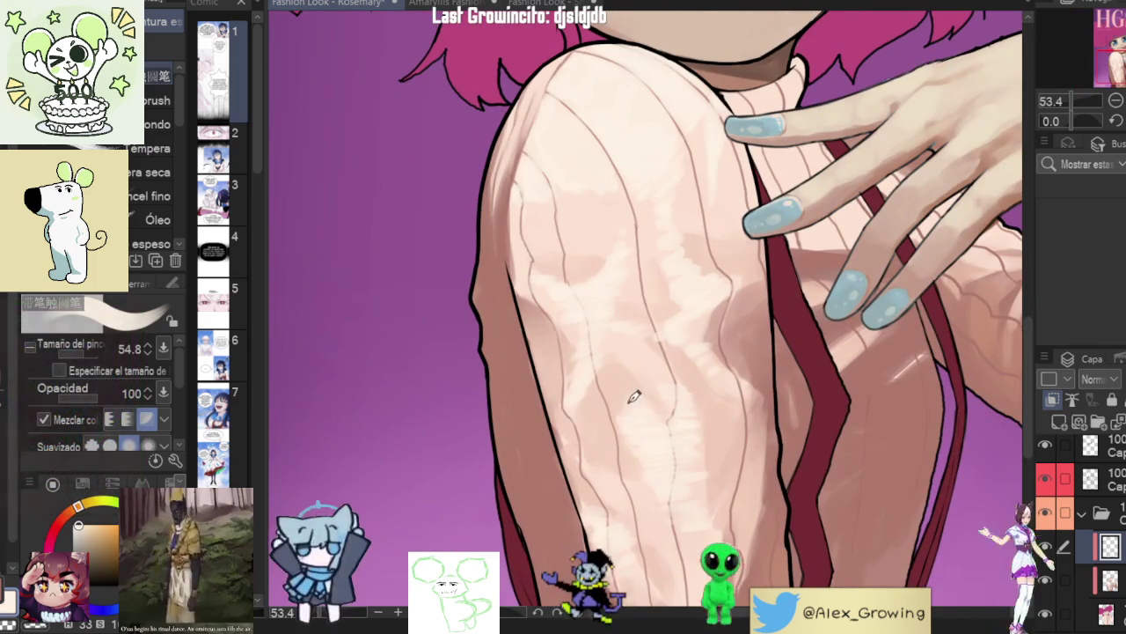
scroll(607, 369, "down", 3)
scroll(677, 445, "down", 2)
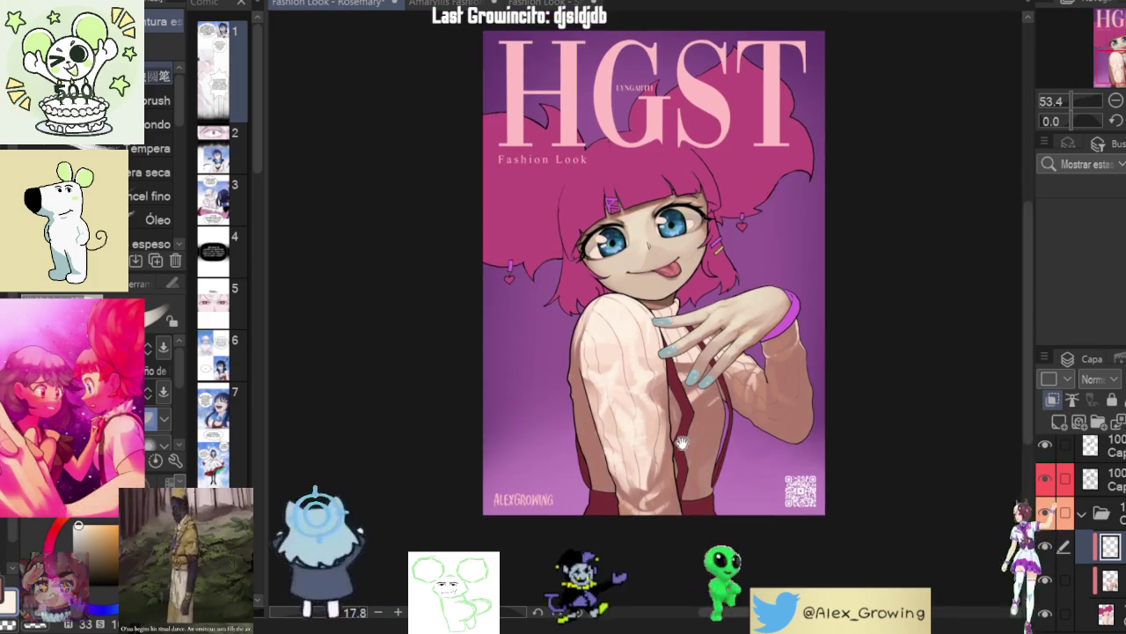
scroll(677, 445, "up", 2)
scroll(674, 405, "up", 2)
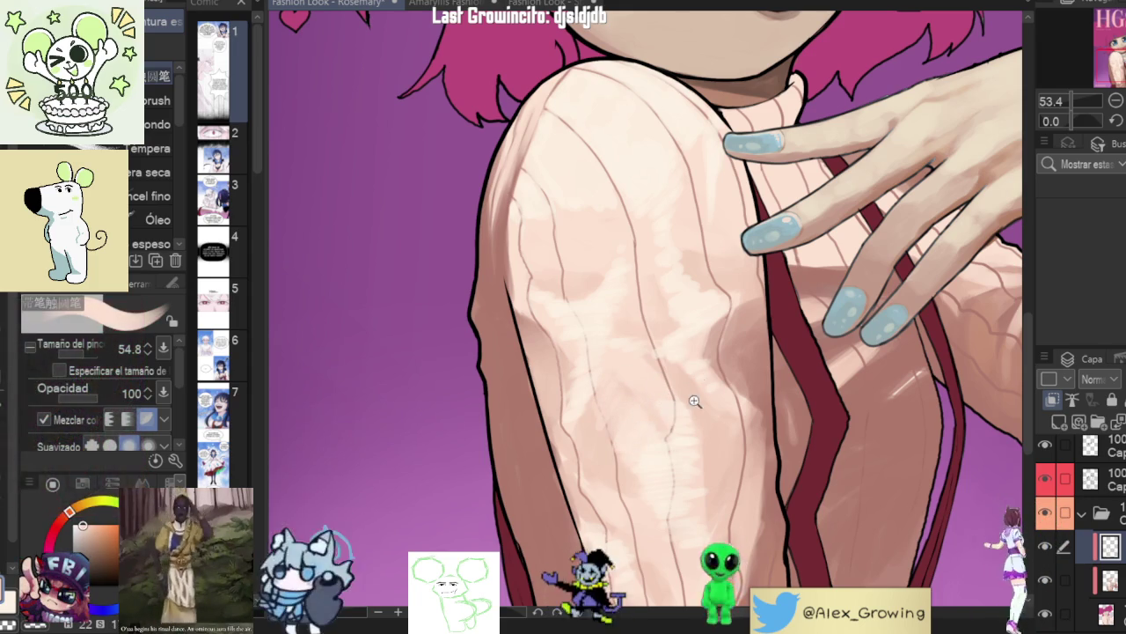
scroll(700, 390, "down", 3)
scroll(656, 382, "up", 2)
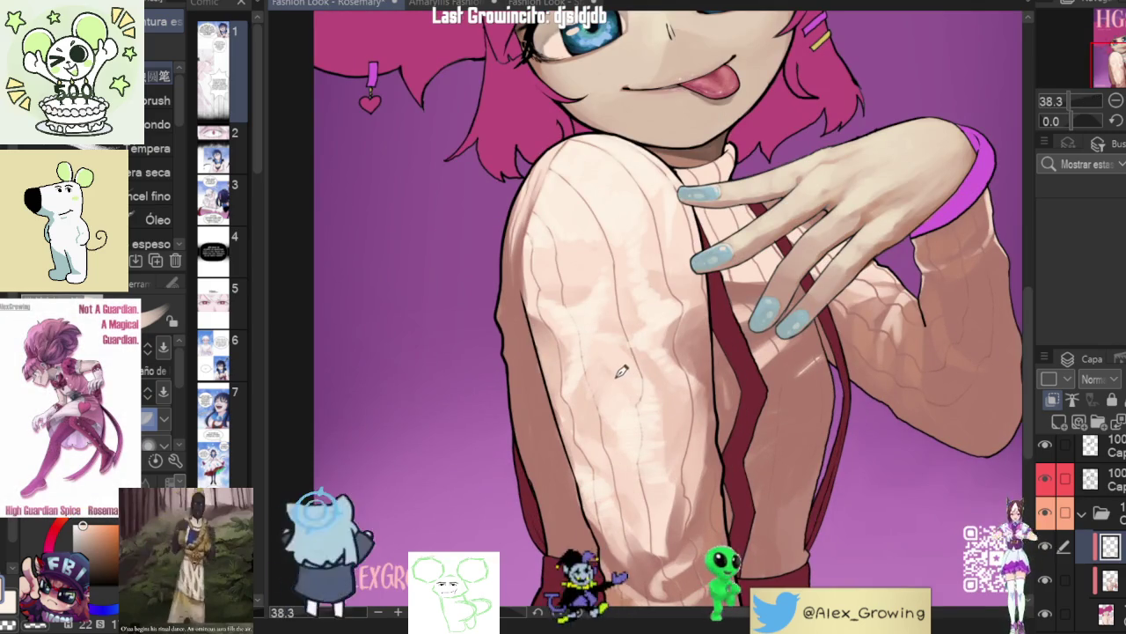
scroll(632, 337, "down", 3)
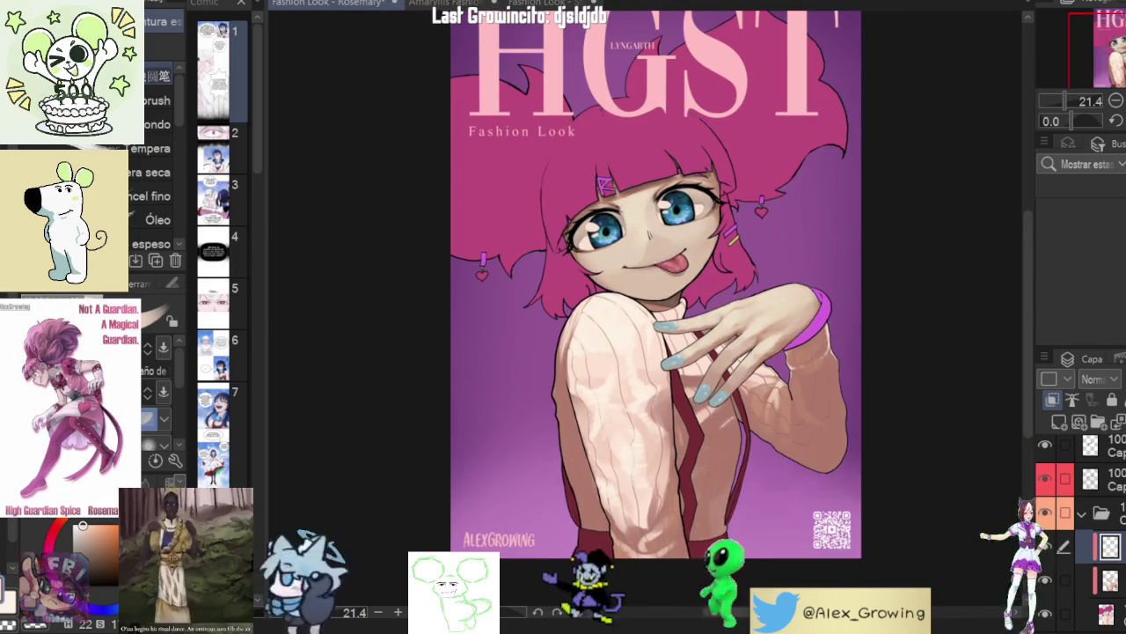
key("h")
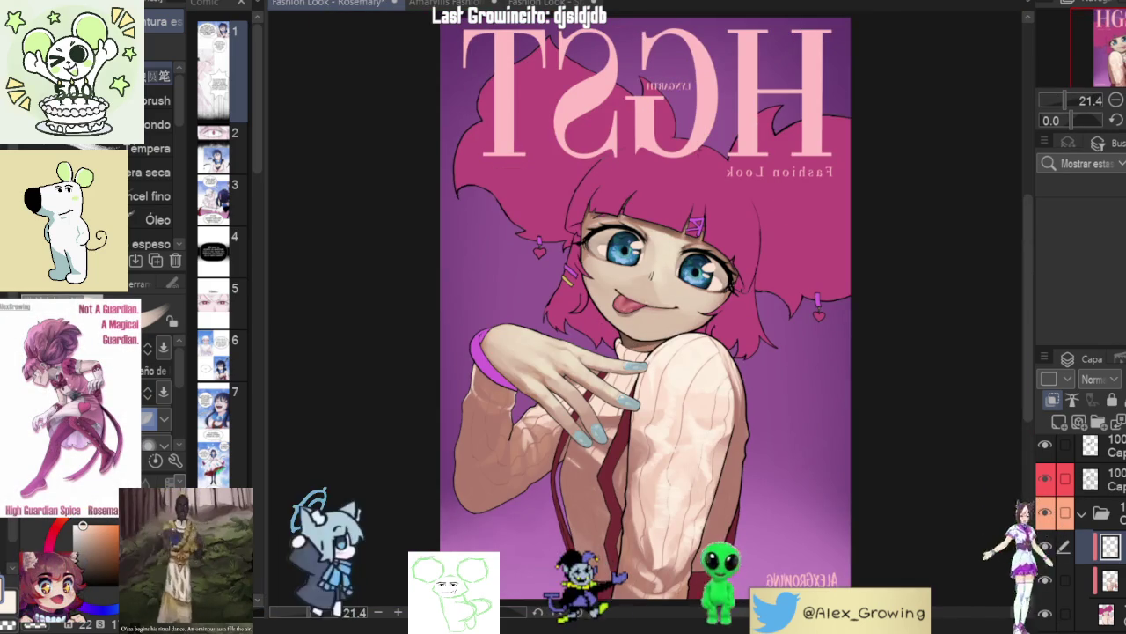
key("h")
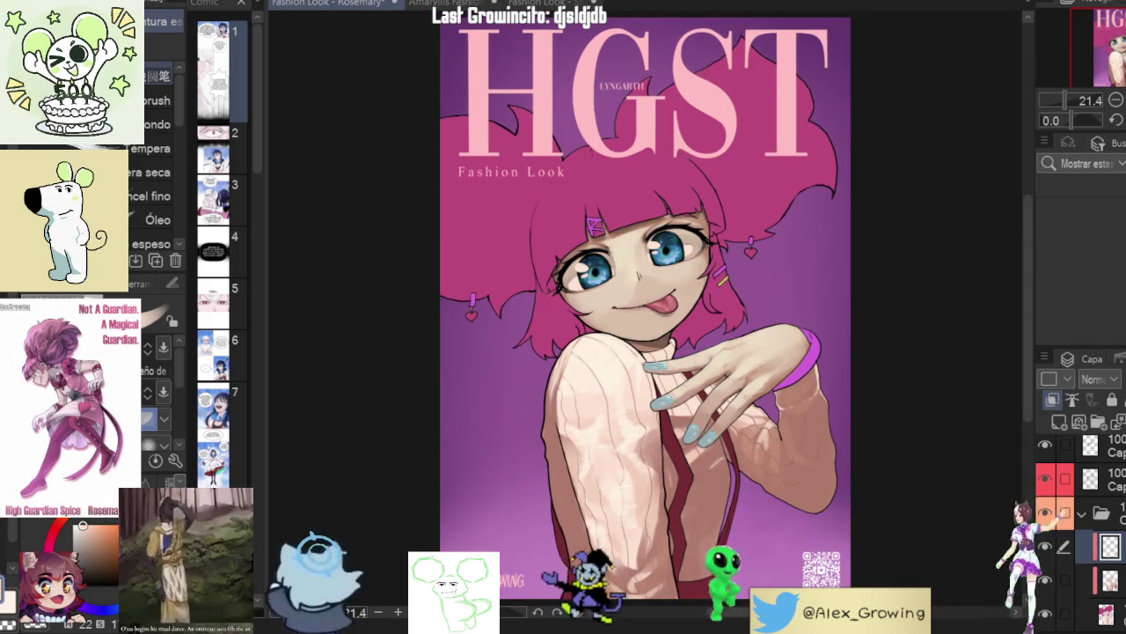
scroll(664, 343, "up", 3)
scroll(663, 344, "up", 1)
scroll(664, 343, "up", 1)
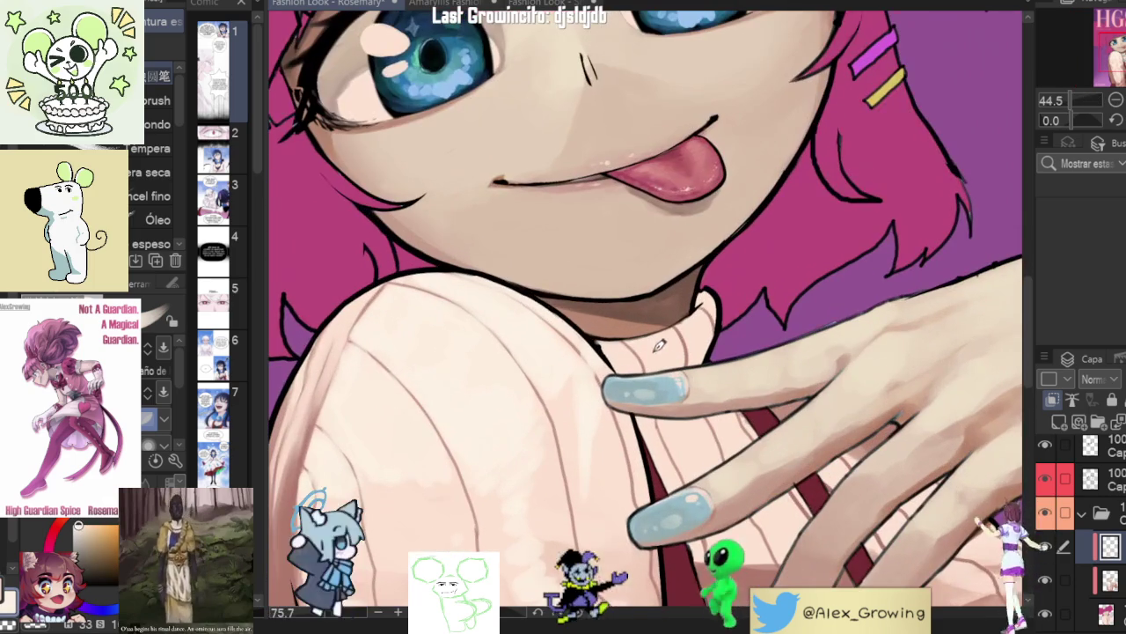
left_click_drag(719, 321, 813, 352)
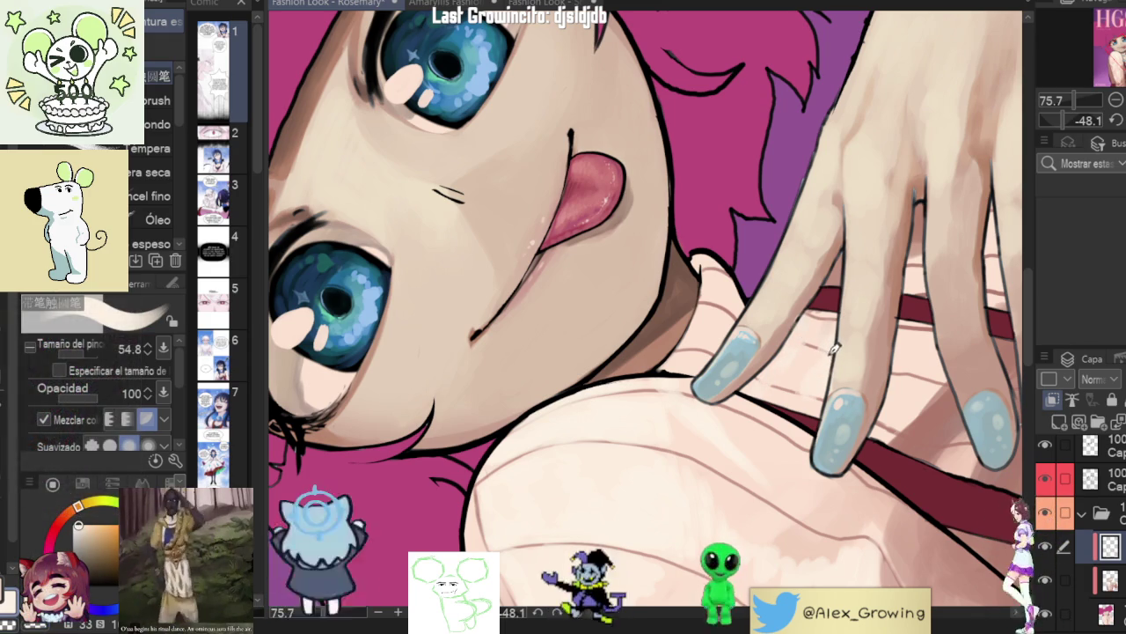
left_click_drag(823, 374, 843, 378)
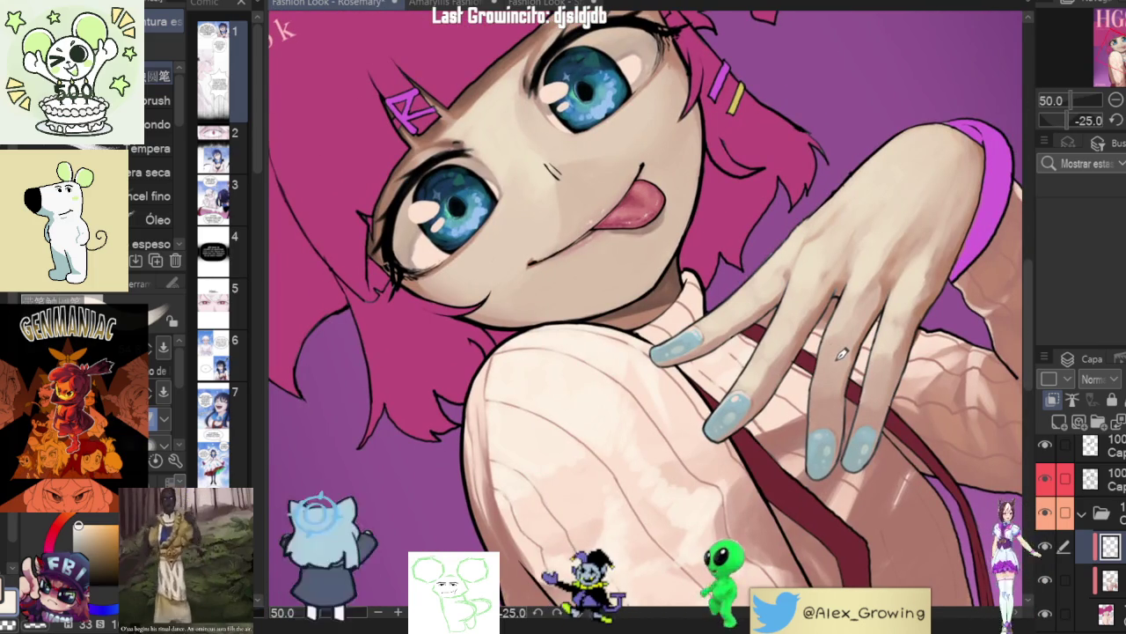
scroll(824, 391, "up", 5)
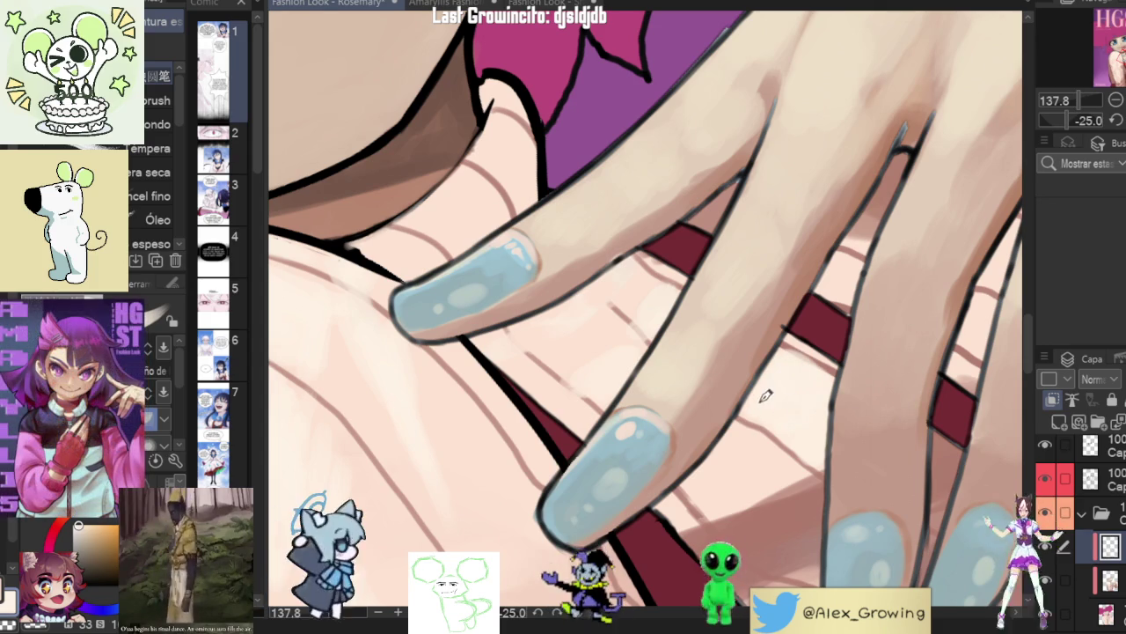
scroll(826, 383, "down", 2)
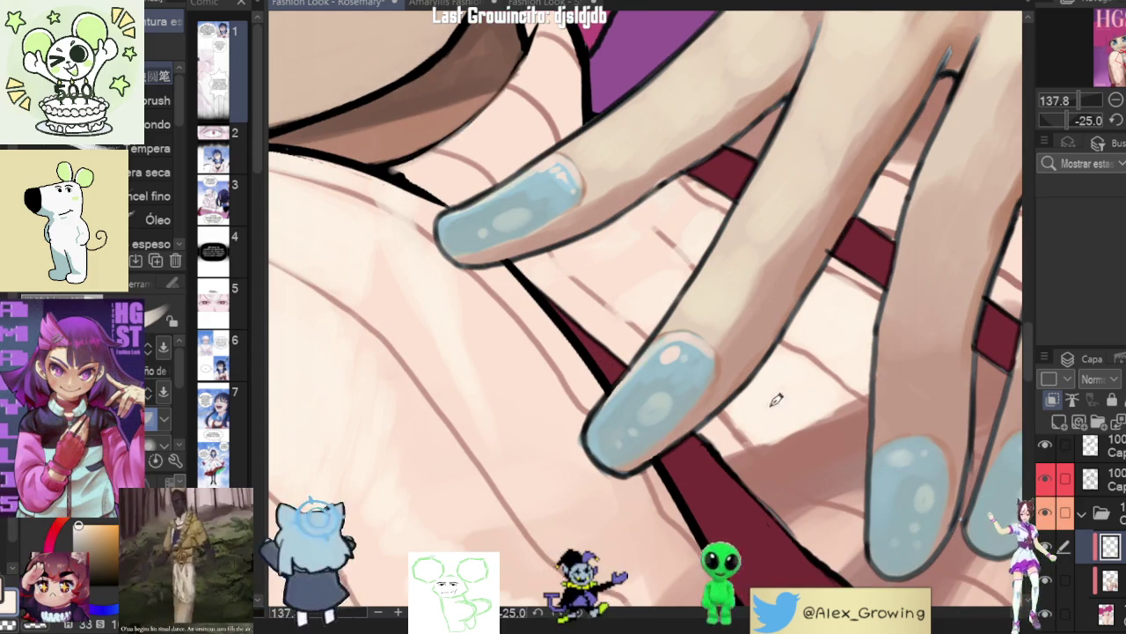
scroll(792, 387, "down", 6)
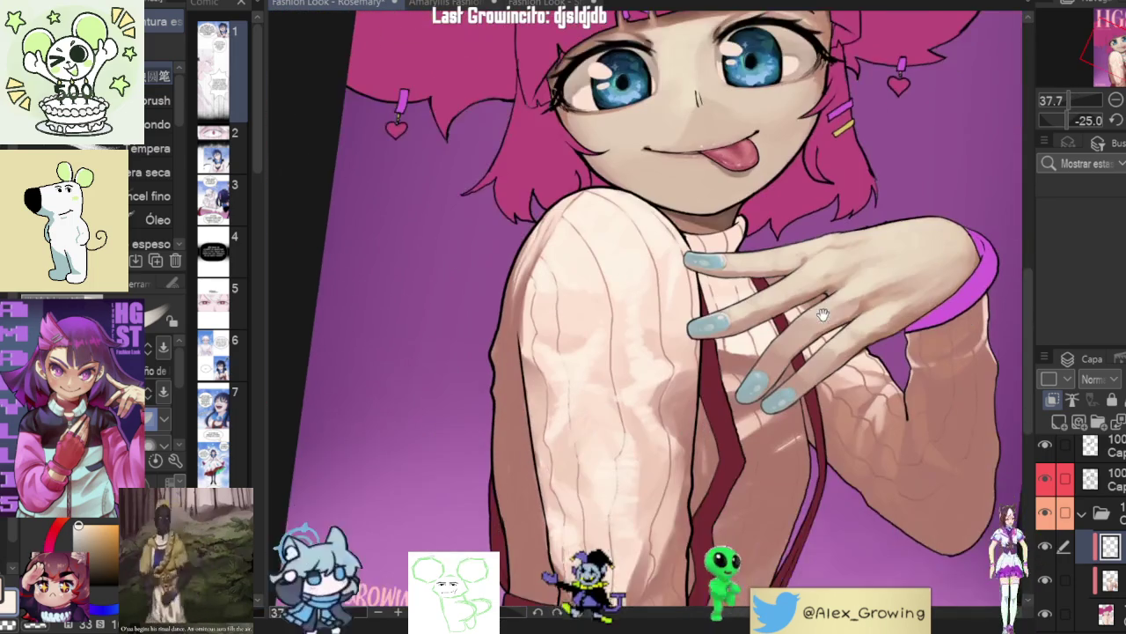
left_click_drag(820, 322, 792, 370)
scroll(766, 374, "up", 6)
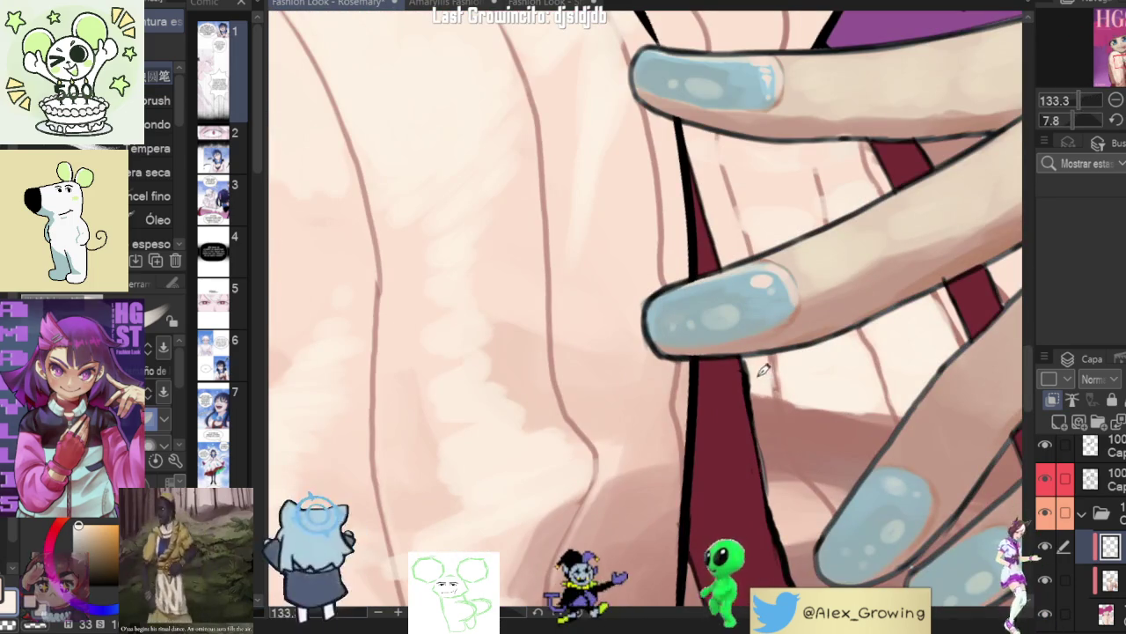
scroll(774, 377, "down", 3)
scroll(792, 379, "down", 3)
scroll(821, 379, "down", 2)
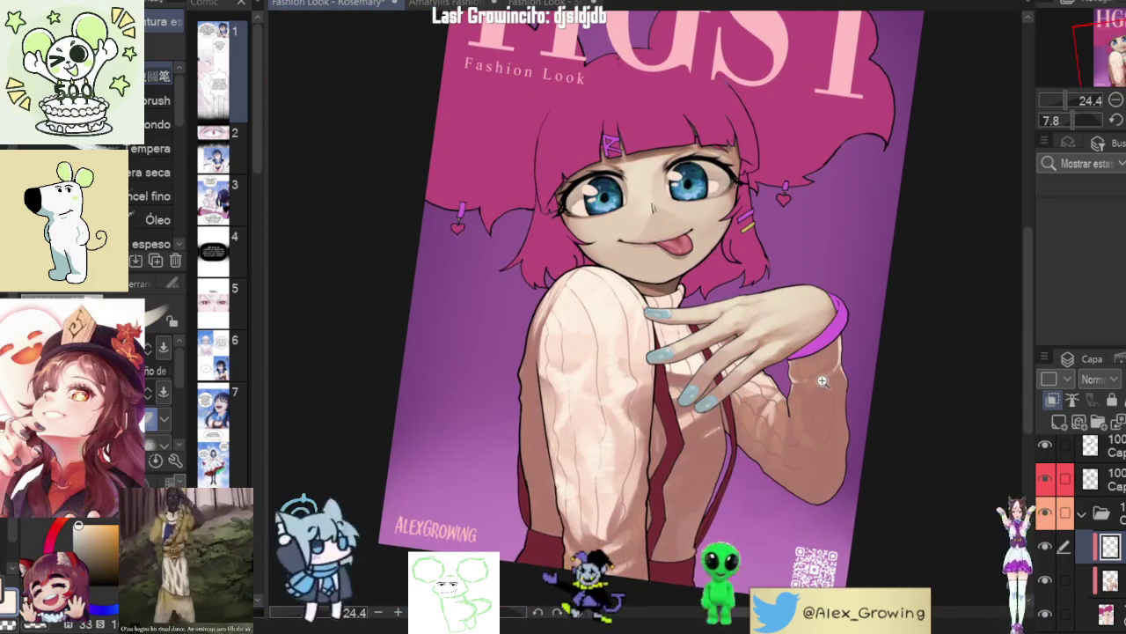
left_click_drag(845, 404, 774, 352)
scroll(760, 341, "up", 5)
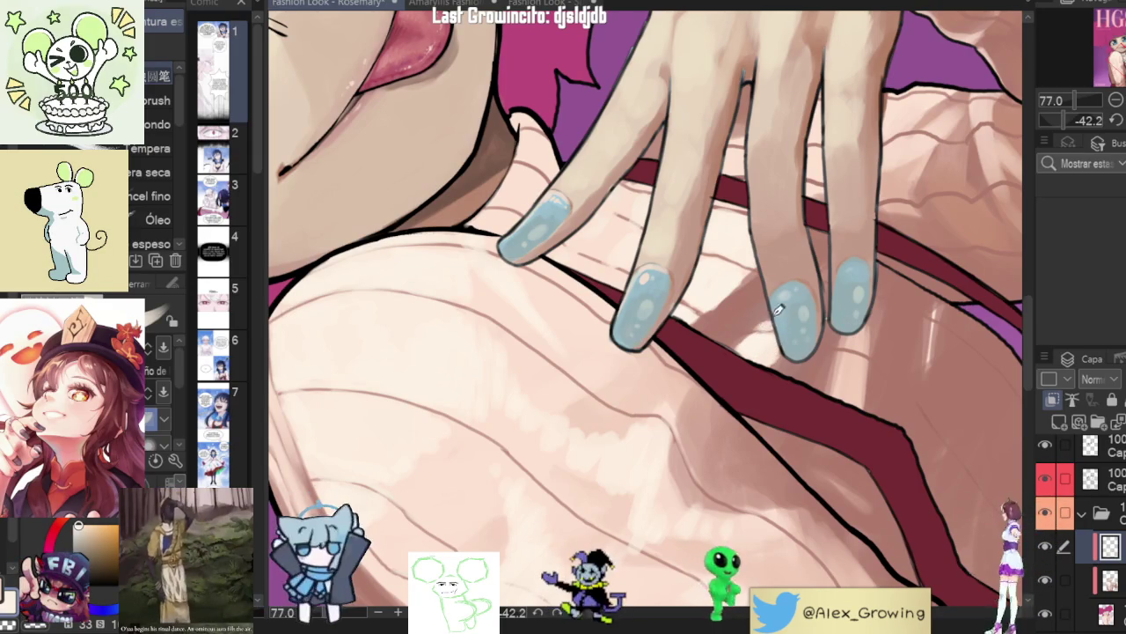
left_click_drag(768, 321, 832, 382)
scroll(831, 382, "down", 7)
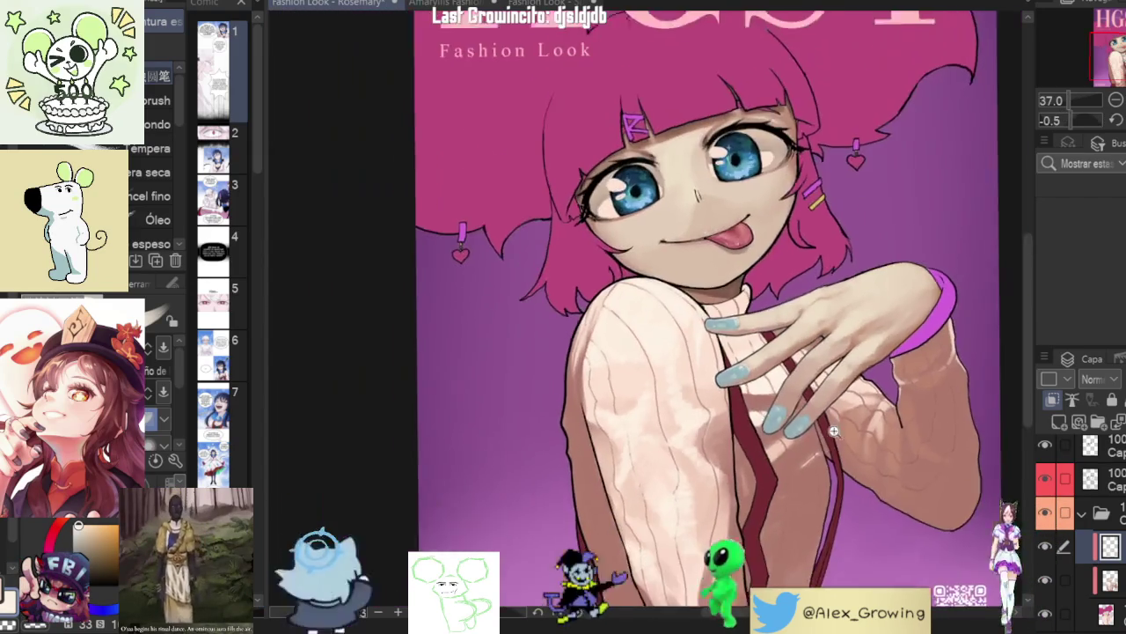
scroll(832, 382, "up", 10)
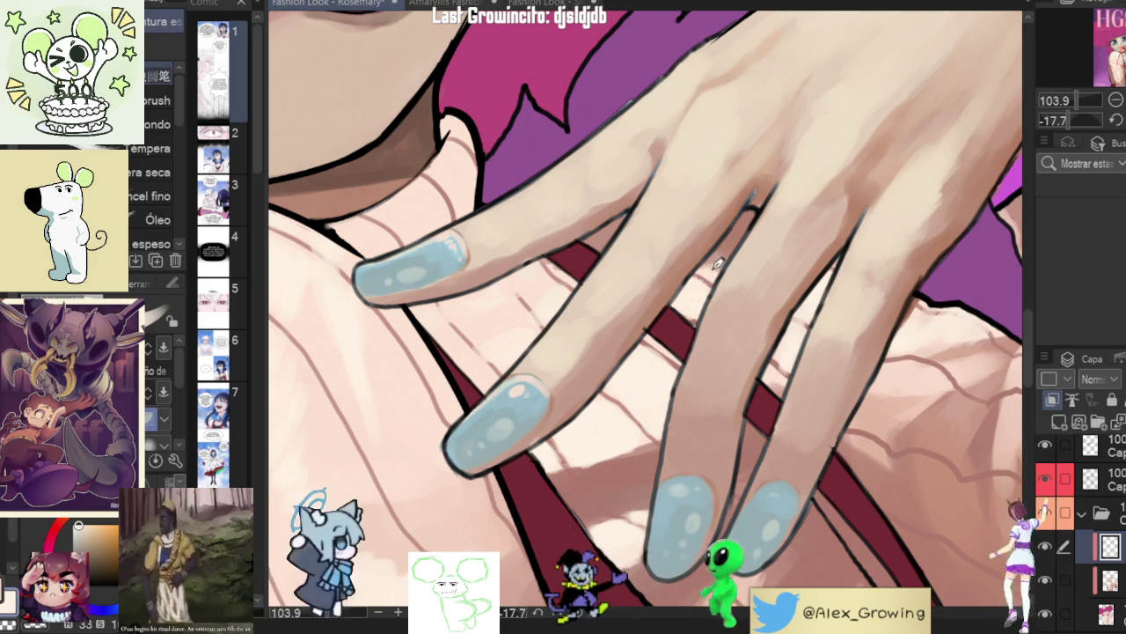
scroll(781, 319, "down", 3)
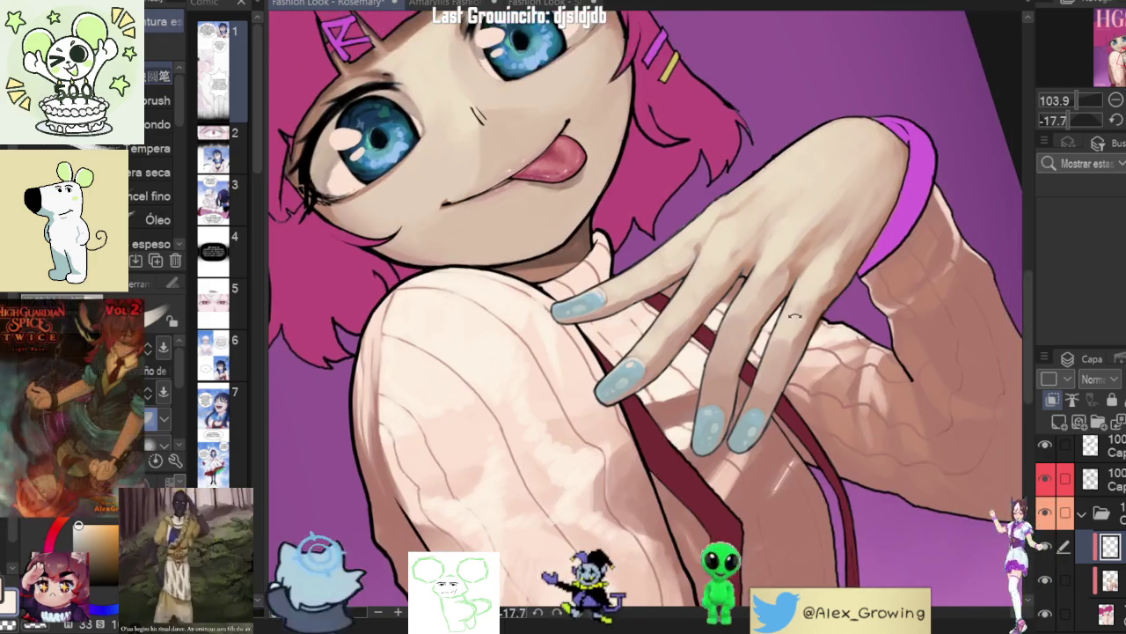
left_click_drag(781, 318, 827, 185)
scroll(795, 204, "up", 3)
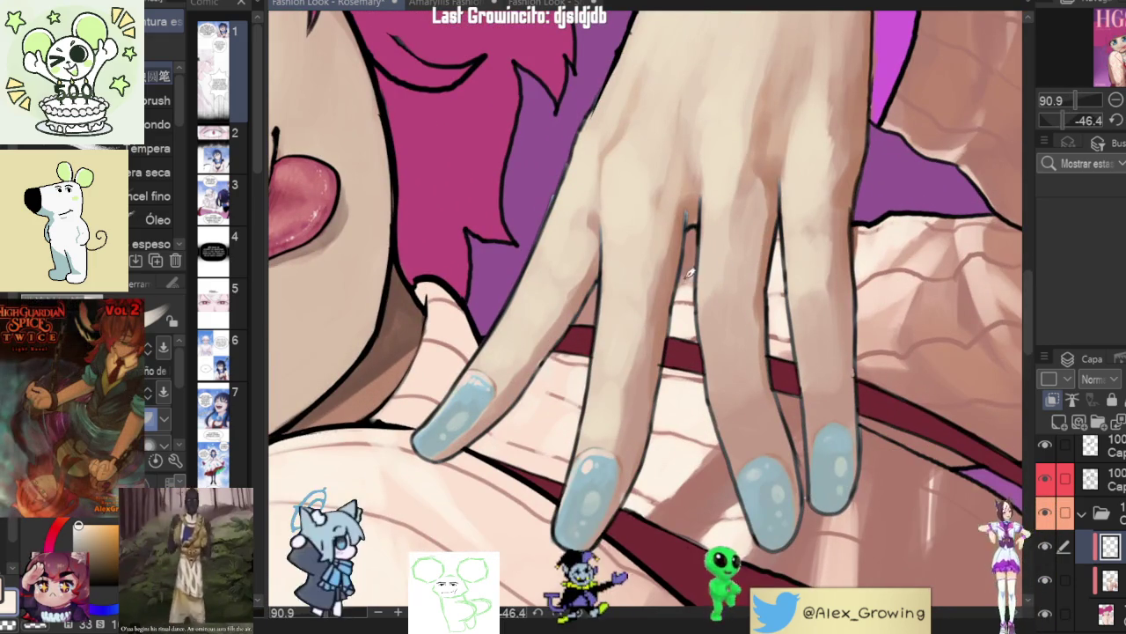
scroll(704, 222, "down", 5)
scroll(732, 435, "up", 2)
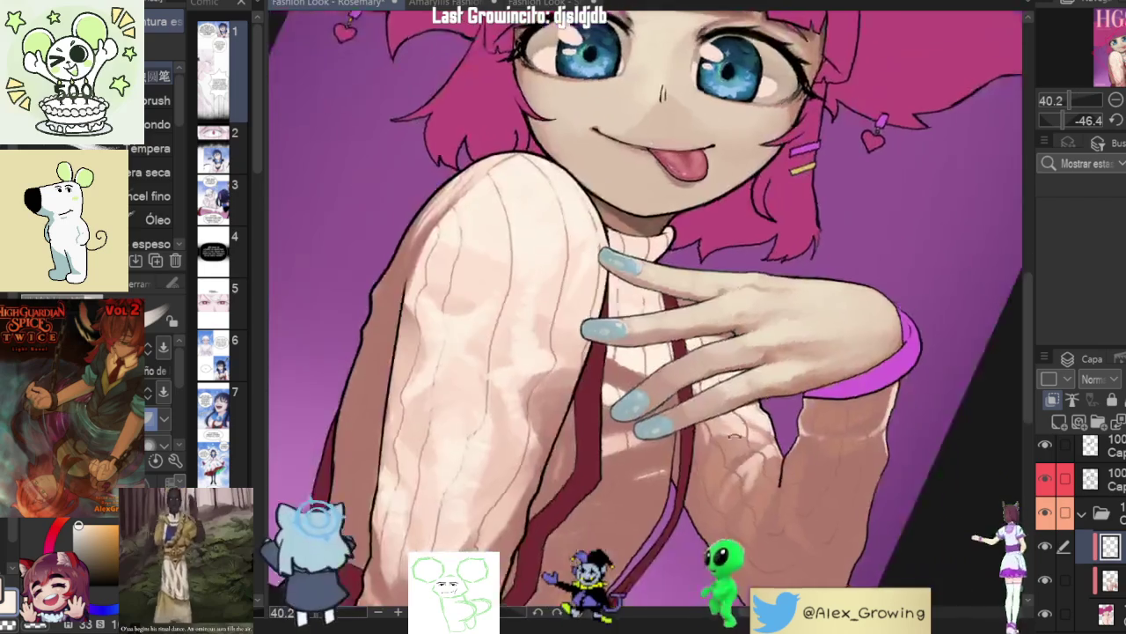
scroll(732, 435, "down", 3)
scroll(729, 289, "up", 2)
scroll(729, 288, "up", 1)
scroll(729, 290, "up", 1)
scroll(727, 304, "up", 1)
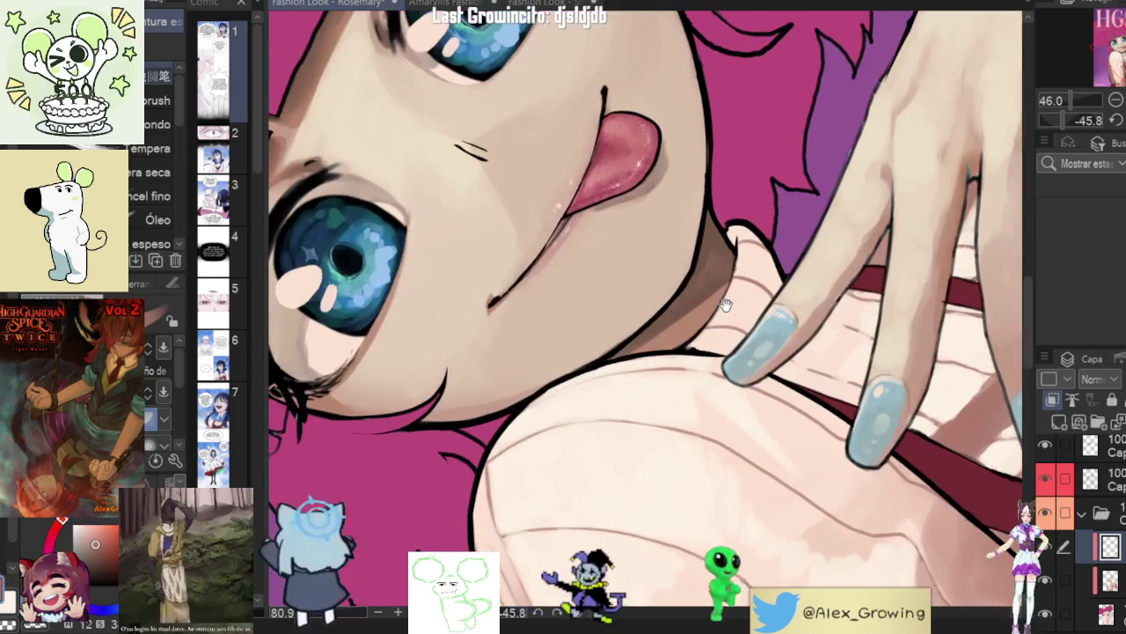
scroll(727, 305, "up", 1)
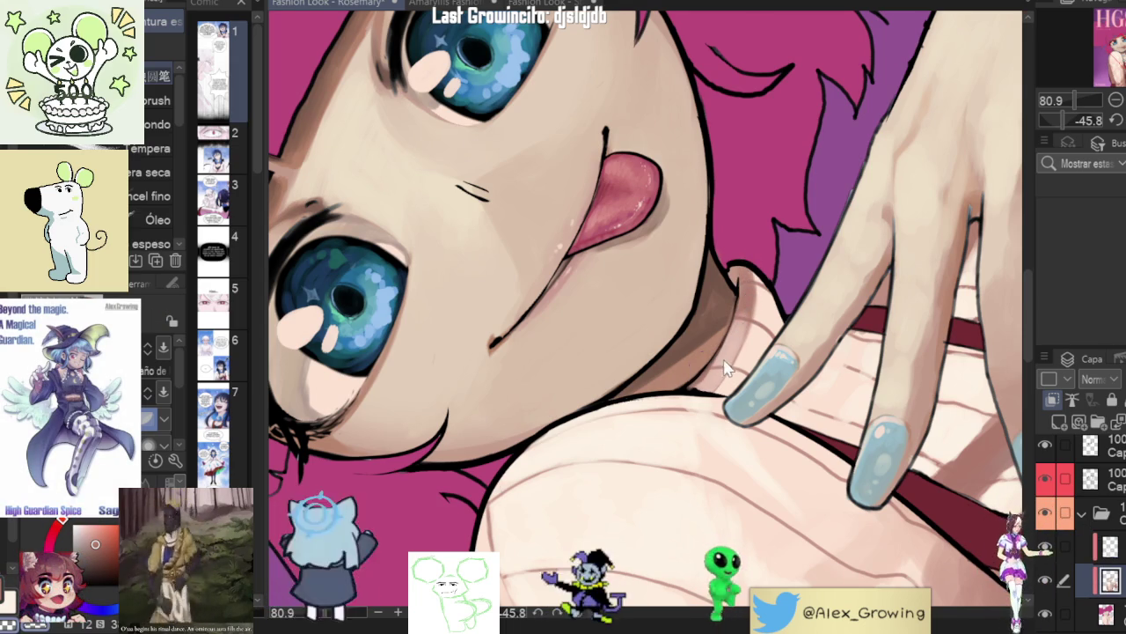
scroll(732, 353, "down", 2)
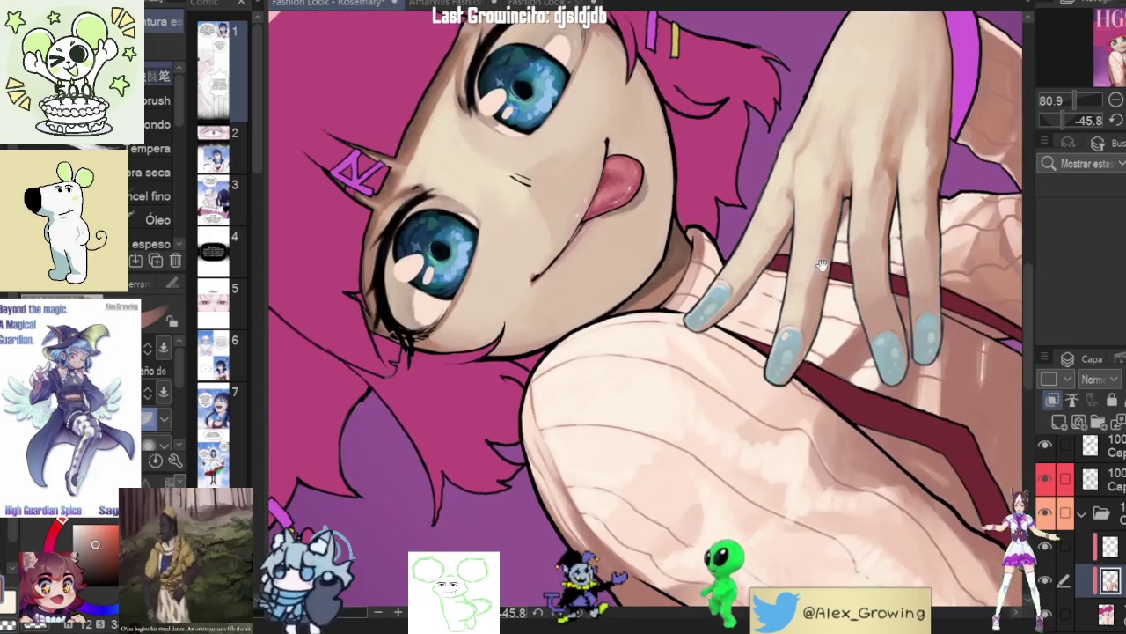
scroll(744, 253, "up", 5)
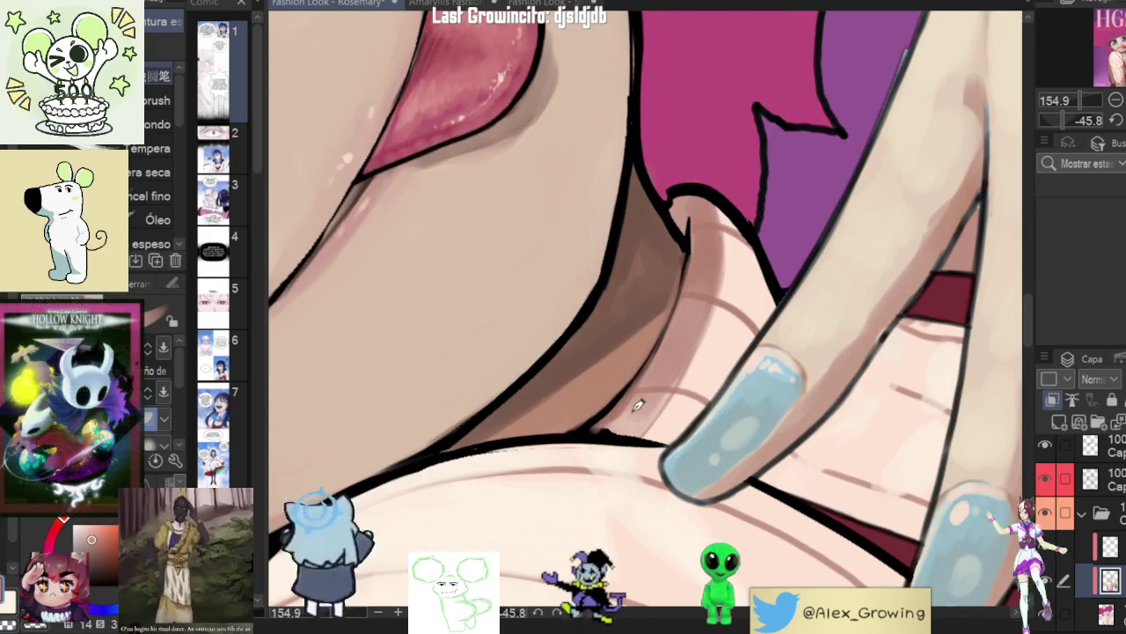
left_click_drag(631, 417, 640, 392)
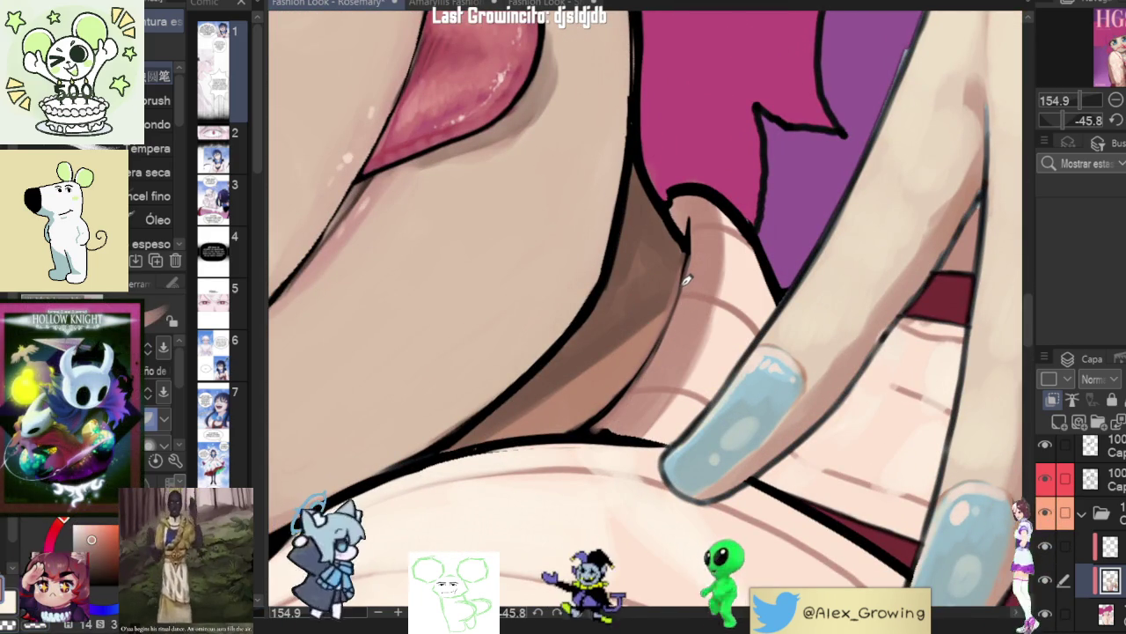
left_click(634, 322, "alt")
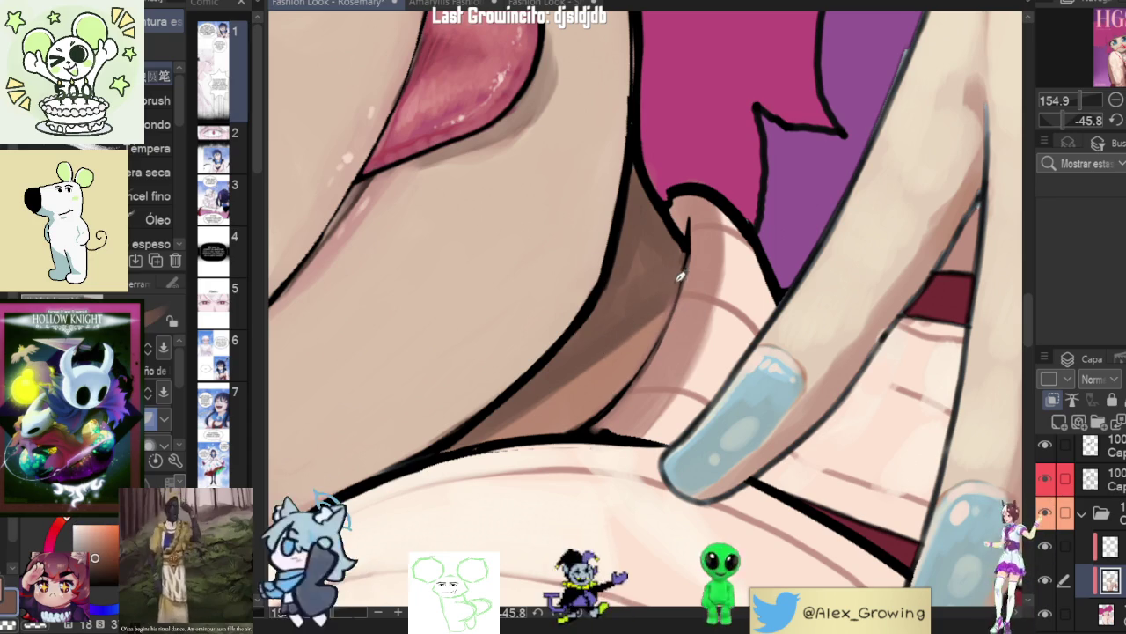
scroll(676, 287, "down", 5)
scroll(675, 287, "down", 5)
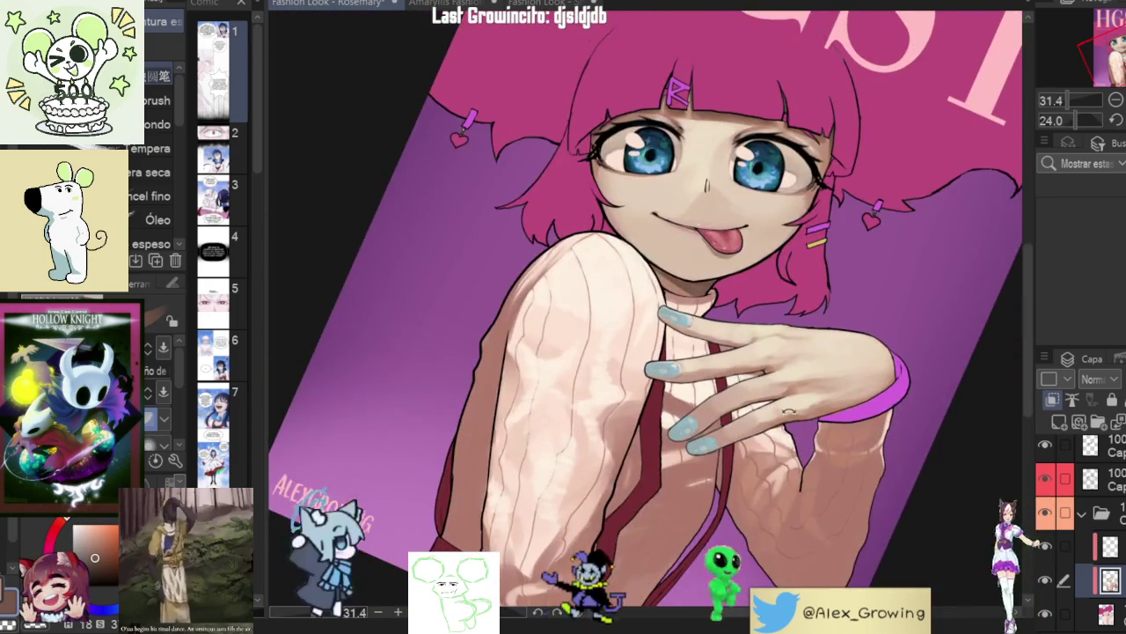
scroll(778, 406, "up", 2)
scroll(757, 352, "up", 4)
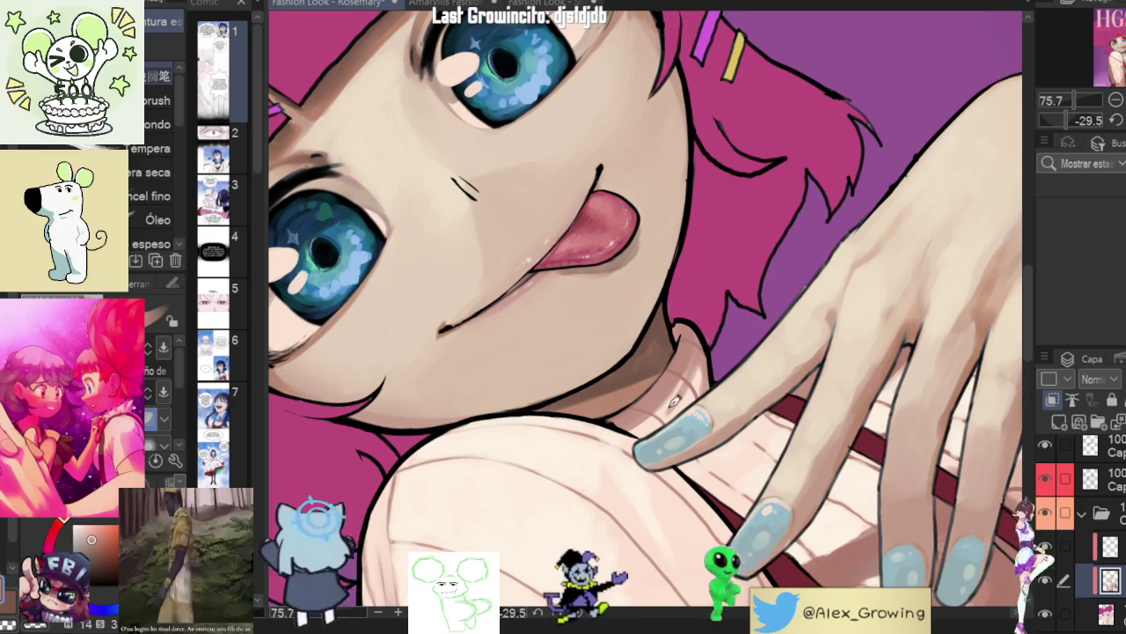
scroll(604, 437, "down", 3)
left_click_drag(616, 423, 722, 352)
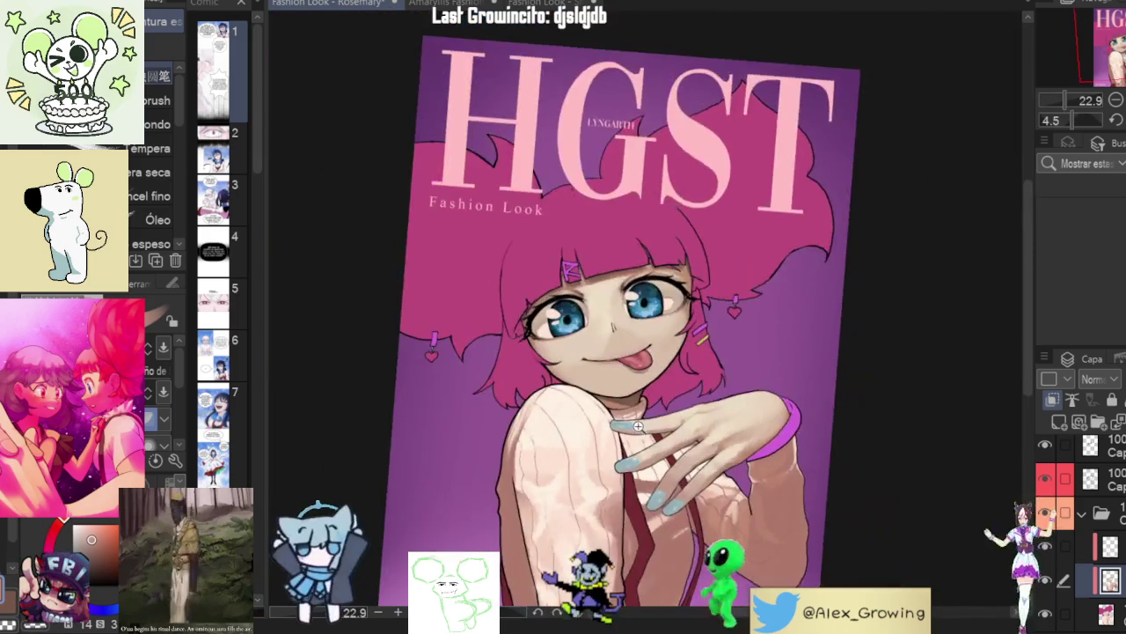
scroll(753, 326, "up", 3)
scroll(753, 327, "down", 1)
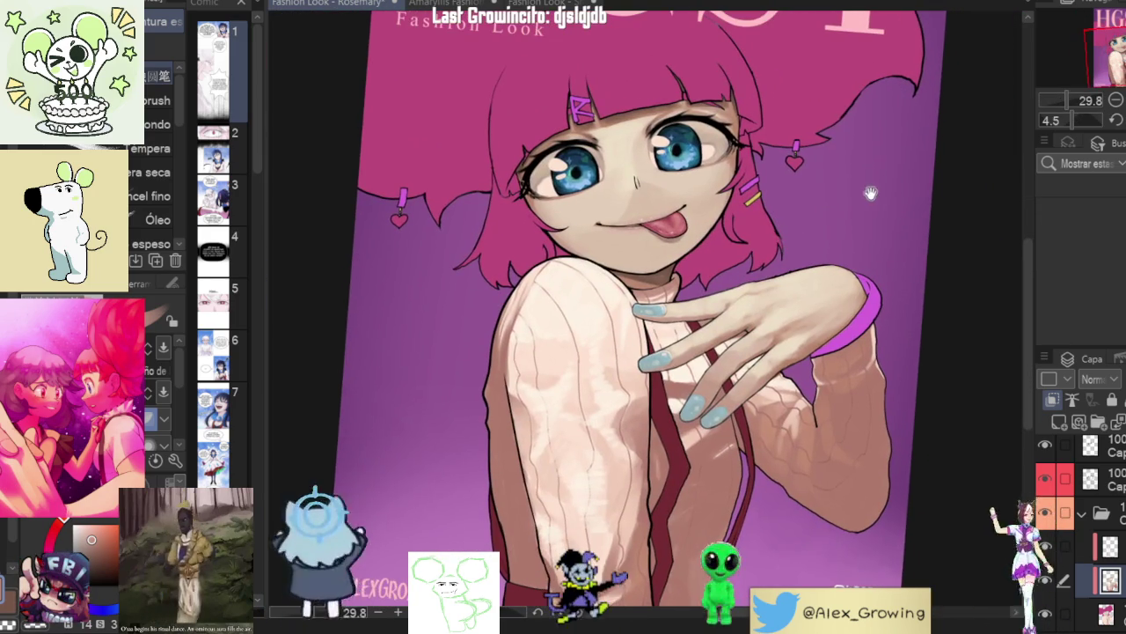
key("ctrl+0")
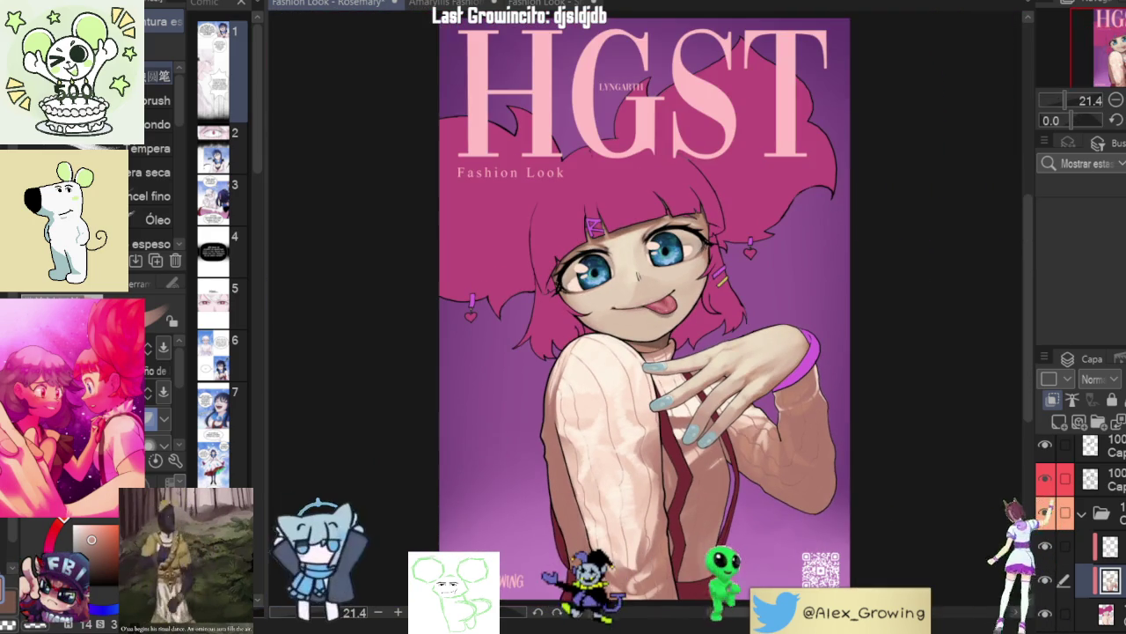
scroll(753, 251, "up", 3)
scroll(753, 252, "up", 2)
scroll(767, 315, "up", 3)
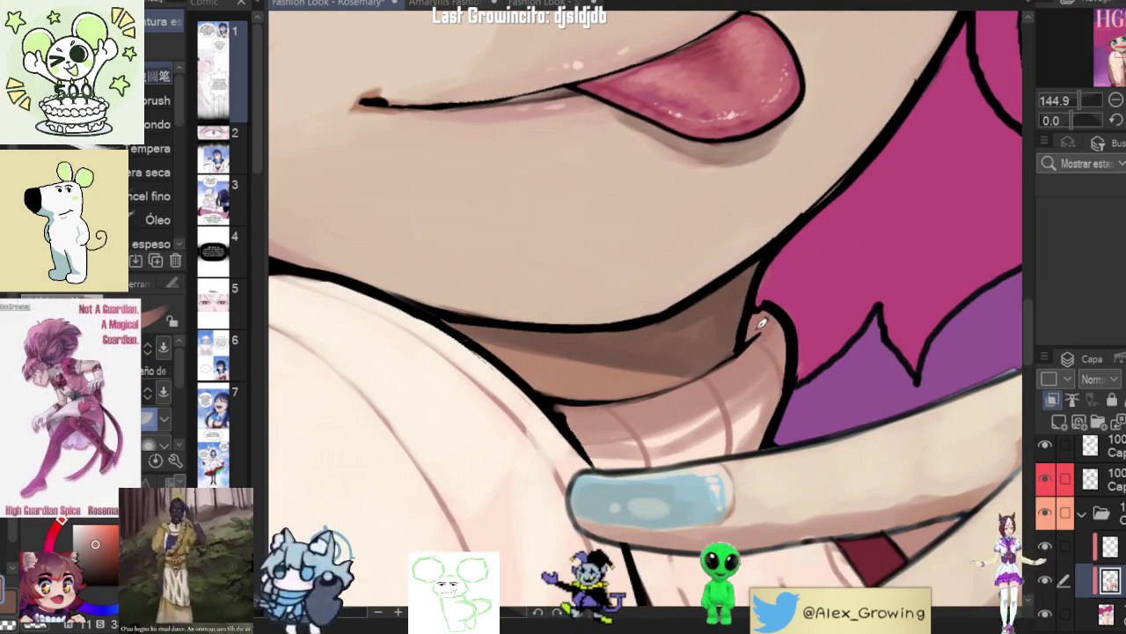
- Zoom and rotate the canvas close in on the chin, hand and fingernail area
scroll(765, 316, "down", 5)
scroll(915, 370, "up", 1)
scroll(925, 369, "up", 2)
scroll(897, 368, "up", 2)
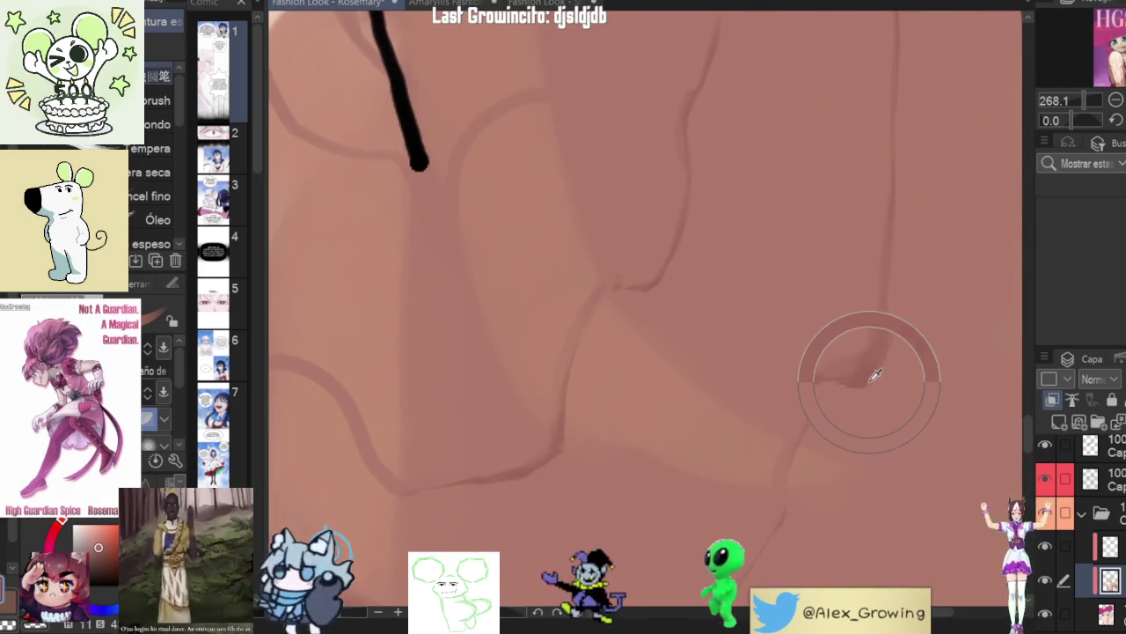
scroll(898, 367, "down", 3)
scroll(880, 352, "down", 1)
scroll(818, 262, "up", 3)
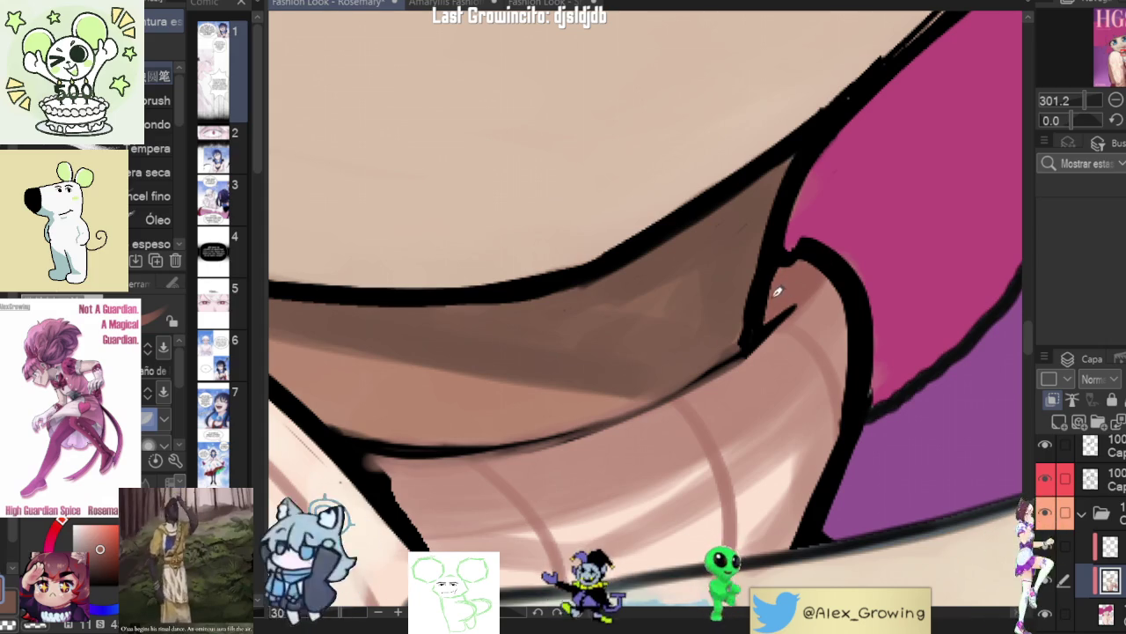
scroll(821, 302, "down", 5)
scroll(792, 264, "up", 1)
scroll(792, 229, "up", 1)
scroll(783, 431, "up", 1)
scroll(783, 431, "up", 2)
scroll(760, 337, "down", 2)
scroll(792, 308, "down", 3)
scroll(742, 369, "up", 3)
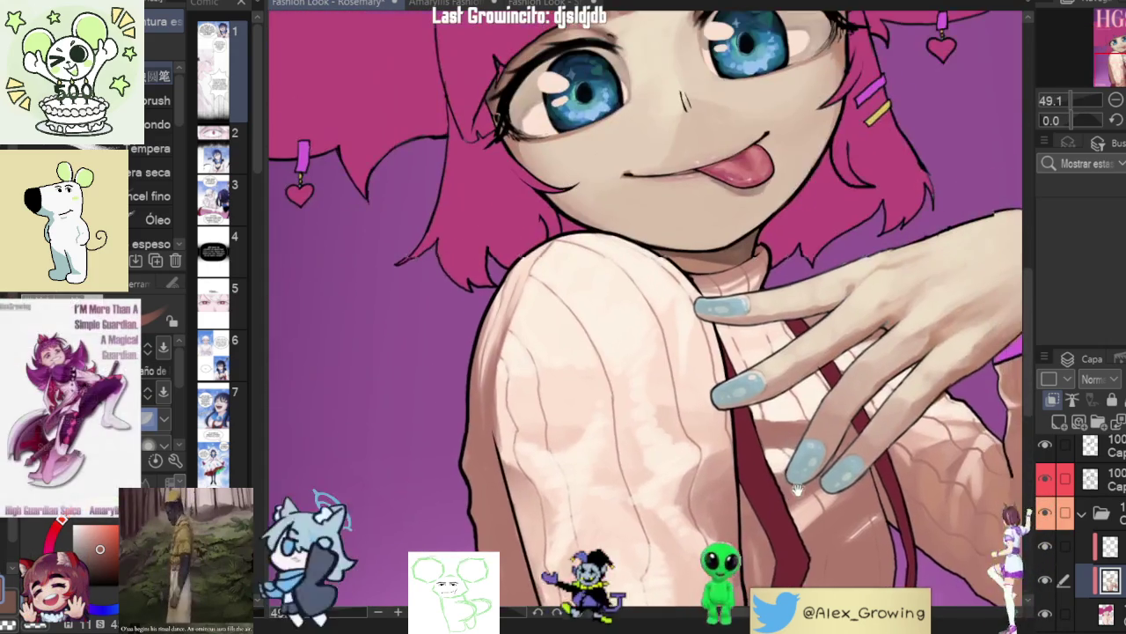
scroll(742, 370, "up", 1)
scroll(774, 264, "up", 3)
scroll(763, 229, "up", 2)
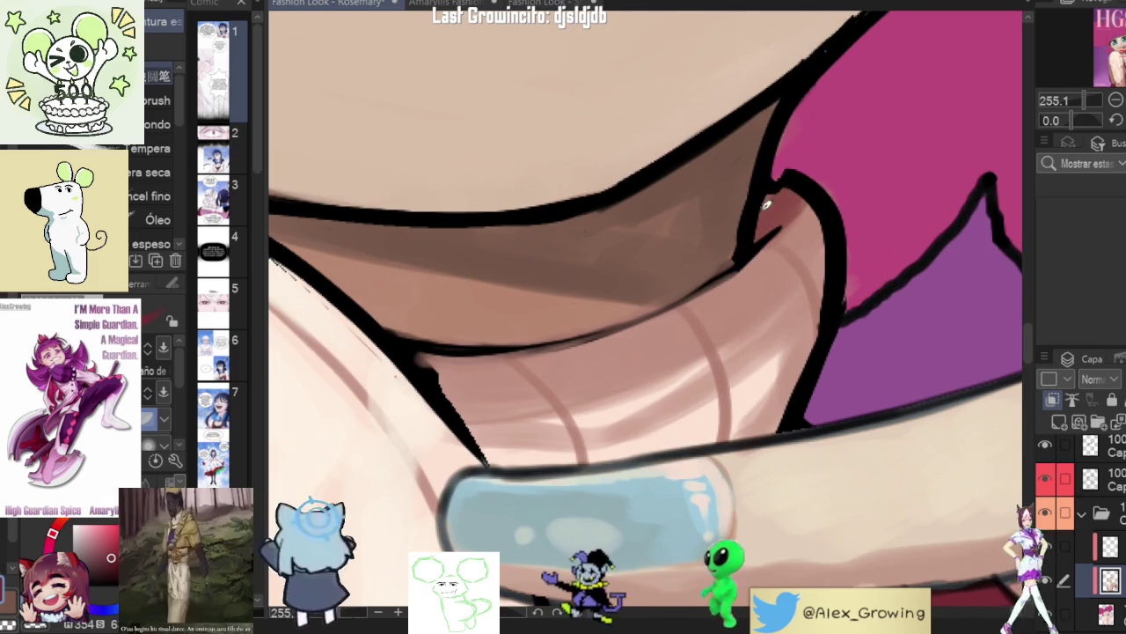
scroll(807, 208, "down", 4)
scroll(797, 264, "down", 2)
scroll(791, 299, "up", 2)
scroll(788, 322, "up", 1)
scroll(789, 322, "down", 1)
scroll(792, 317, "down", 1)
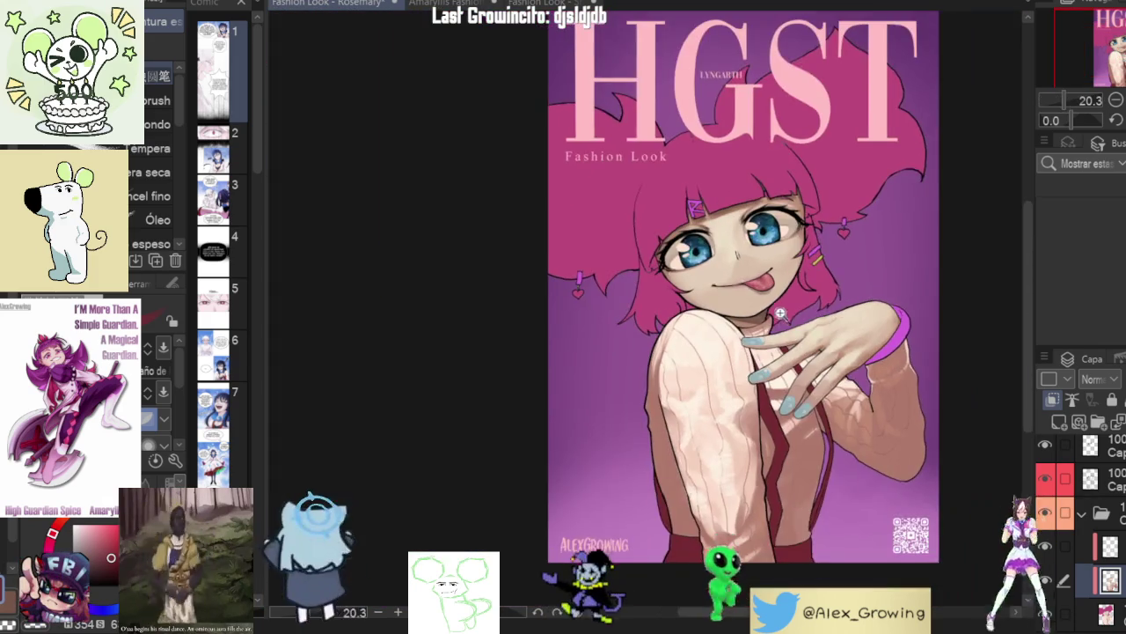
scroll(867, 275, "up", 2)
left_click_drag(868, 275, 616, 370)
scroll(616, 370, "up", 2)
scroll(581, 414, "up", 2)
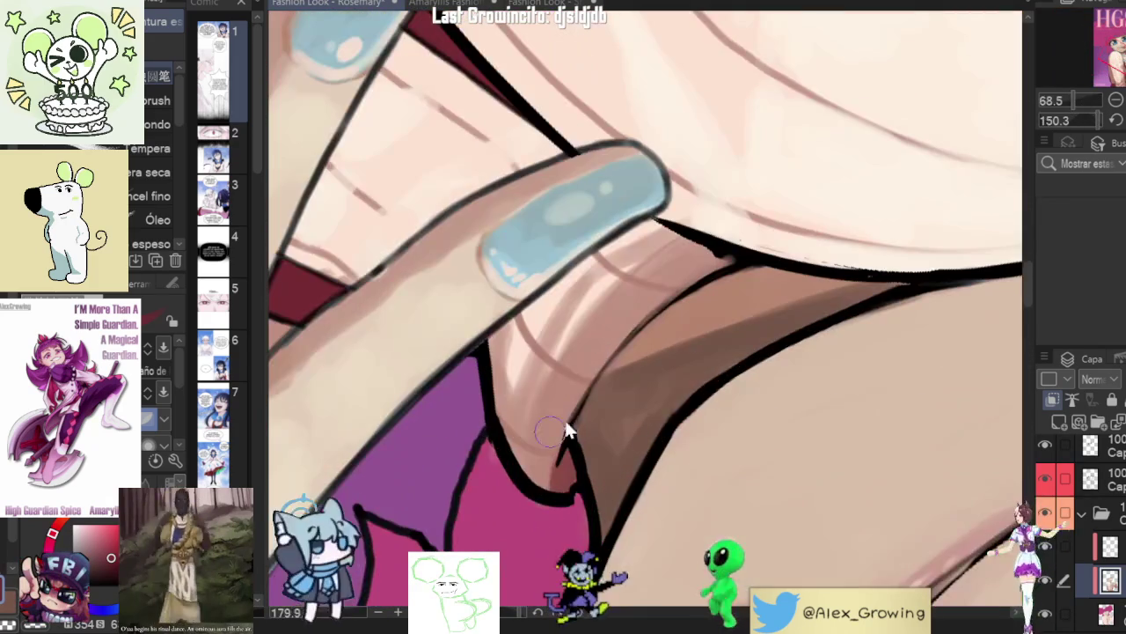
scroll(567, 403, "up", 1)
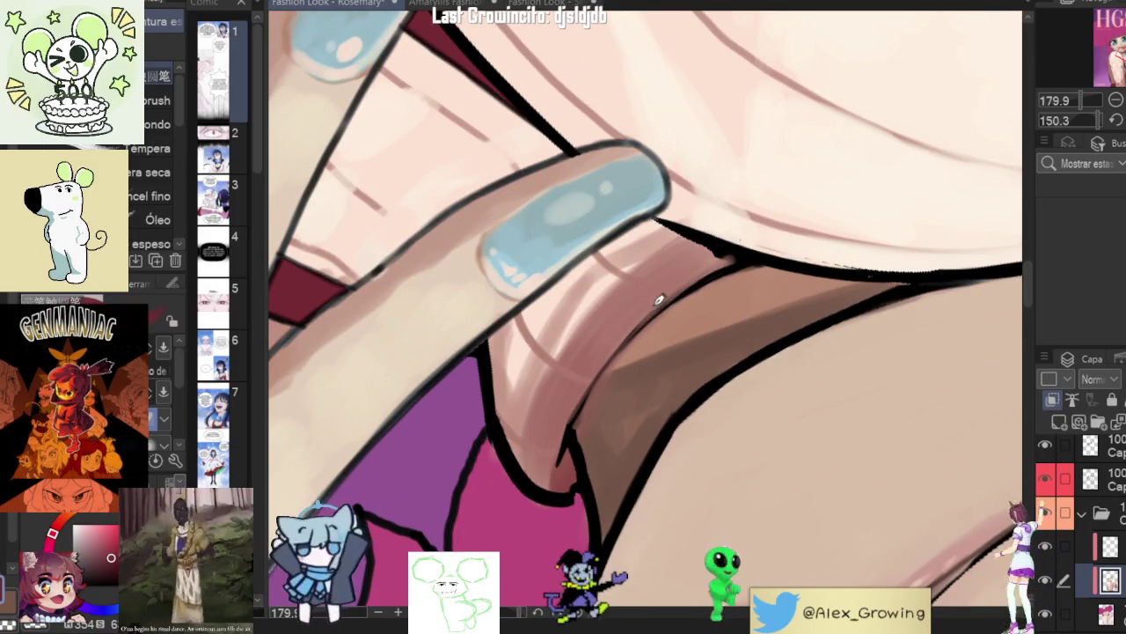
scroll(656, 302, "down", 4)
left_click_drag(656, 302, 766, 208)
scroll(655, 309, "up", 2)
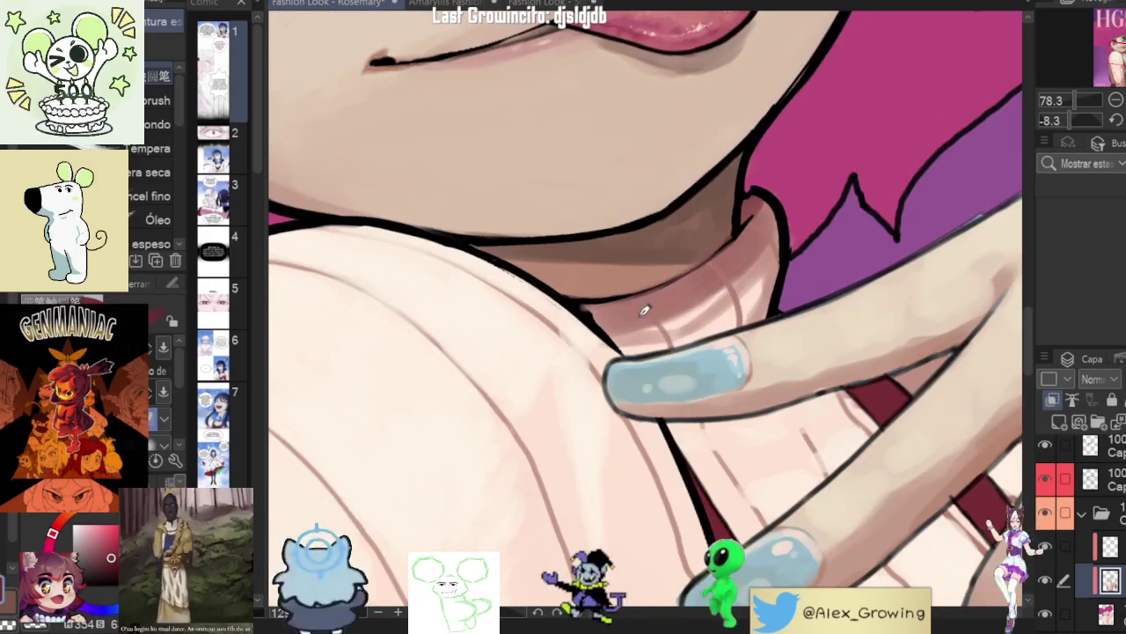
- Darken the shadow on the neck just beneath the chin
left_click_drag(656, 310, 694, 293)
left_click_drag(787, 304, 667, 300)
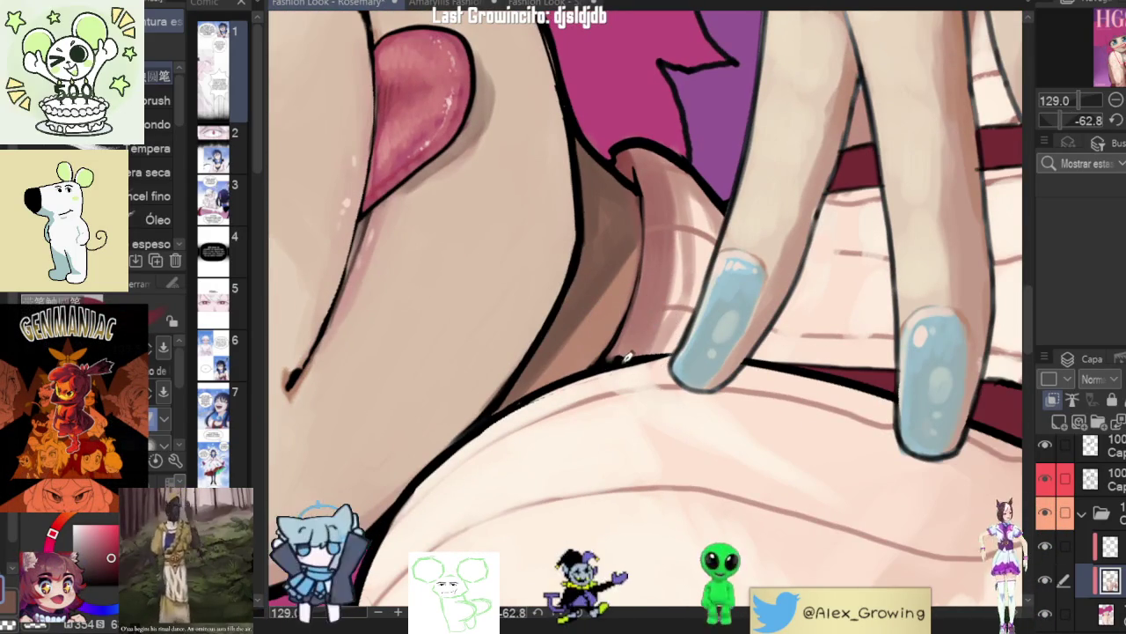
scroll(669, 365, "down", 4)
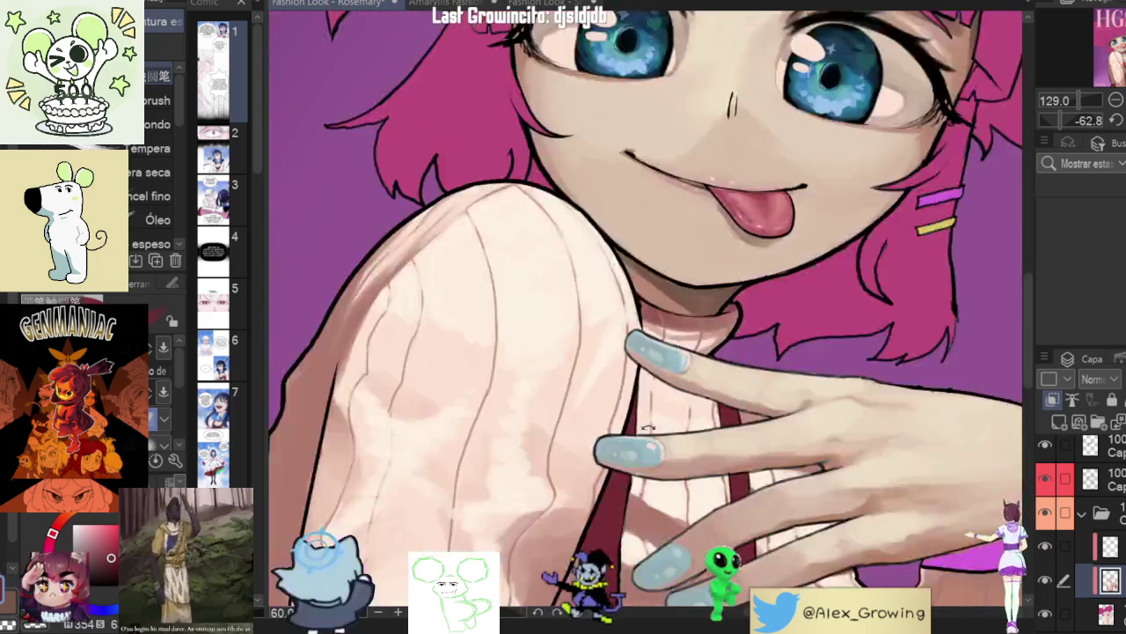
scroll(695, 373, "up", 5)
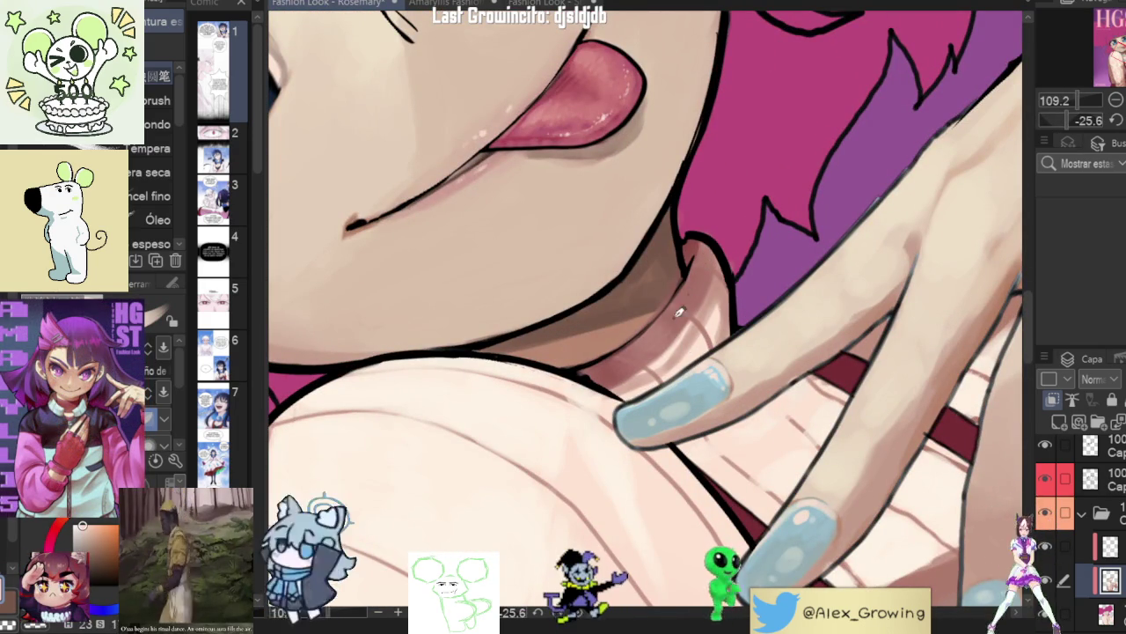
scroll(704, 343, "down", 5)
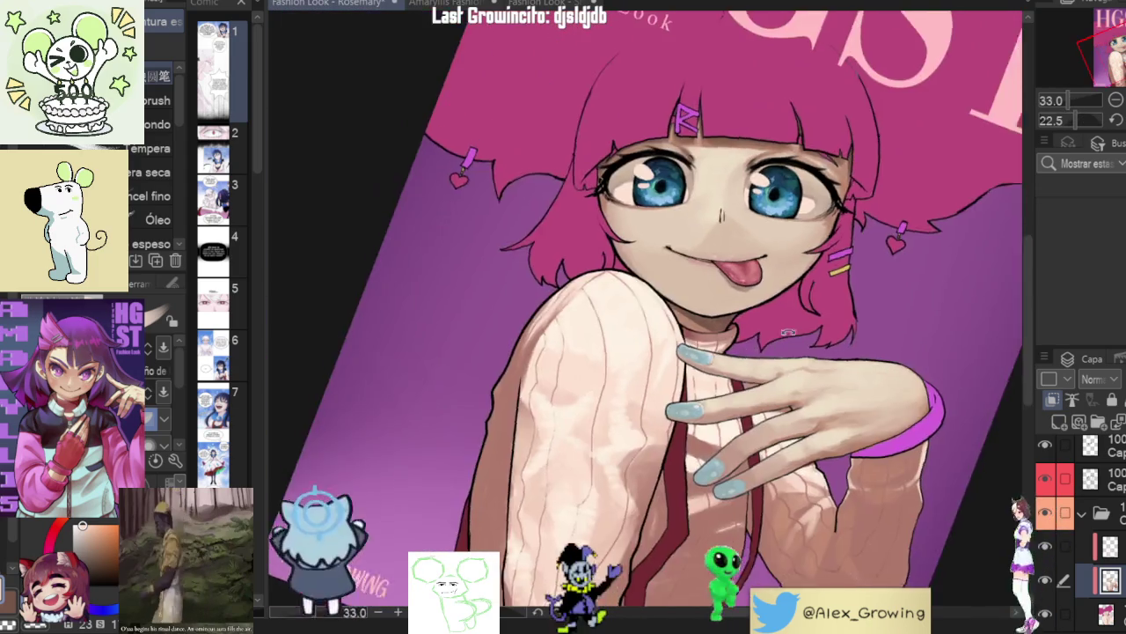
- Zoom out and tilt the view to review the full face and hand
left_click_drag(754, 350, 773, 356)
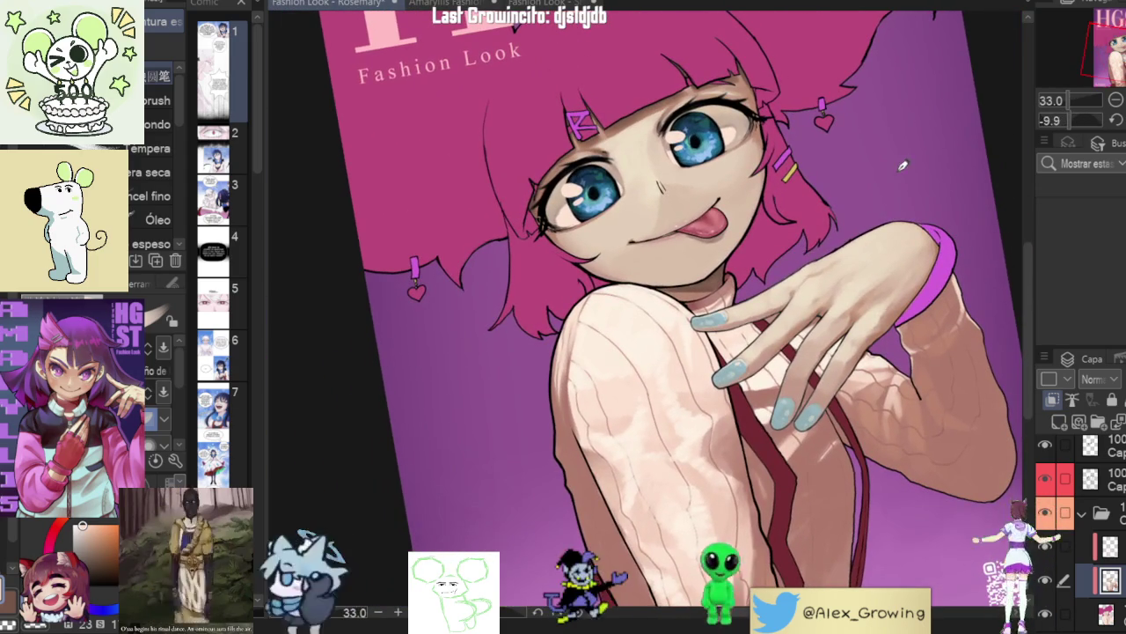
scroll(721, 288, "up", 5)
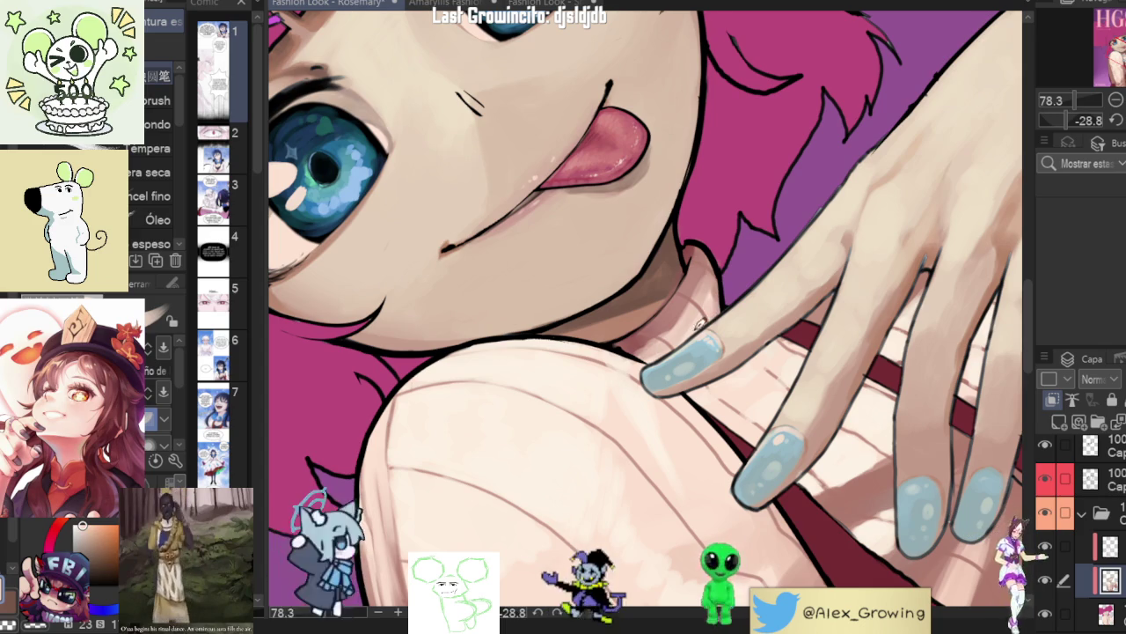
scroll(727, 284, "down", 3)
scroll(728, 284, "down", 2)
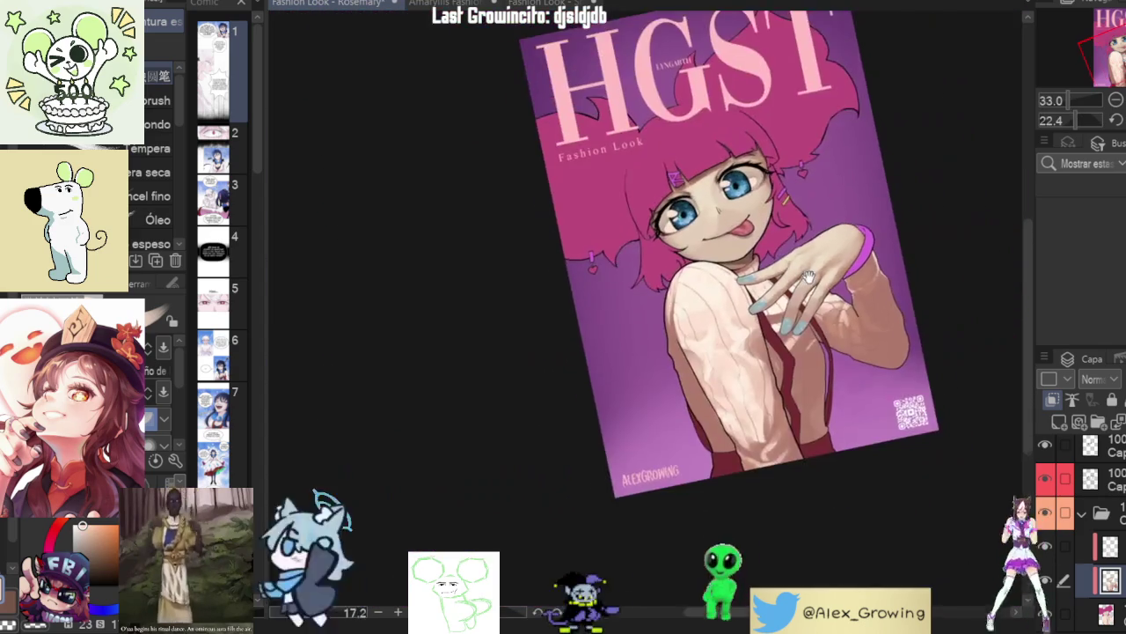
mouse_move(807, 278)
left_mouse_down()
mouse_move(697, 198)
mouse_move(684, 253)
left_mouse_up()
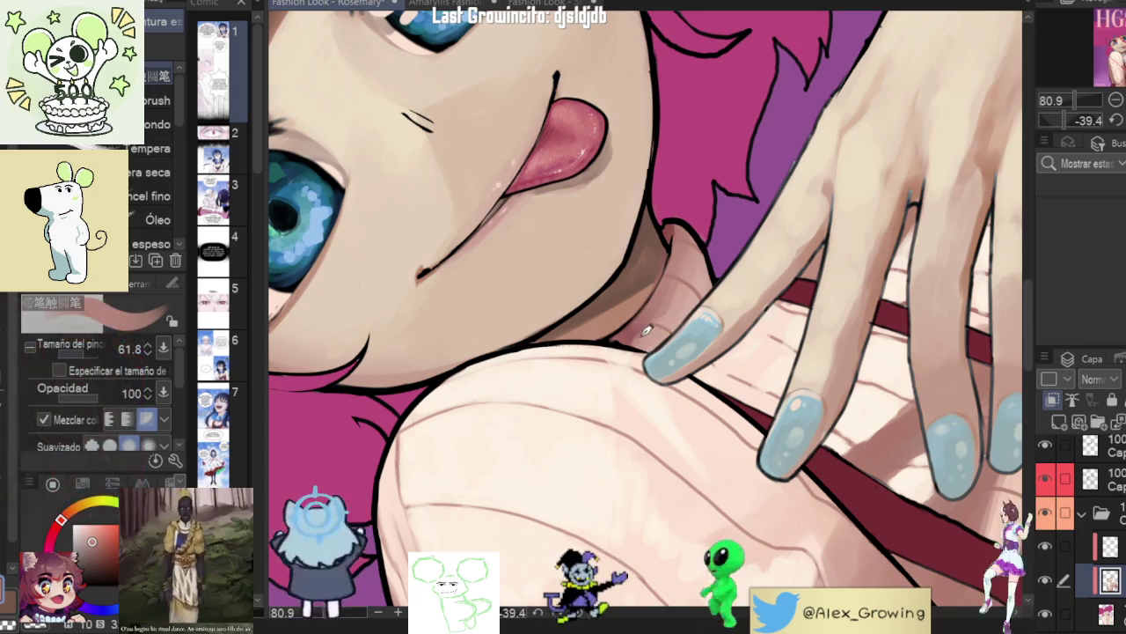
left_click_drag(646, 334, 755, 312)
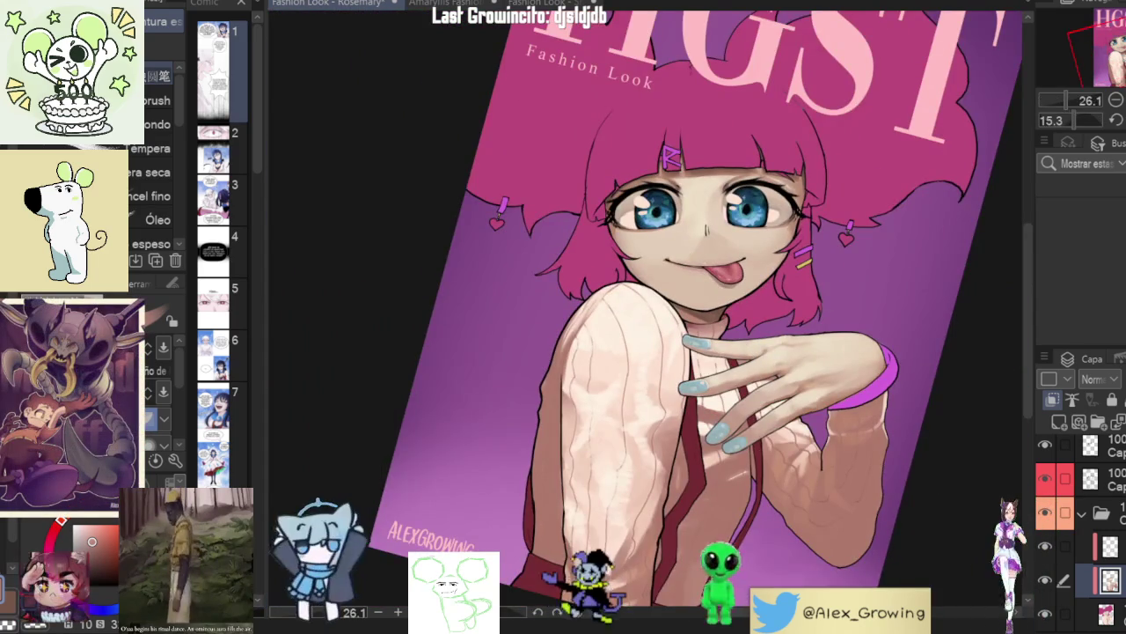
key("ctrl+0")
key("h")
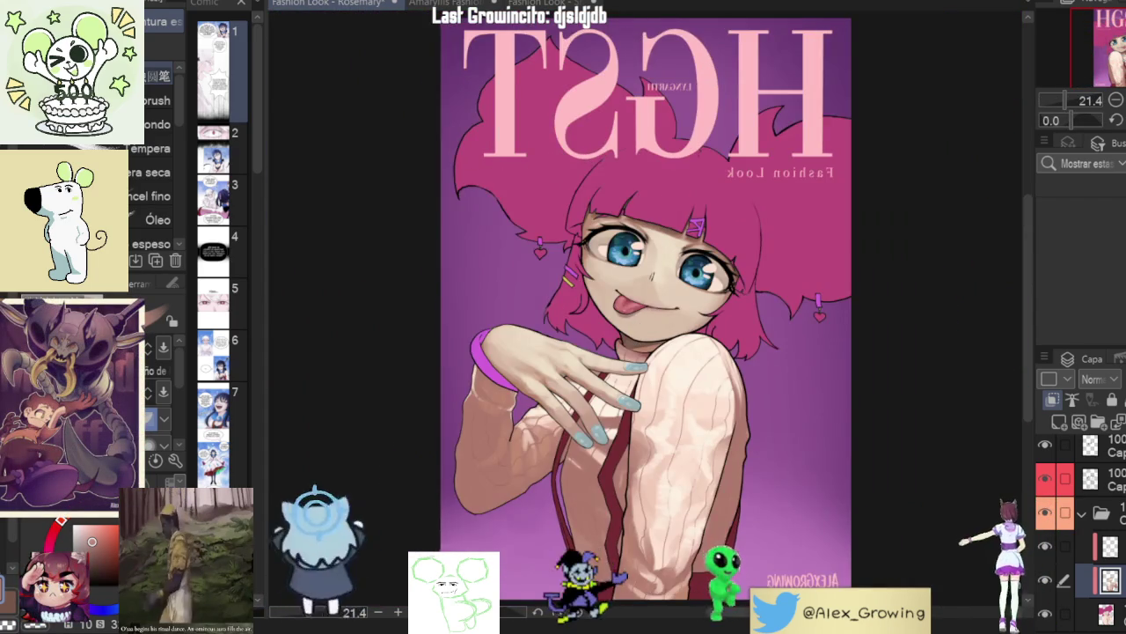
key("h")
scroll(719, 361, "up", 5)
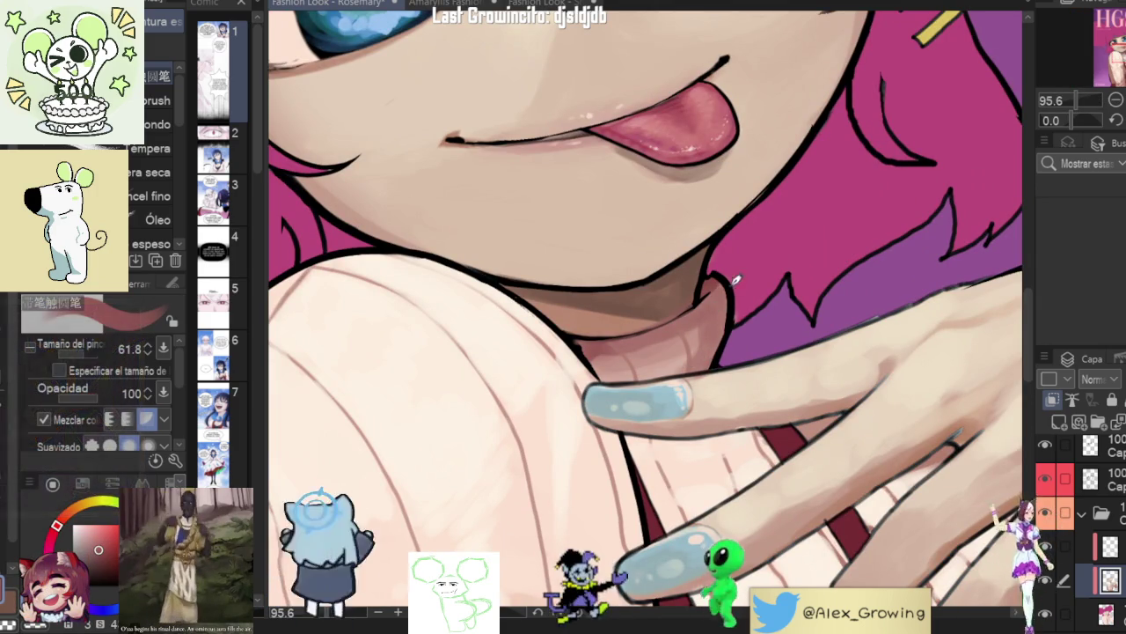
scroll(723, 290, "down", 3)
scroll(739, 343, "down", 2)
scroll(746, 361, "down", 1)
scroll(757, 348, "up", 2)
scroll(775, 326, "up", 2)
scroll(792, 301, "up", 2)
left_click_drag(792, 300, 732, 323)
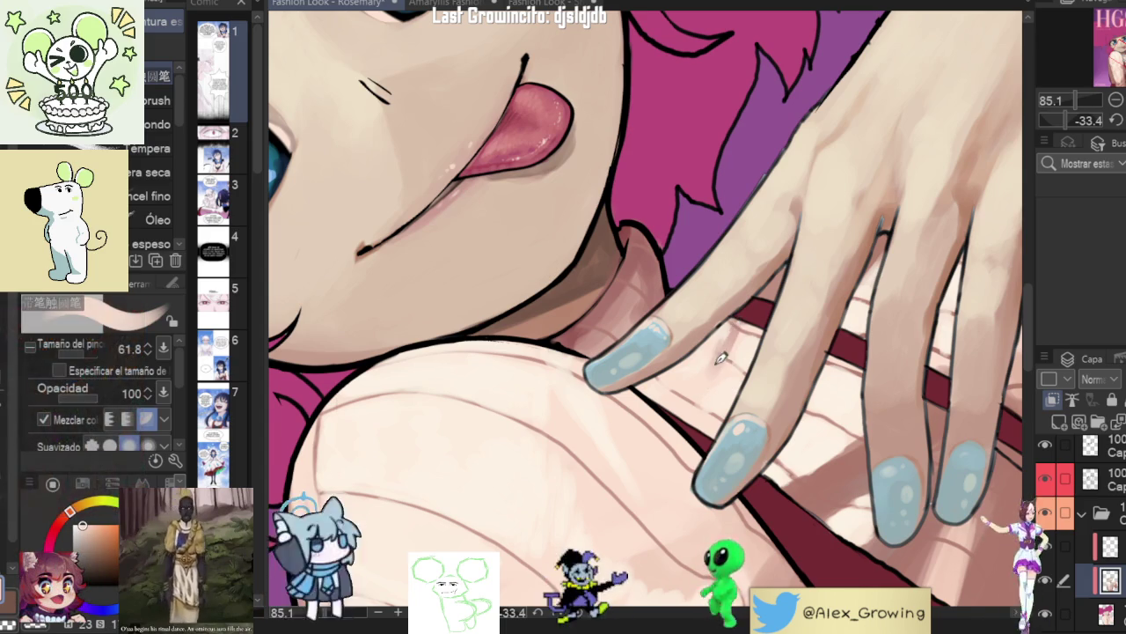
mouse_move(730, 330)
left_mouse_down()
mouse_move(768, 423)
mouse_move(756, 355)
left_mouse_up()
scroll(707, 311, "up", 3)
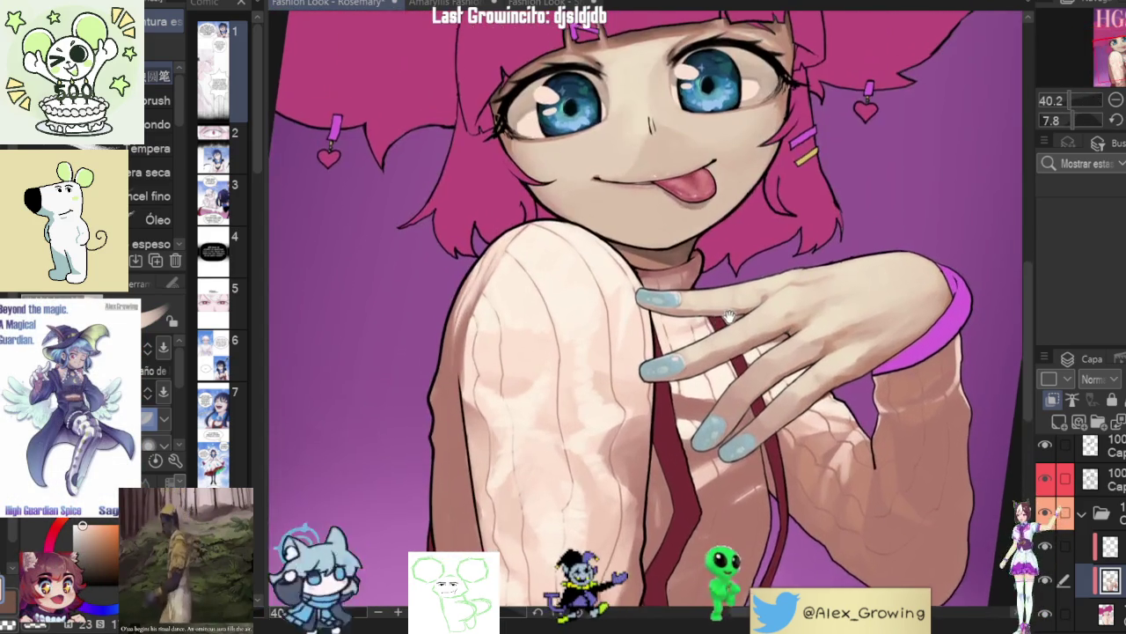
mouse_move(748, 314)
left_mouse_down()
mouse_move(827, 201)
mouse_move(762, 238)
left_mouse_up()
scroll(827, 201, "up", 5)
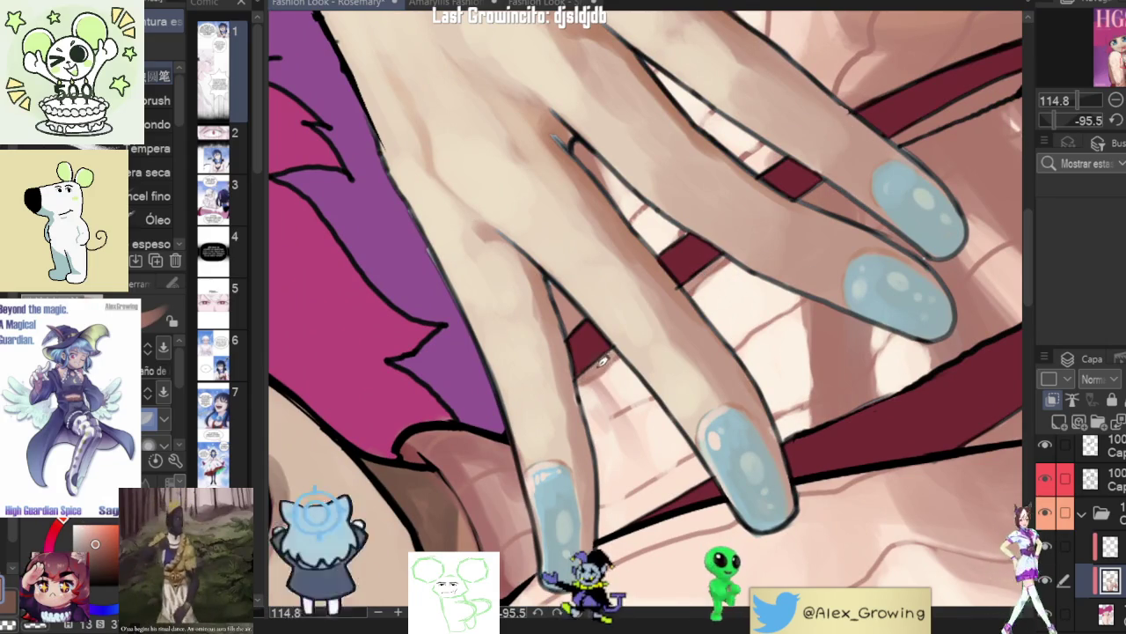
- Rotate and pan the view to bring the hand, lips and dark red strap into view
scroll(633, 351, "down", 5)
mouse_move(633, 351)
left_mouse_down()
mouse_move(787, 181)
mouse_move(744, 253)
left_mouse_up()
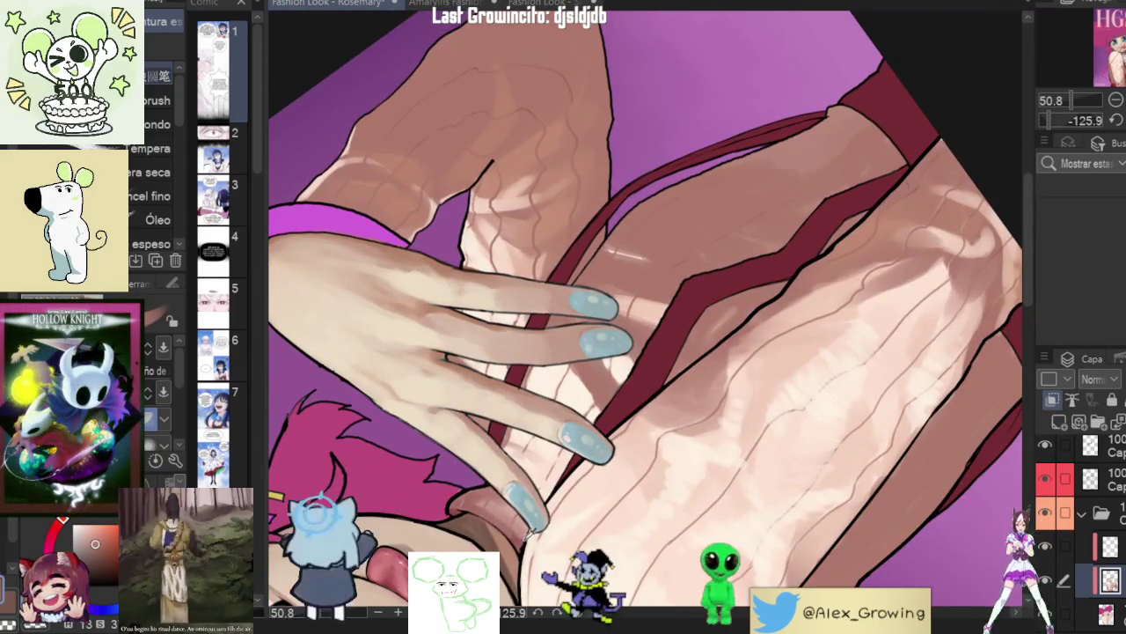
scroll(684, 326, "up", 3)
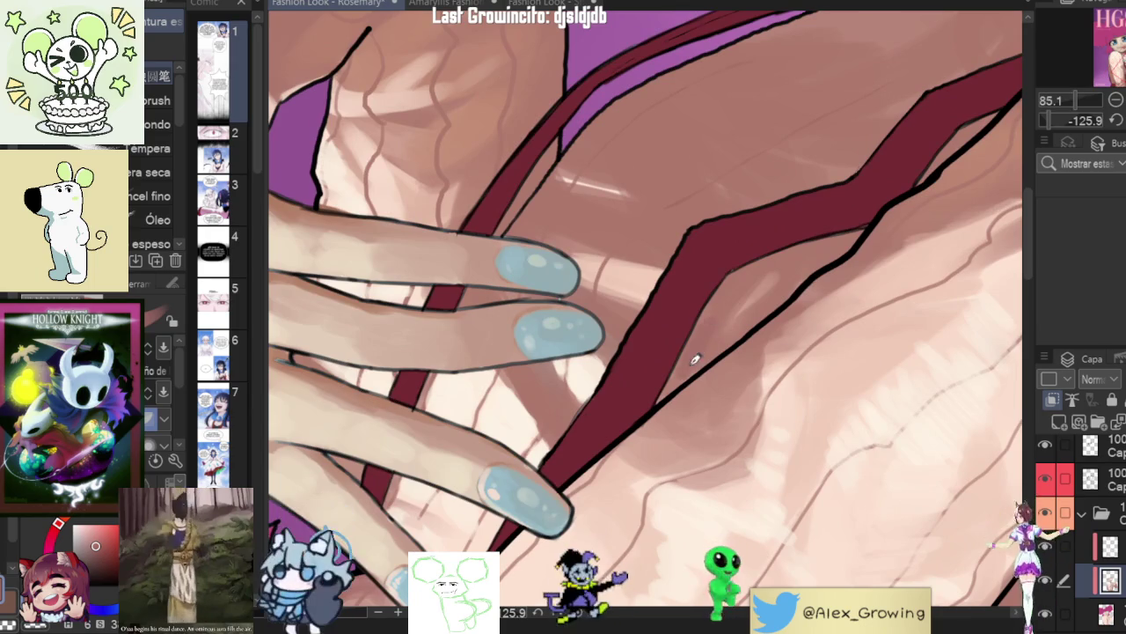
left_click_drag(687, 366, 863, 102)
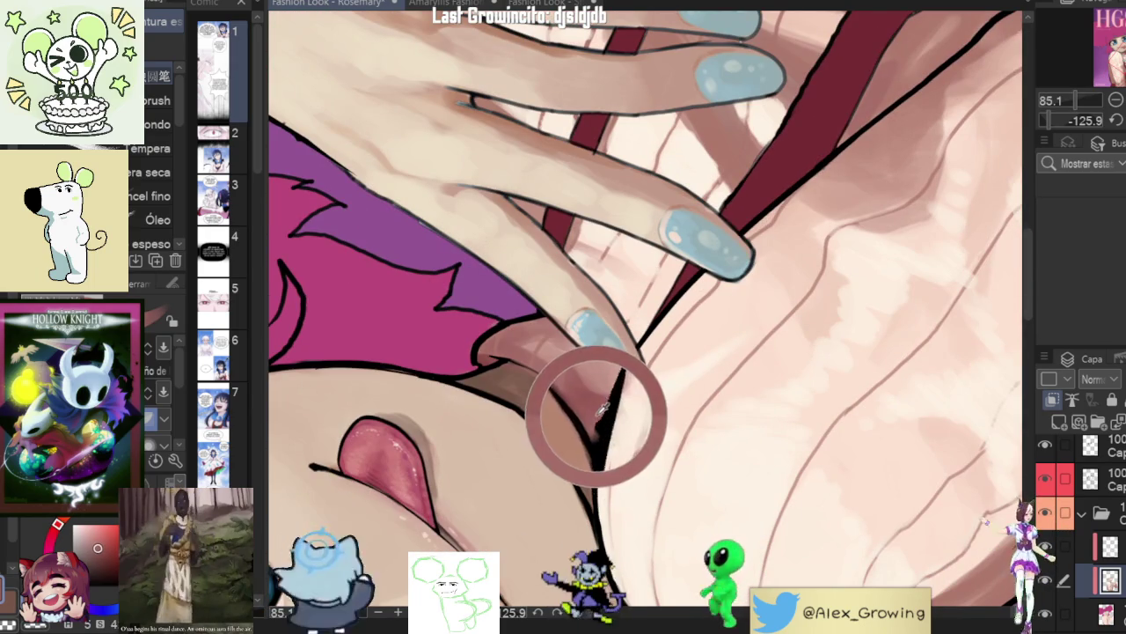
left_click_drag(488, 348, 678, 327)
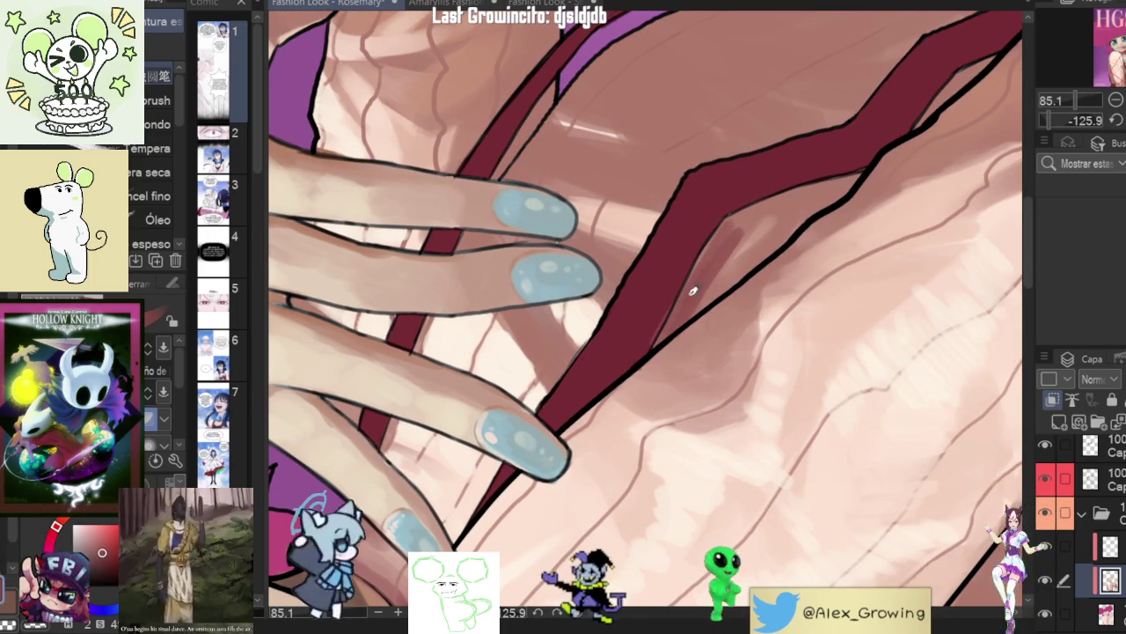
- Paint solid dark red over the light streaks and upper edge of the strap
left_click_drag(686, 299, 717, 233)
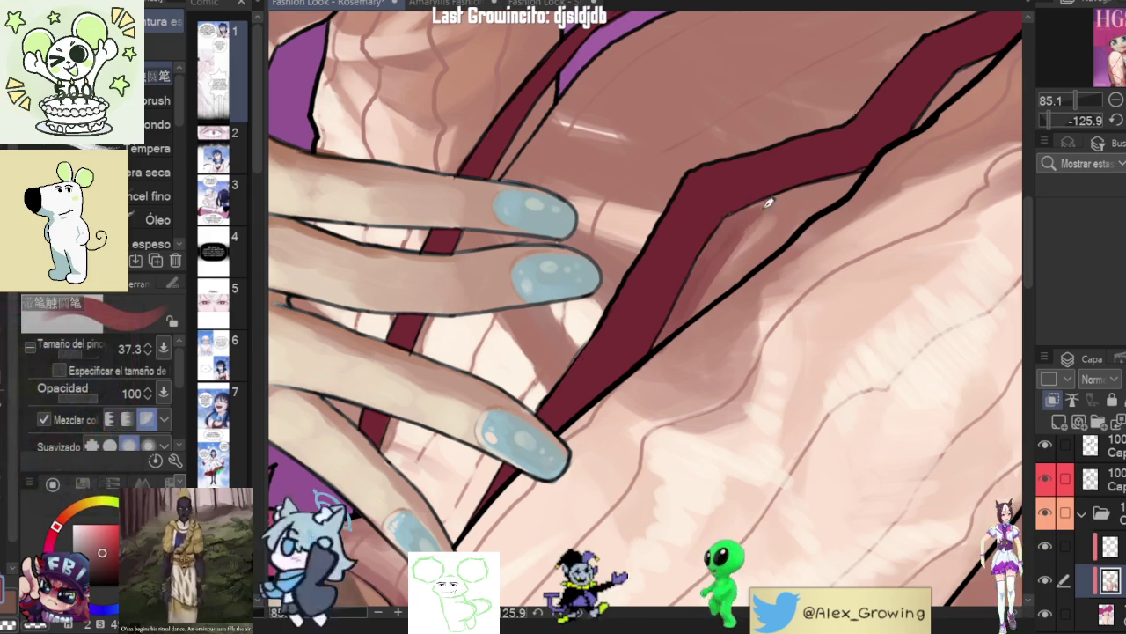
left_click_drag(765, 204, 803, 190)
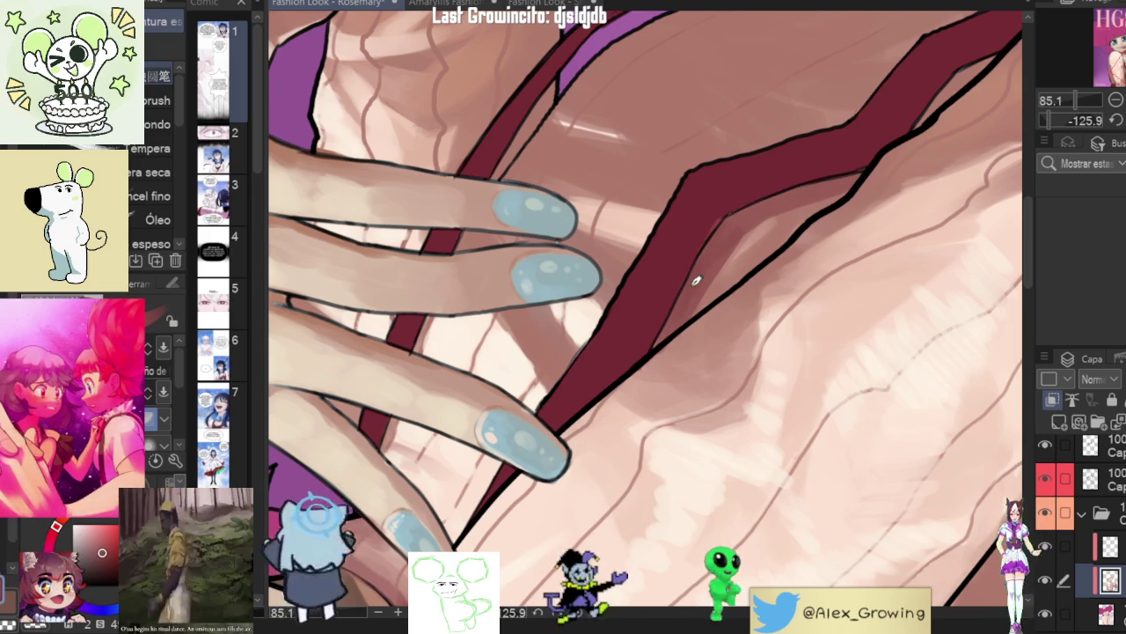
scroll(739, 231, "down", 5)
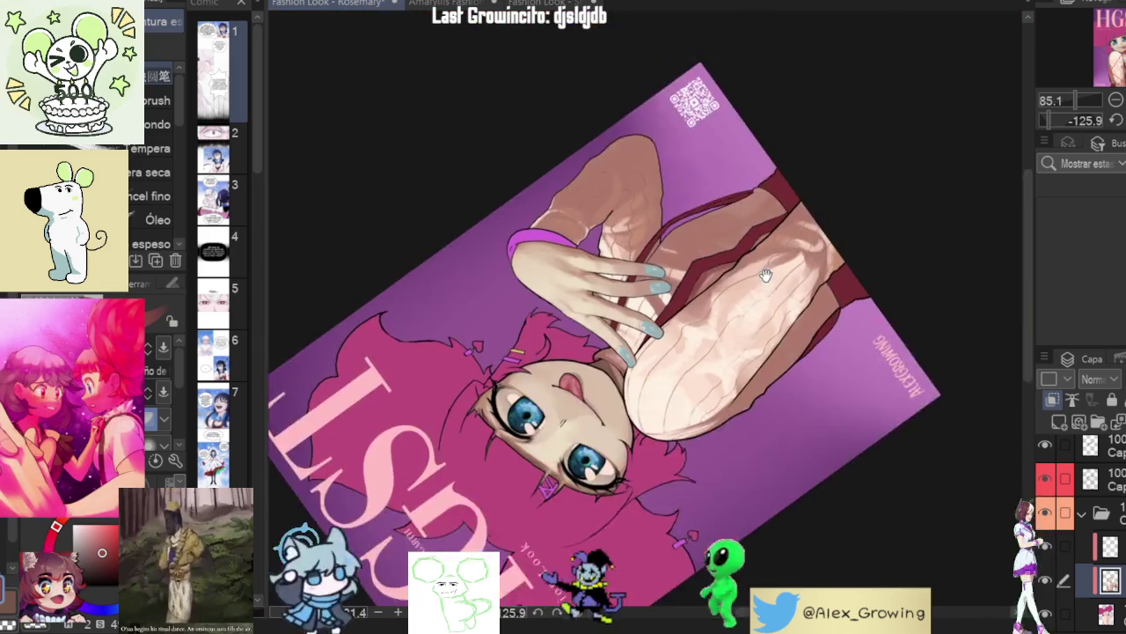
scroll(680, 304, "up", 5)
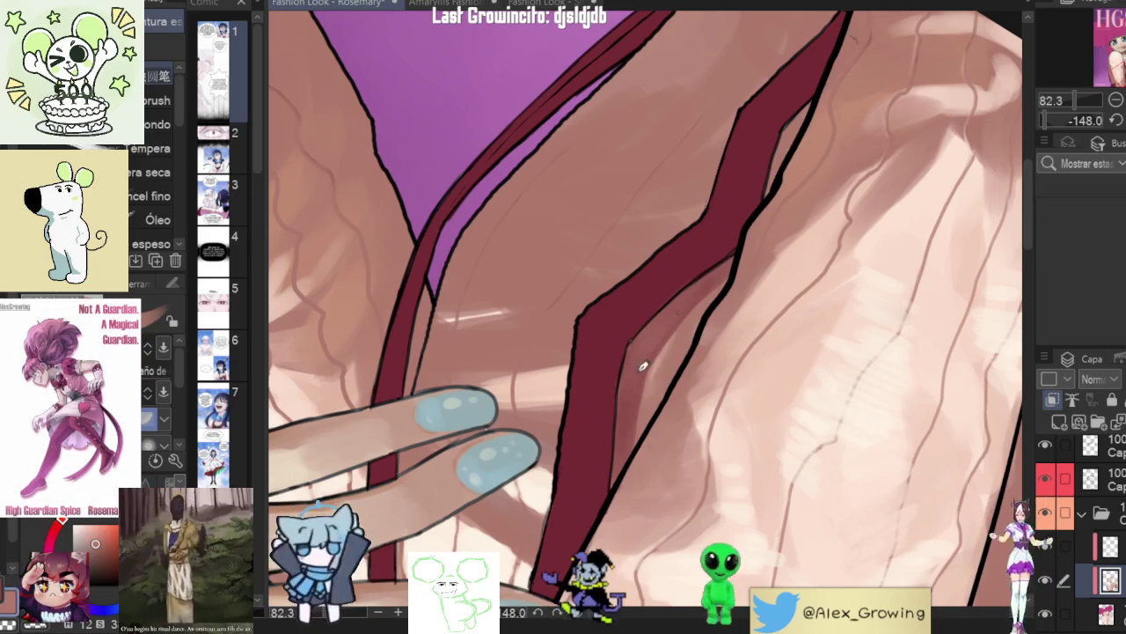
scroll(744, 254, "down", 3)
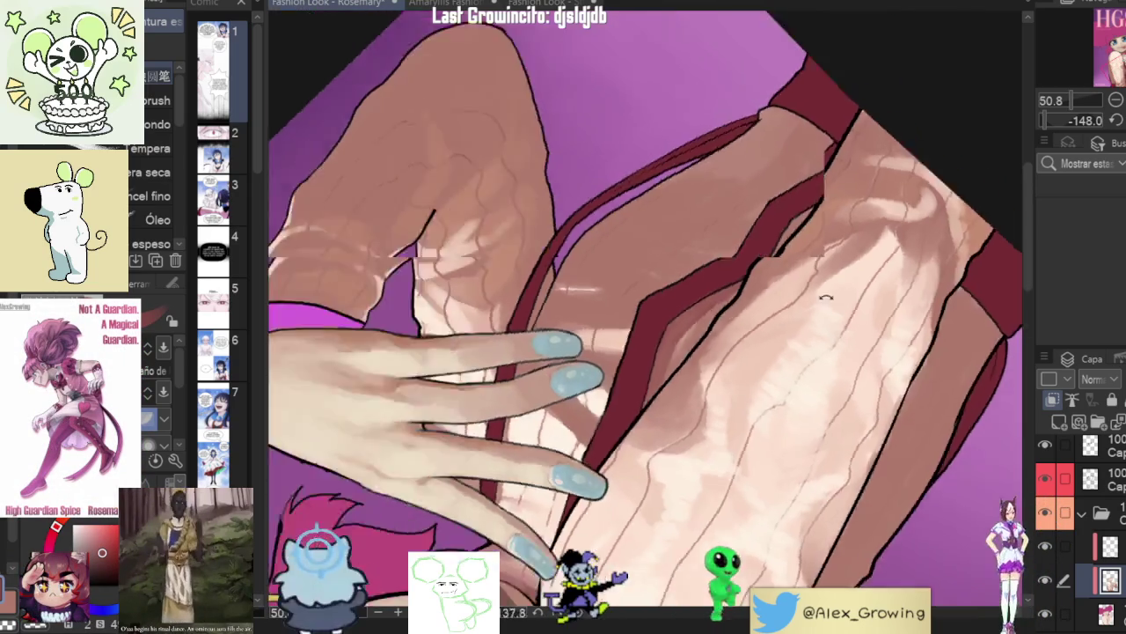
- Pan along the strap, turn the artwork nearly upside down, then view it upright
left_click_drag(748, 255, 767, 264)
scroll(768, 264, "up", 3)
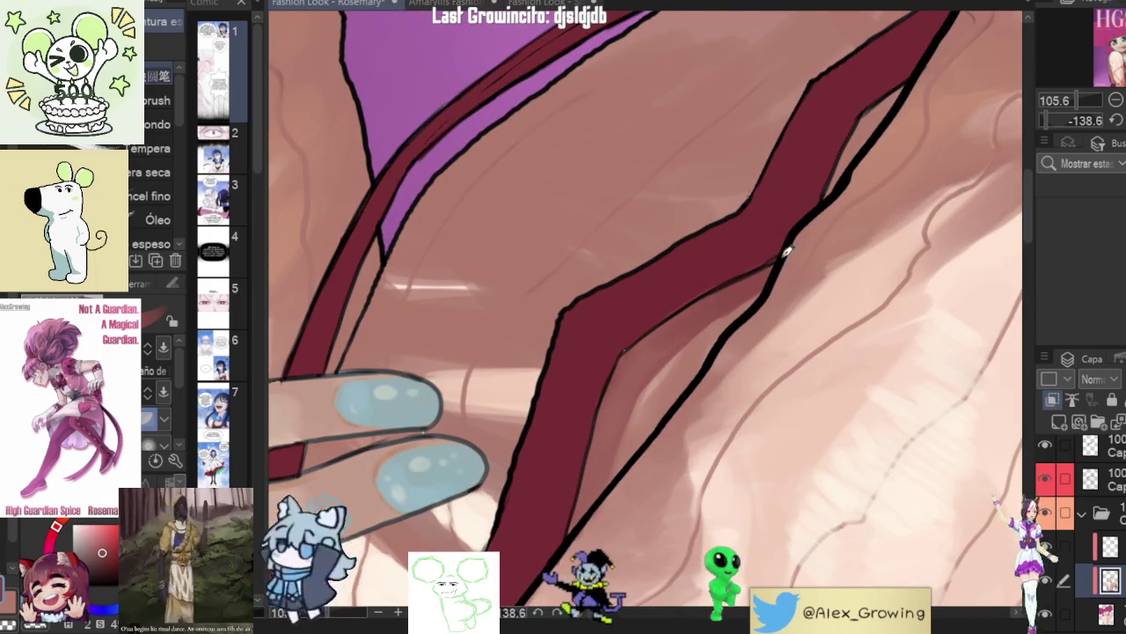
left_click_drag(761, 271, 738, 330)
mouse_move(653, 364)
left_mouse_down()
mouse_move(748, 296)
mouse_move(717, 326)
left_mouse_up()
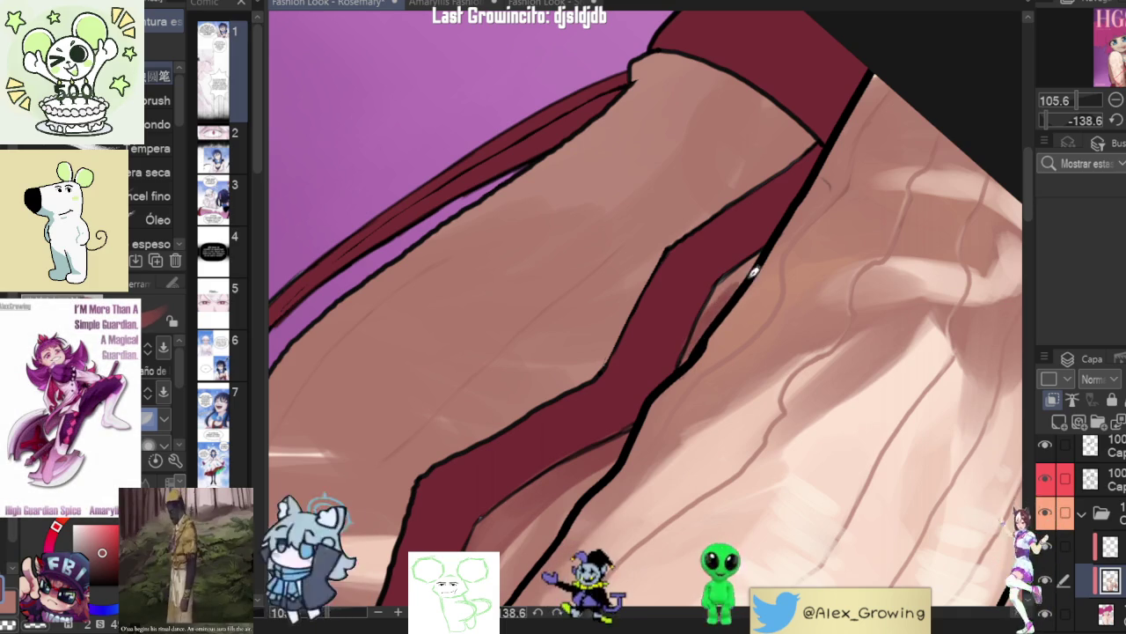
scroll(767, 246, "down", 6)
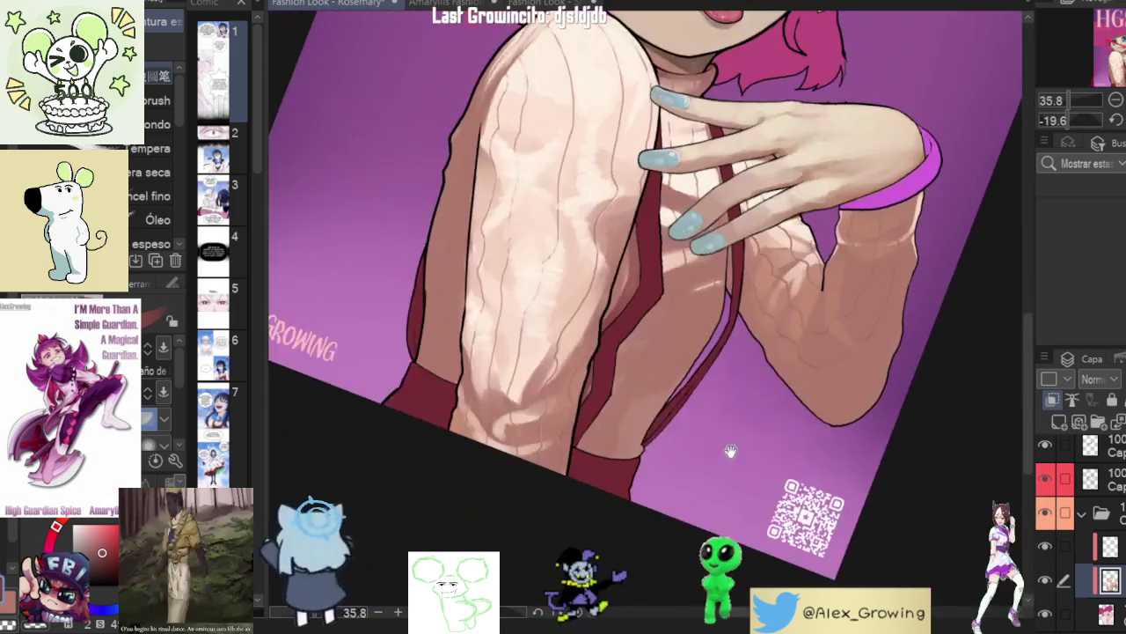
left_click_drag(730, 451, 665, 176)
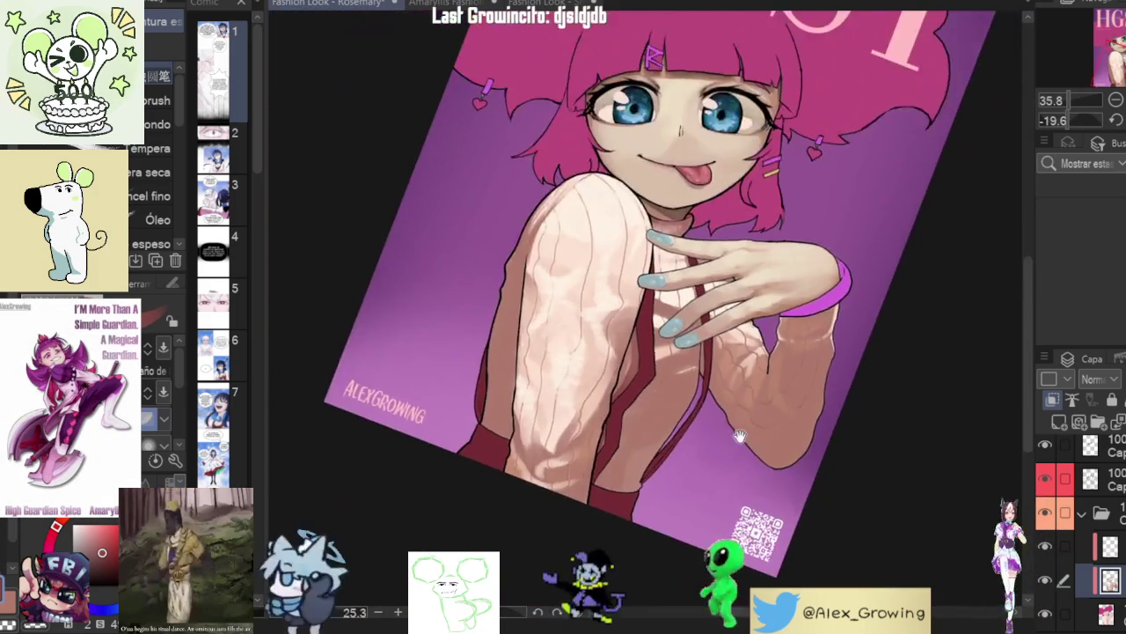
scroll(664, 176, "up", 6)
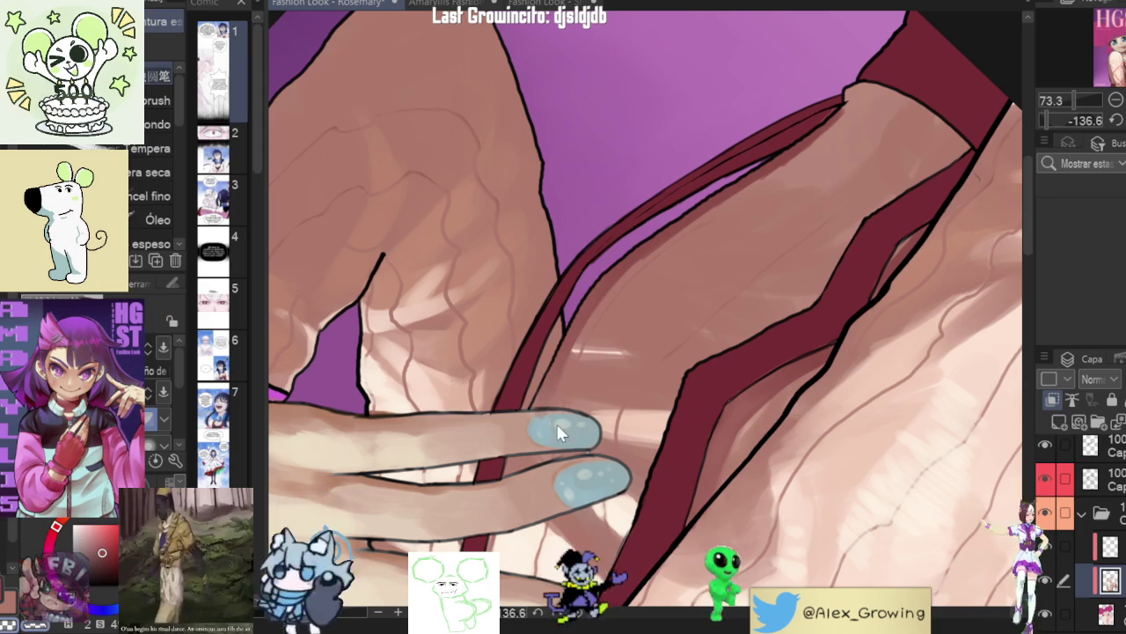
scroll(505, 495, "down", 2)
mouse_move(505, 495)
left_mouse_down()
mouse_move(704, 393)
mouse_move(717, 326)
left_mouse_up()
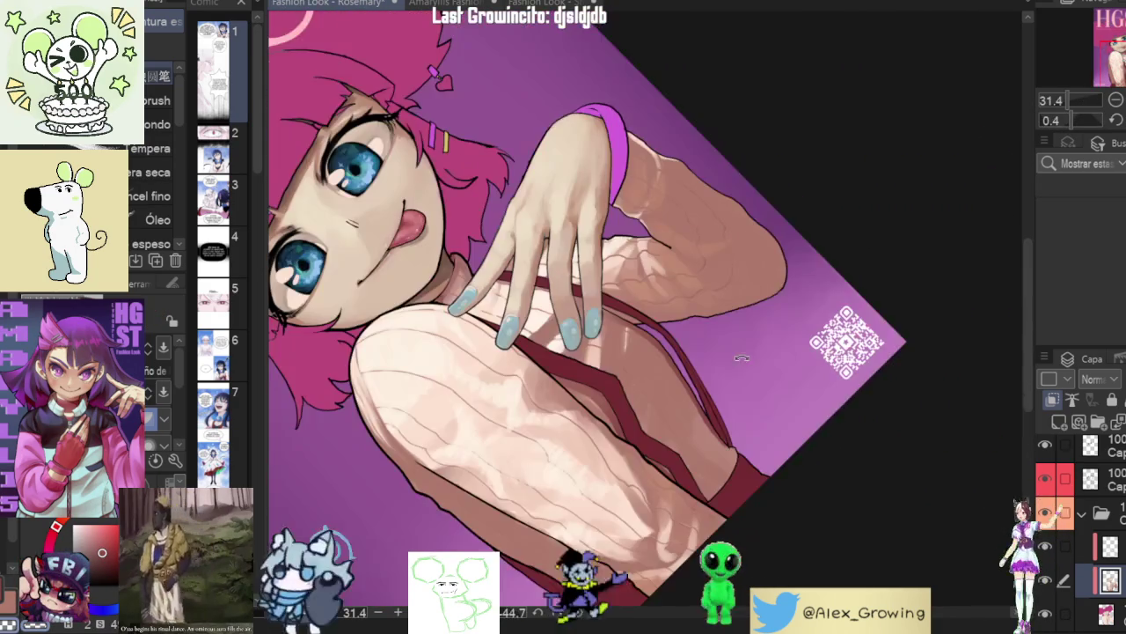
- Tilt the artwork diagonally toward the strap, then turn it to show face and hand
scroll(717, 326, "up", 2)
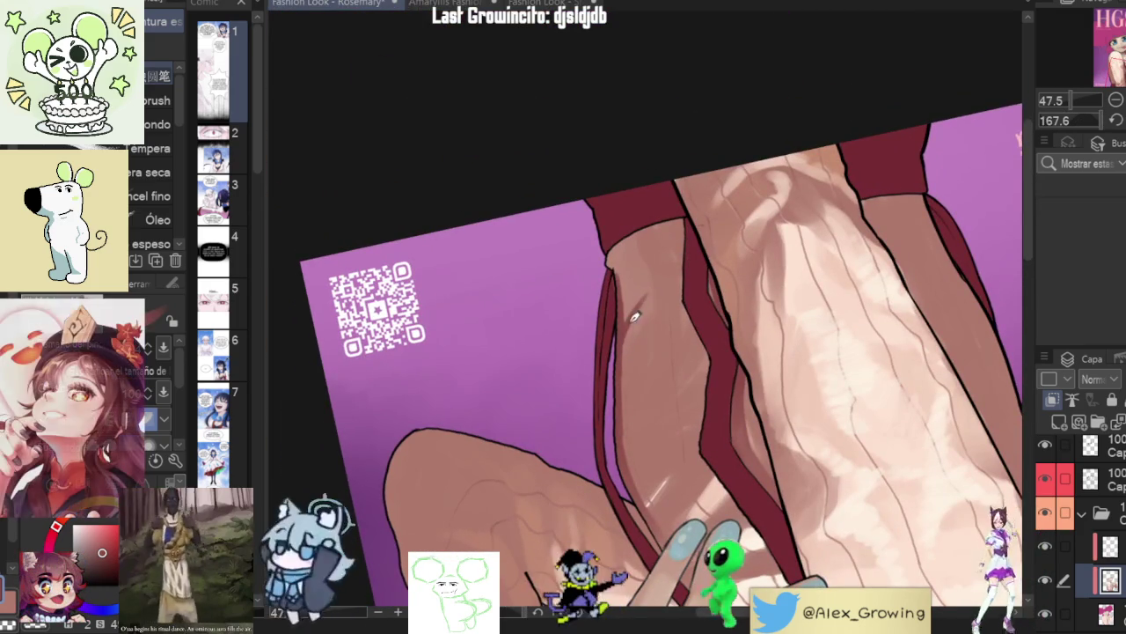
left_click_drag(704, 257, 701, 312)
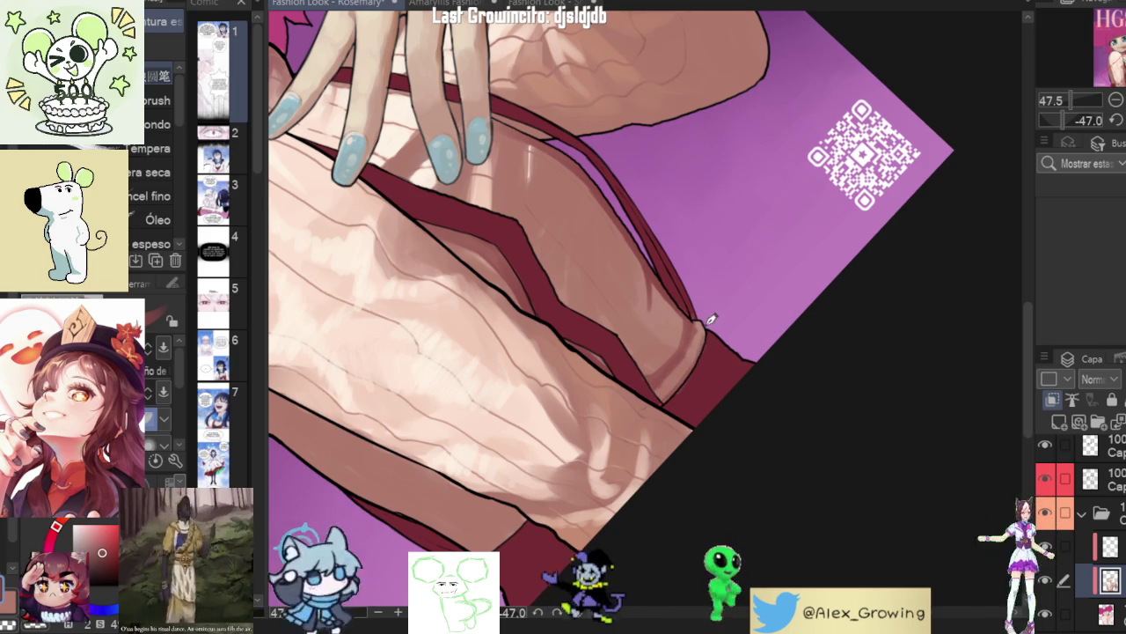
scroll(696, 368, "down", 3)
mouse_move(674, 460)
left_mouse_down()
mouse_move(770, 420)
mouse_move(769, 382)
left_mouse_up()
scroll(768, 382, "up", 2)
scroll(768, 383, "up", 2)
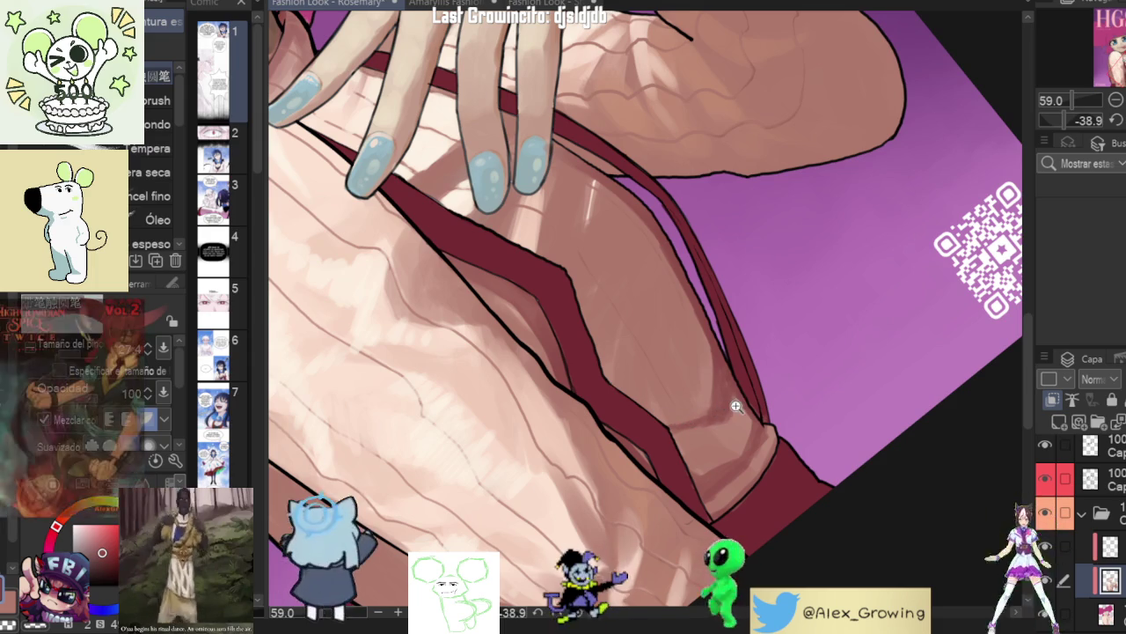
scroll(757, 387, "down", 3)
scroll(779, 385, "down", 5)
- Zoom onto the strap's lower end, check the character upright, then close in on the sleeve
mouse_move(780, 384)
left_mouse_down()
mouse_move(768, 328)
mouse_move(786, 323)
left_mouse_up()
scroll(768, 328, "up", 5)
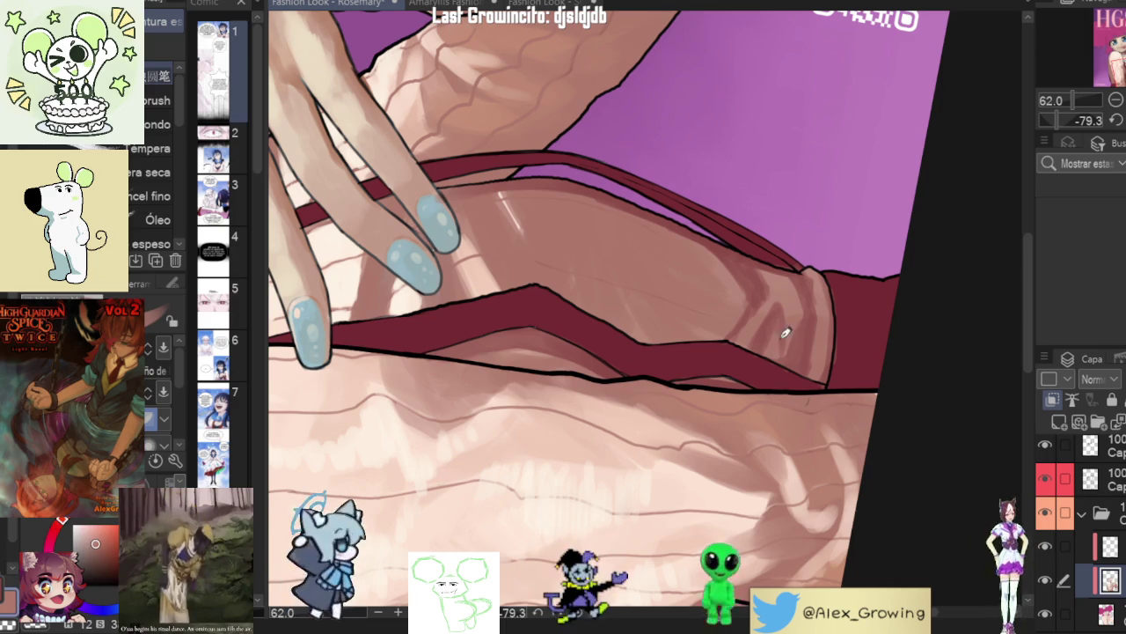
scroll(779, 311, "down", 5)
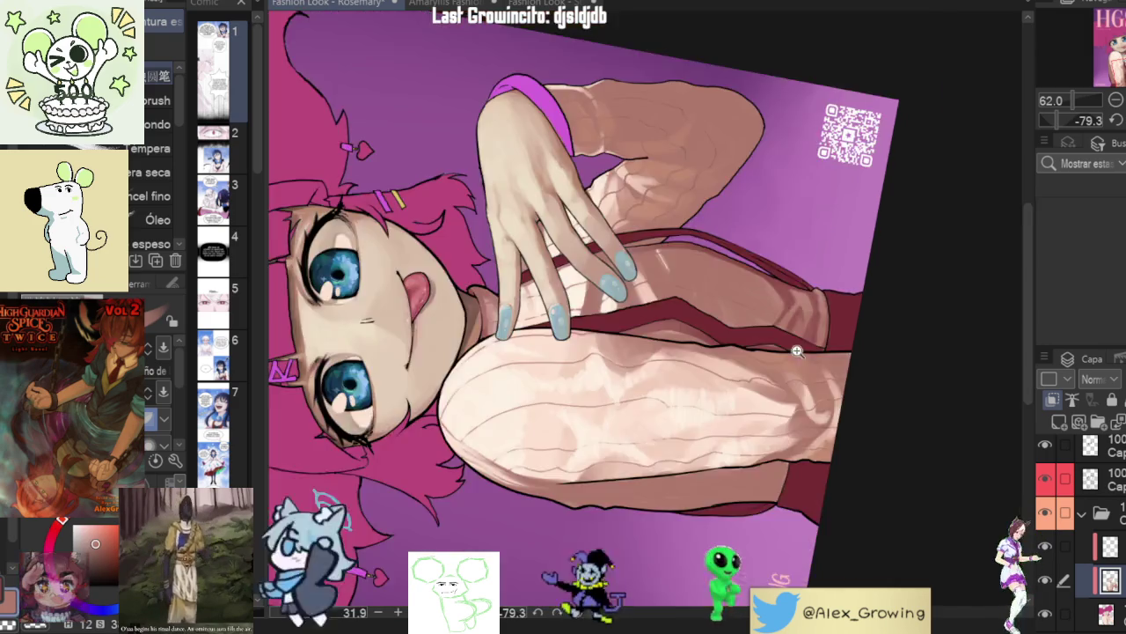
left_click_drag(779, 310, 794, 308)
scroll(794, 308, "up", 6)
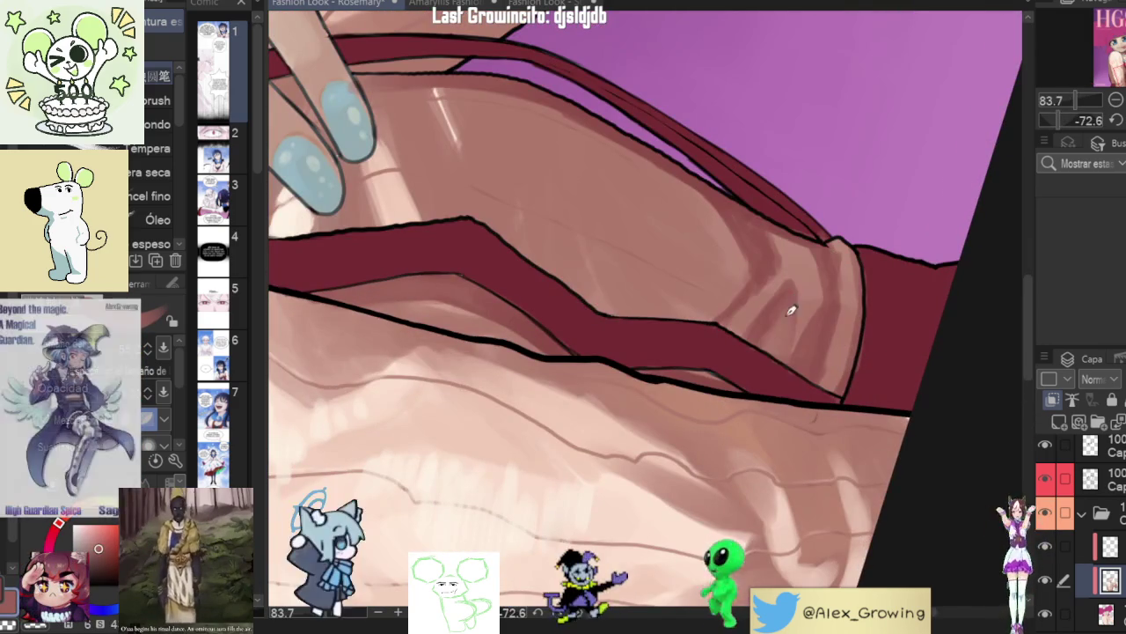
scroll(769, 337, "down", 5)
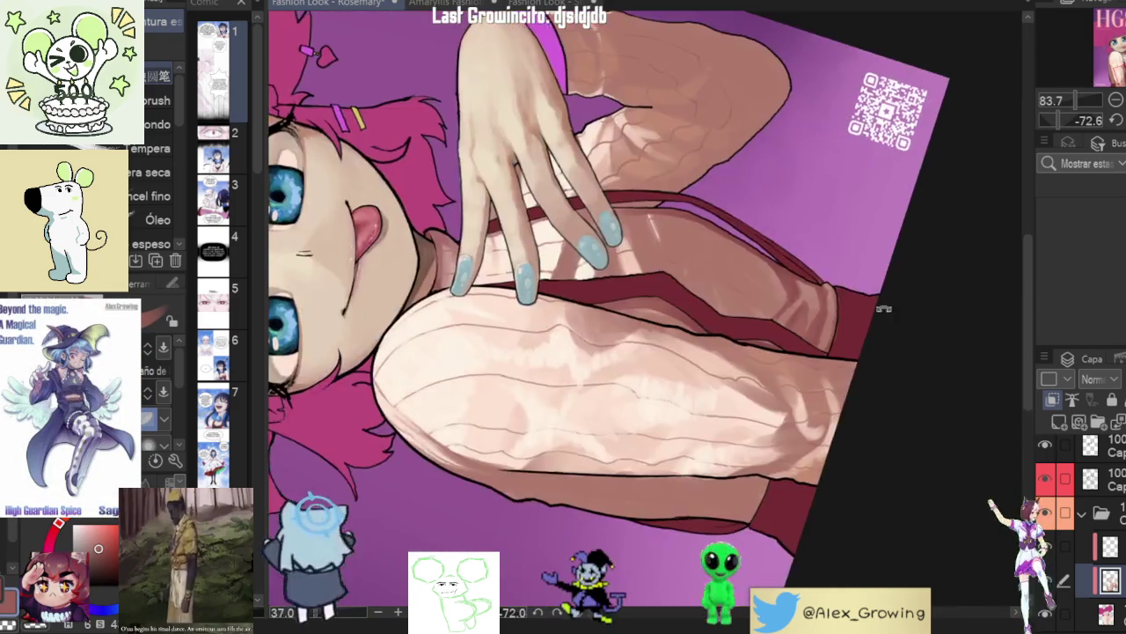
left_click_drag(769, 337, 802, 427)
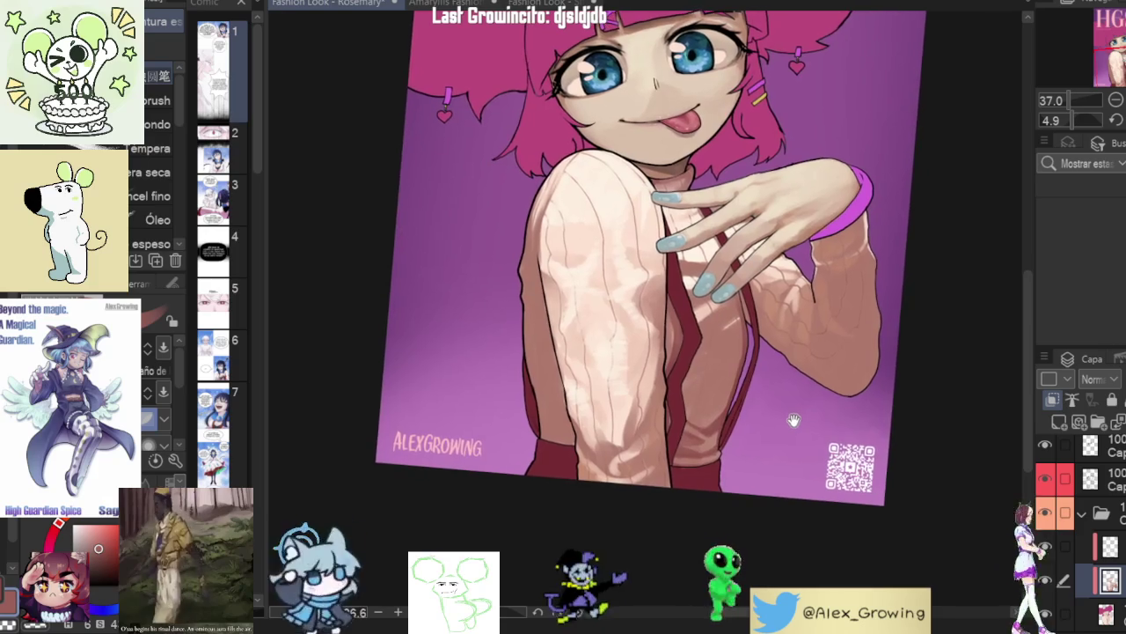
left_click_drag(810, 388, 556, 360)
scroll(556, 360, "up", 5)
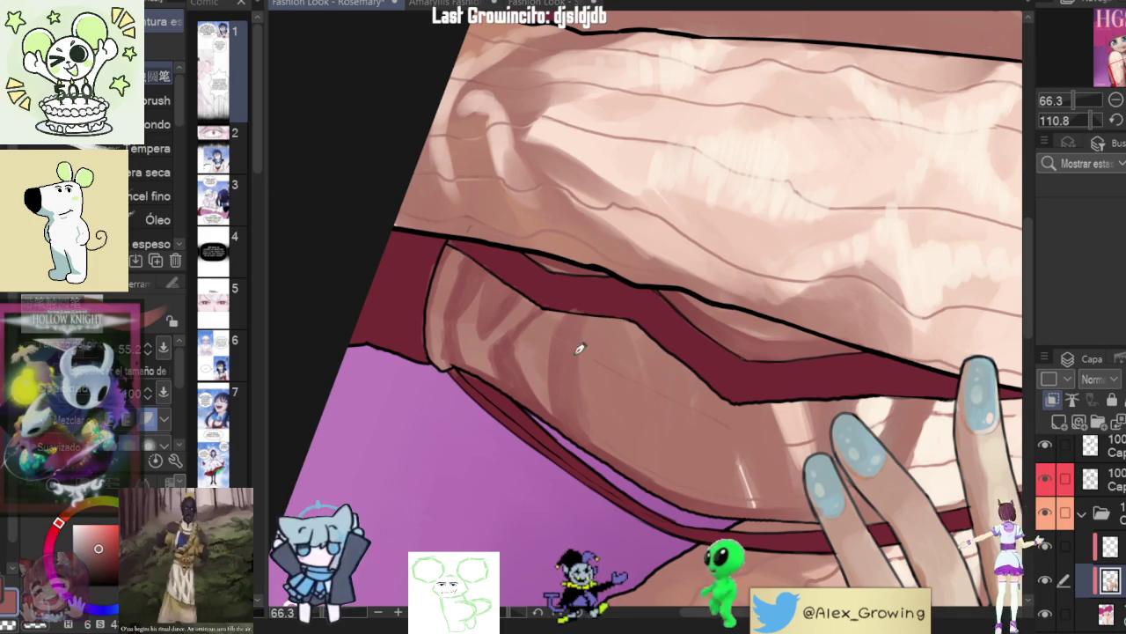
- Paint darker red over the pale highlights along the red strap's edge
left_click_drag(580, 322, 744, 308)
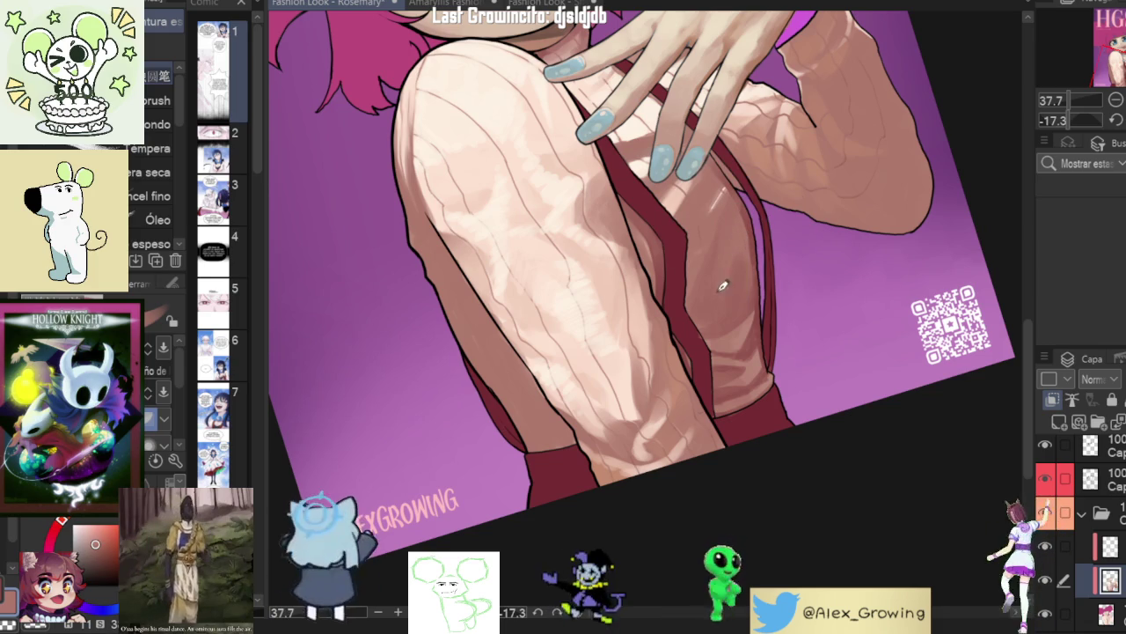
scroll(720, 322, "up", 5)
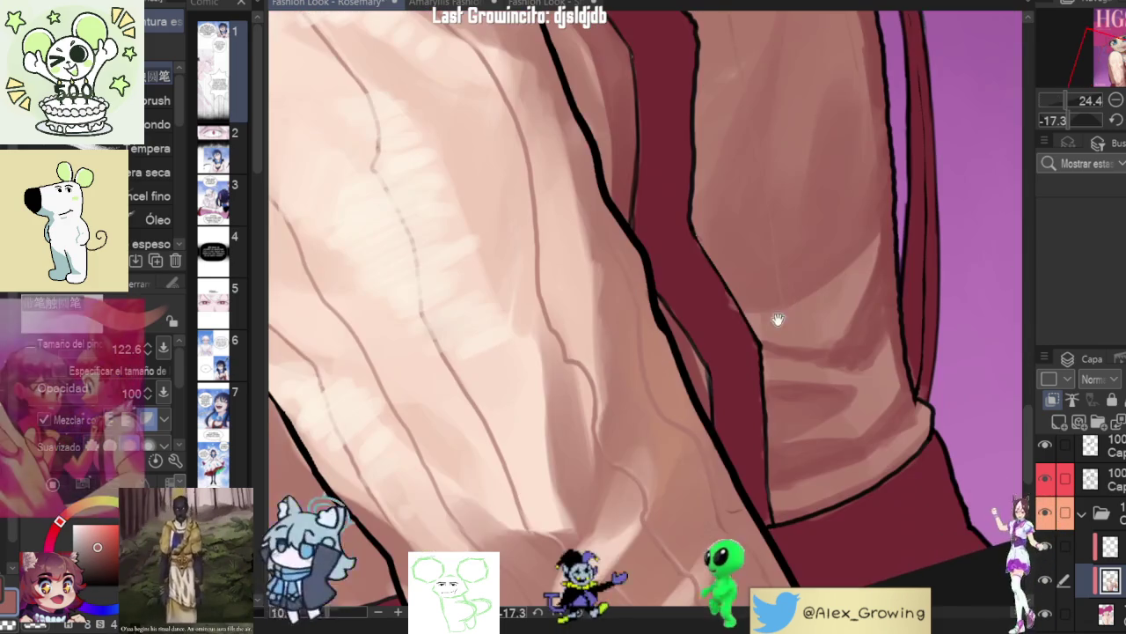
mouse_move(739, 324)
left_mouse_down()
mouse_move(724, 280)
mouse_move(729, 296)
left_mouse_up()
left_click_drag(751, 424, 765, 499)
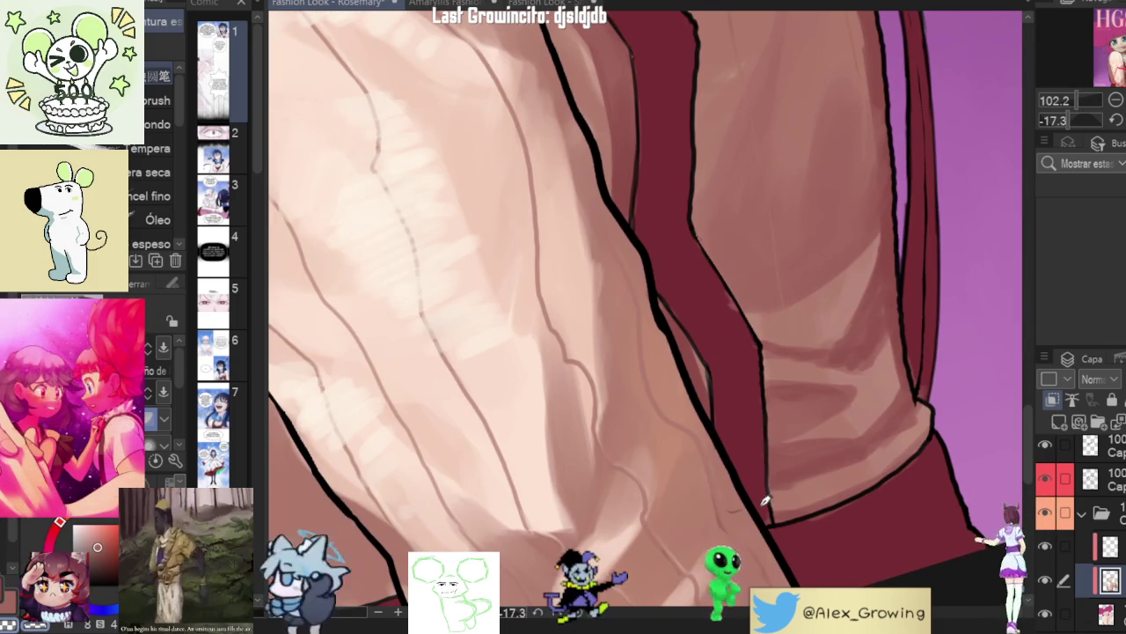